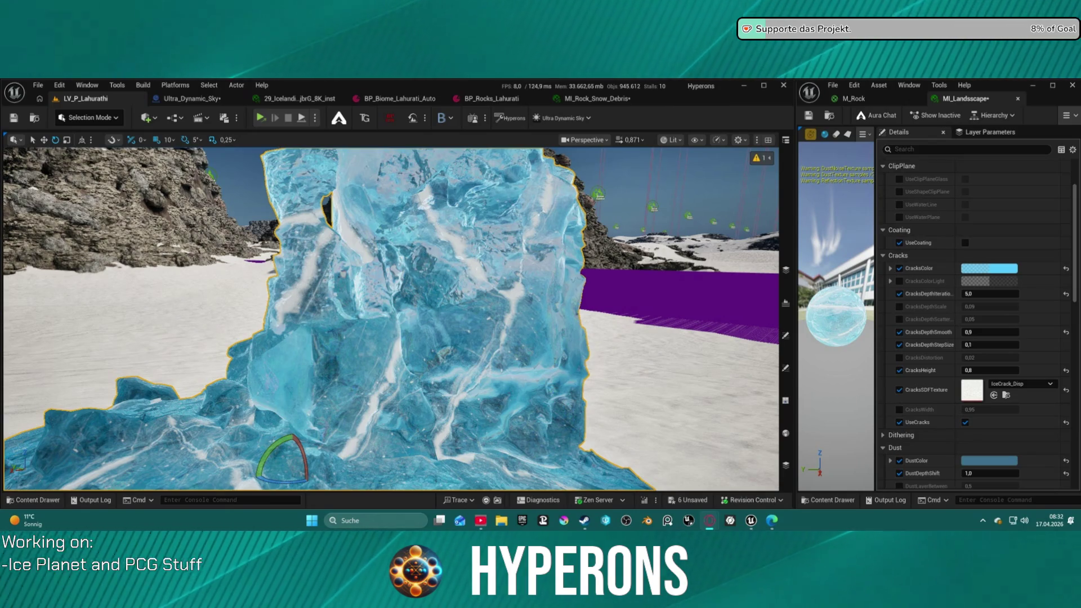
Darken the CracksColor to a deeper teal blue
{"action": "left_click", "coordinate": [1011, 270]}
{"action": "left_click_drag", "start_coordinate": [934, 280], "coordinate": [925, 332]}
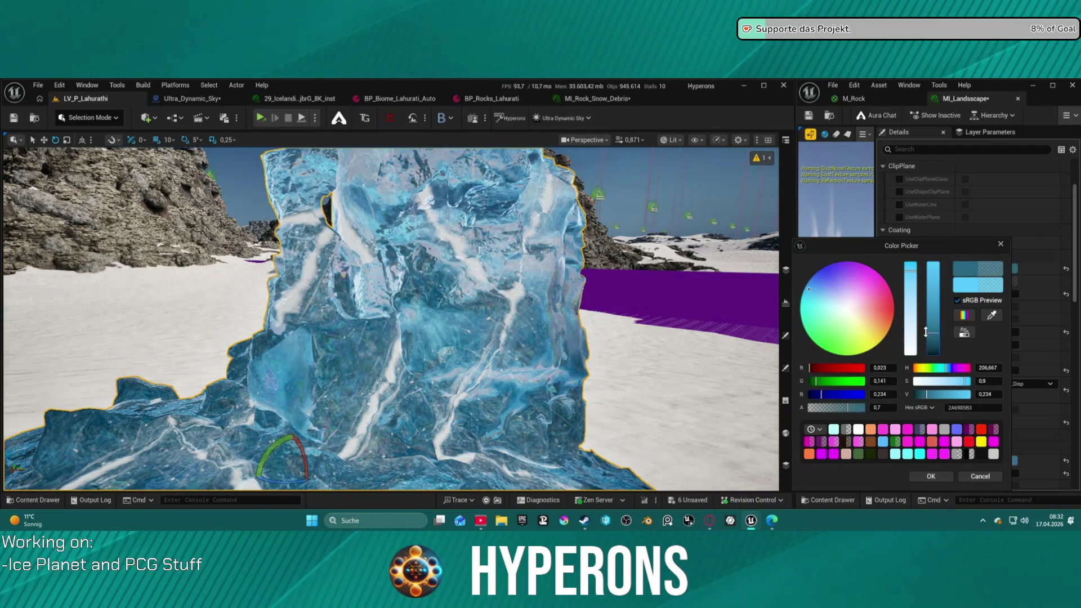
{"action": "left_click", "coordinate": [929, 476]}
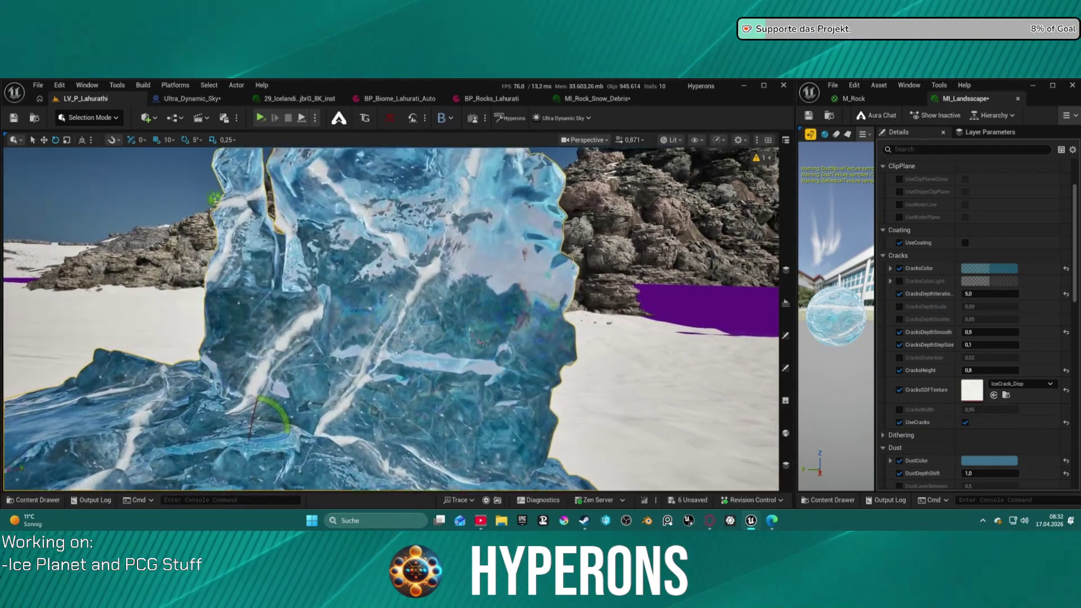
Darken the DustColor almost to black, a very dark blue
{"action": "scroll", "coordinate": [979, 293], "scroll_direction": "down", "scroll_amount": 5}
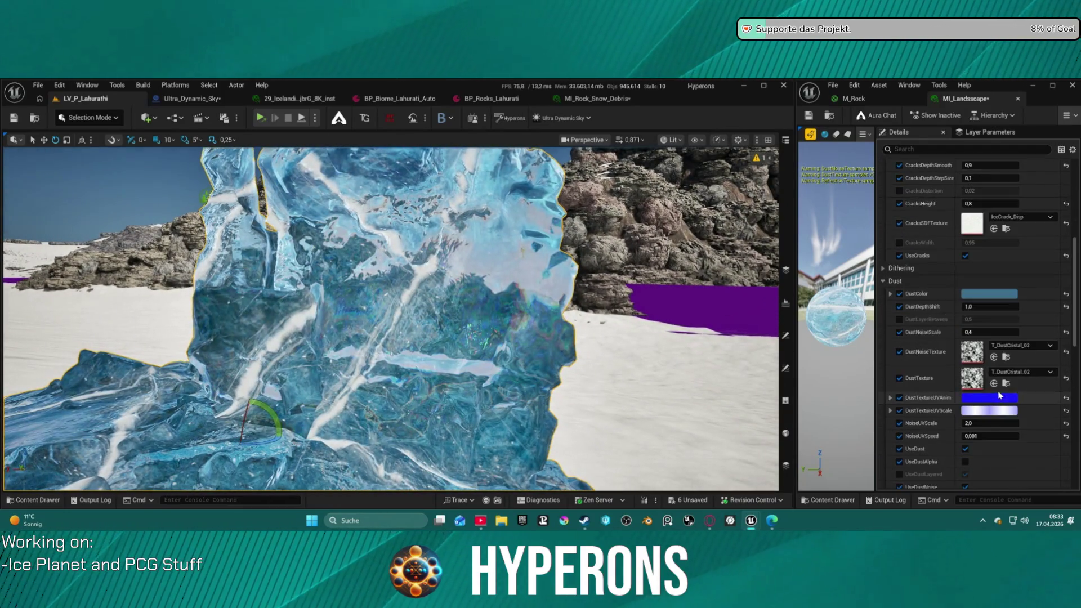
{"action": "left_click", "coordinate": [987, 300]}
{"action": "mouse_move", "coordinate": [918, 339]}
{"action": "left_mouse_down"}
{"action": "mouse_move", "coordinate": [909, 368]}
{"action": "mouse_move", "coordinate": [902, 352]}
{"action": "left_mouse_up"}
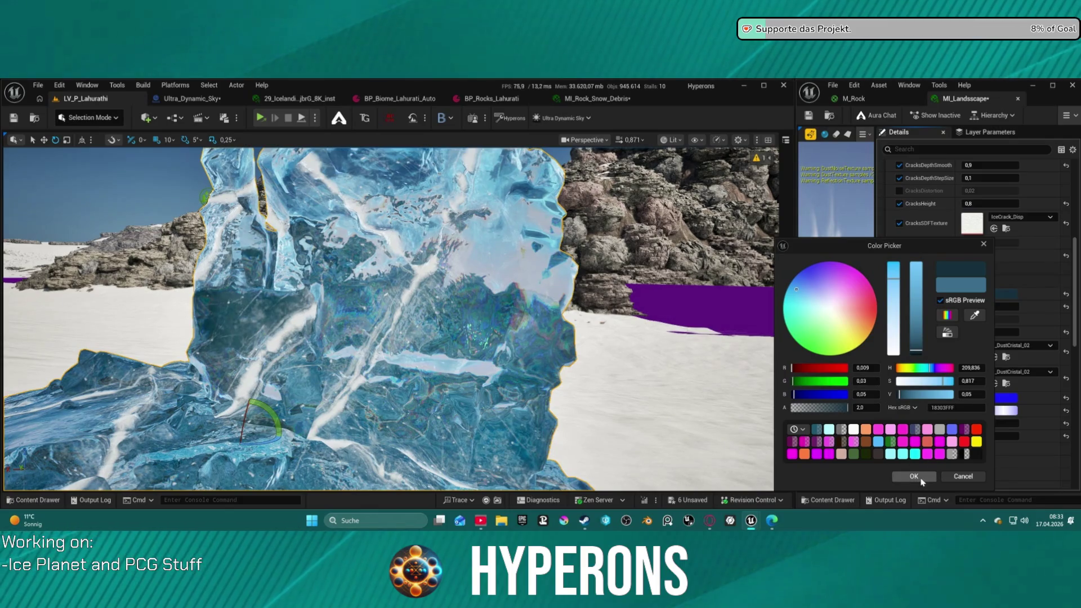
{"action": "left_click", "coordinate": [921, 477]}
Bring up the Color Picker for GlassTextureColor
{"action": "scroll", "coordinate": [986, 380], "scroll_direction": "down", "scroll_amount": 1}
{"action": "scroll", "coordinate": [986, 381], "scroll_direction": "down", "scroll_amount": 10}
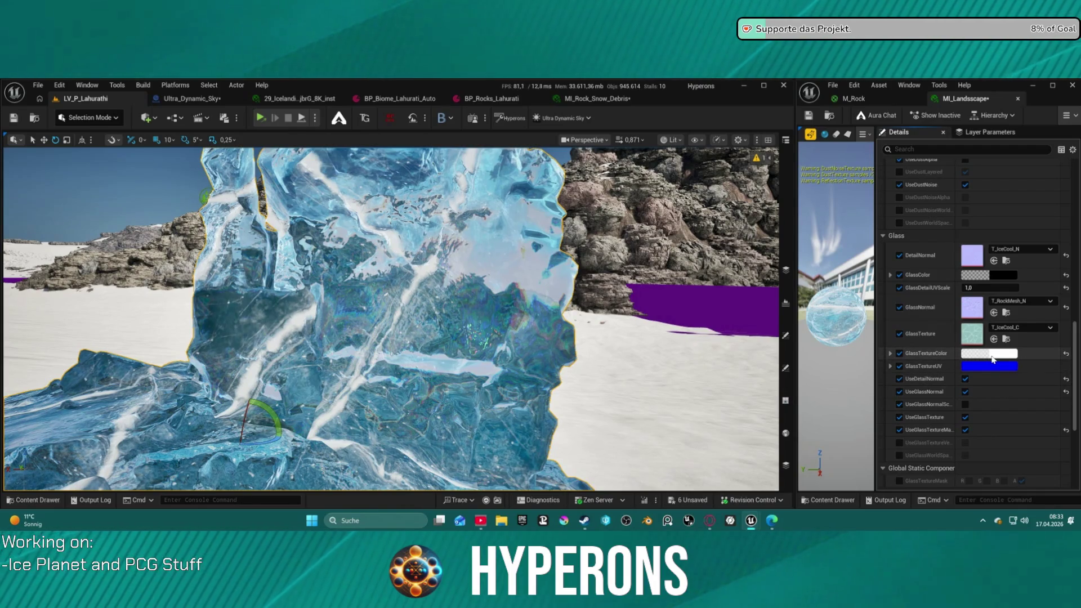
{"action": "left_click", "coordinate": [992, 359]}
Try a greyer GlassTextureColor, then cancel to keep the original colour
{"action": "mouse_move", "coordinate": [919, 272]}
{"action": "left_mouse_down"}
{"action": "mouse_move", "coordinate": [918, 338]}
{"action": "mouse_move", "coordinate": [919, 262]}
{"action": "left_mouse_up"}
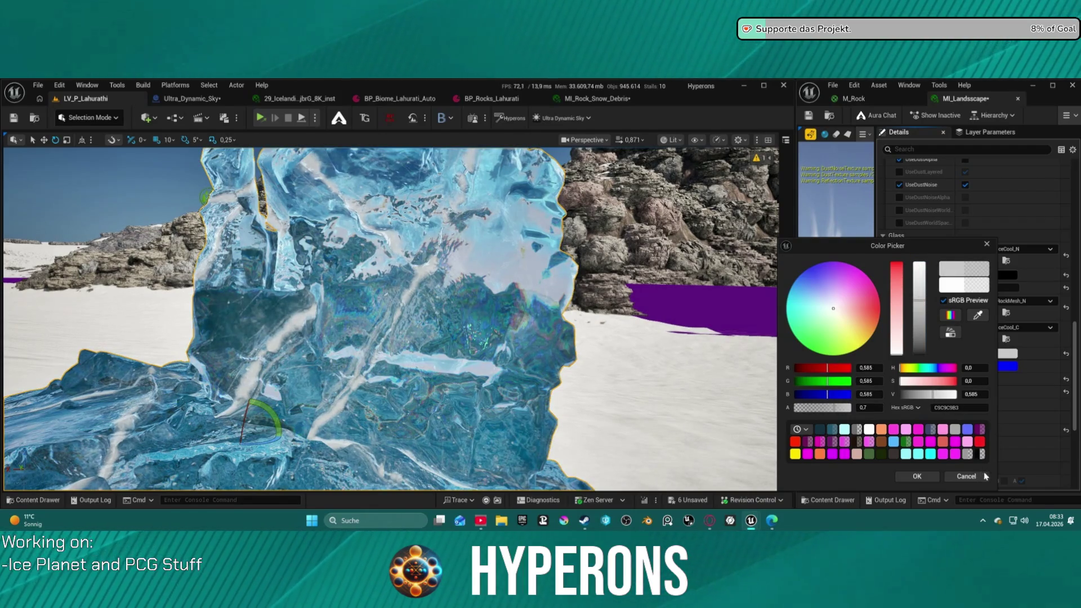
{"action": "left_click", "coordinate": [966, 477]}
{"action": "scroll", "coordinate": [995, 397], "scroll_direction": "down", "scroll_amount": 7}
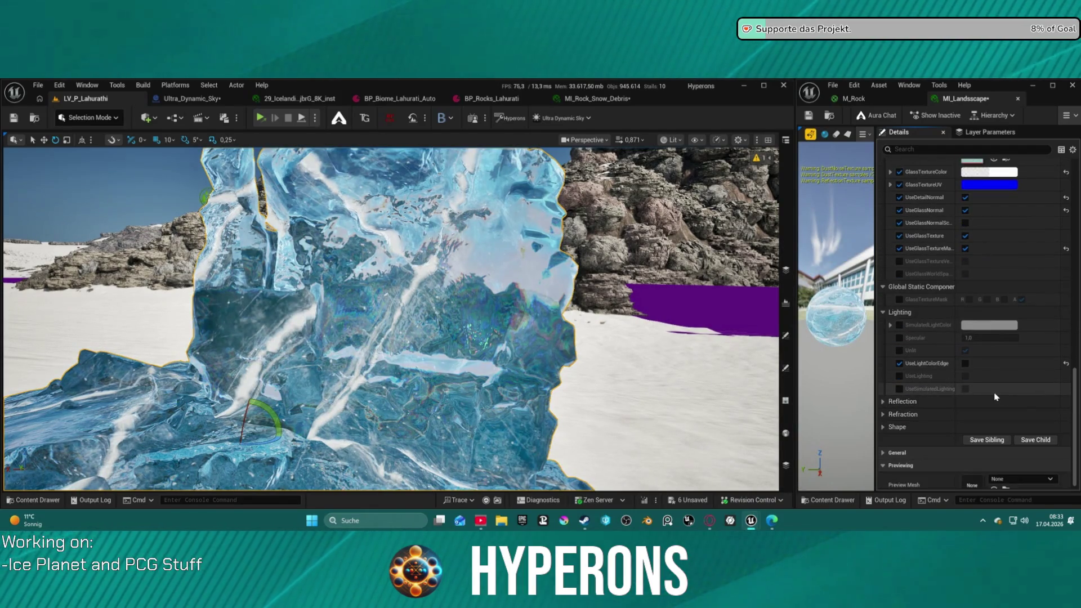
Override the Unlit setting and switch Unlit on for the ice
{"action": "left_click", "coordinate": [899, 349]}
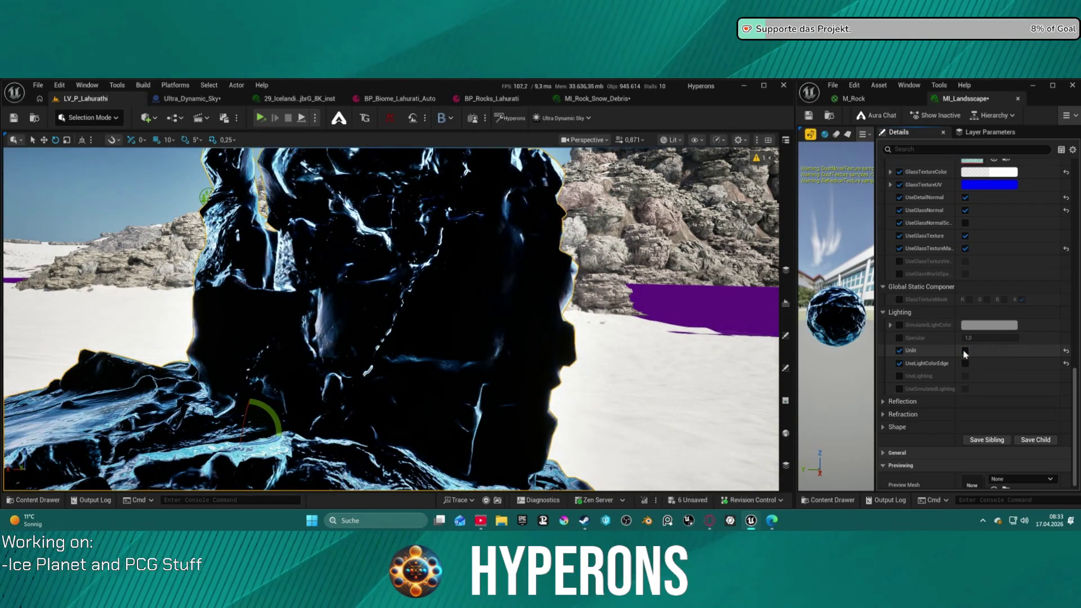
{"action": "left_click", "coordinate": [965, 351]}
{"action": "scroll", "coordinate": [898, 394], "scroll_direction": "down", "scroll_amount": 1}
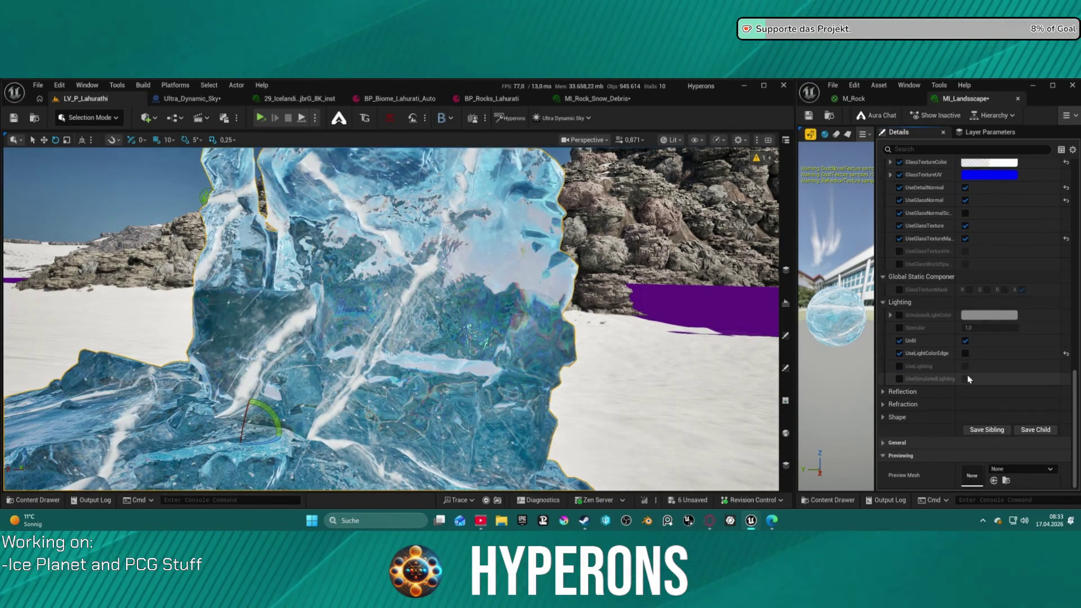
Expand Reflection and set ReflectionBase to 0,1
{"action": "left_click", "coordinate": [883, 391]}
{"action": "scroll", "coordinate": [991, 411], "scroll_direction": "down", "scroll_amount": 5}
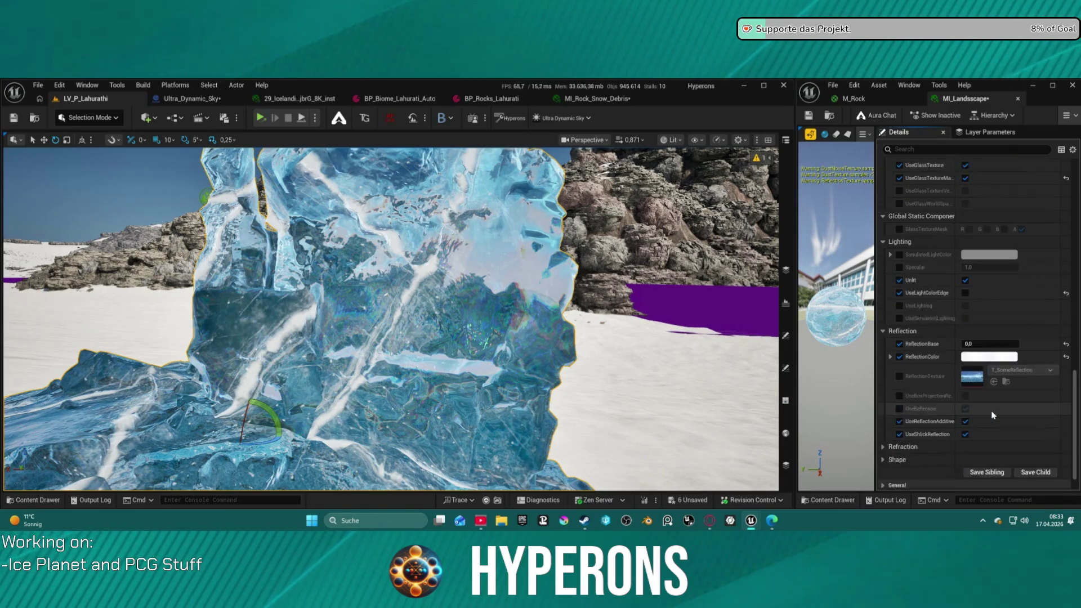
{"action": "left_click", "coordinate": [984, 329]}
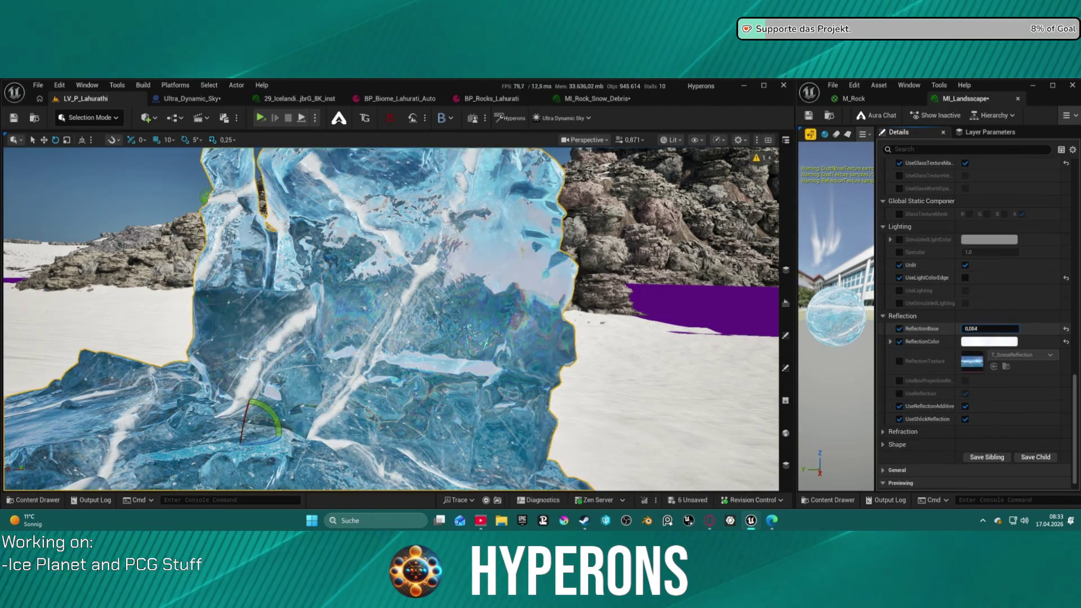
{"action": "type", "text": "0,16"}
{"action": "left_click_drag", "start_coordinate": [991, 329], "coordinate": [986, 329]}
{"action": "type", "text": "0,1"}
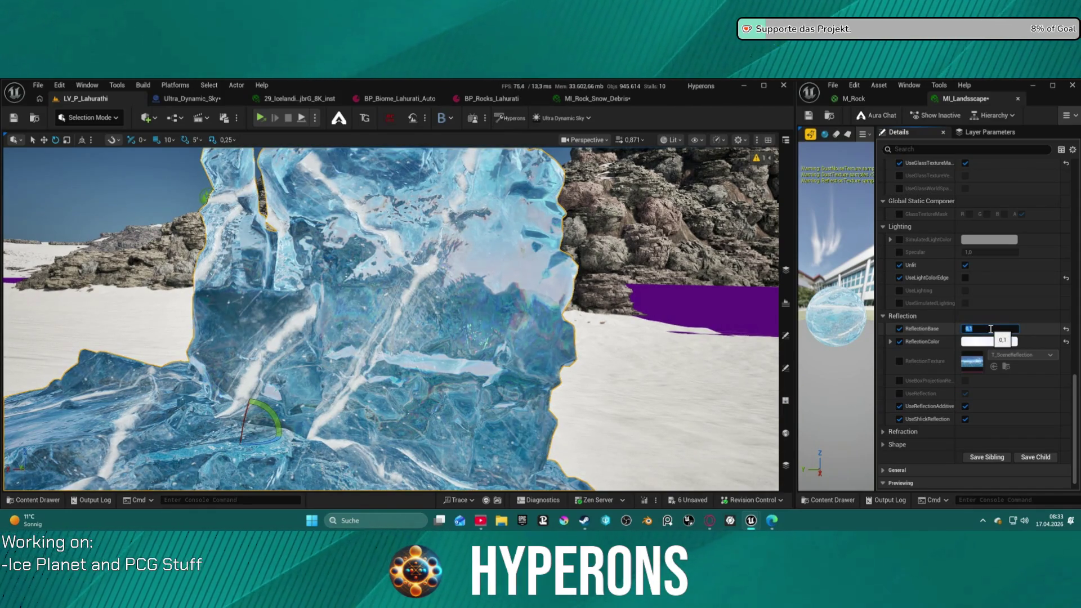
{"action": "key", "text": "Return"}
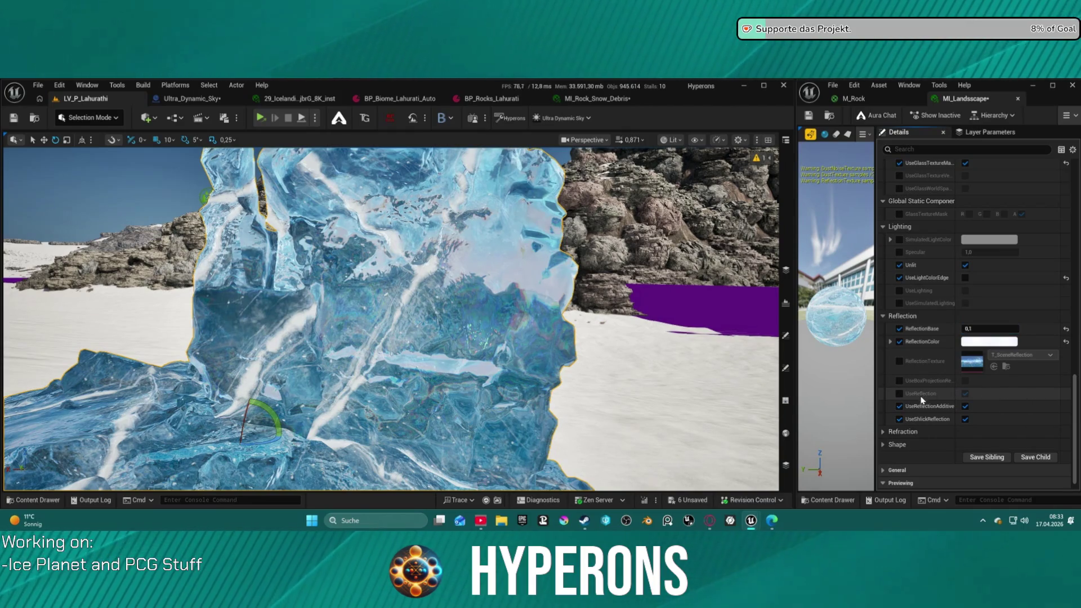
Expand the Refraction parameters and pull the viewport camera back from the ice rock
{"action": "left_click", "coordinate": [923, 431]}
{"action": "scroll", "coordinate": [931, 416], "scroll_direction": "down", "scroll_amount": 3}
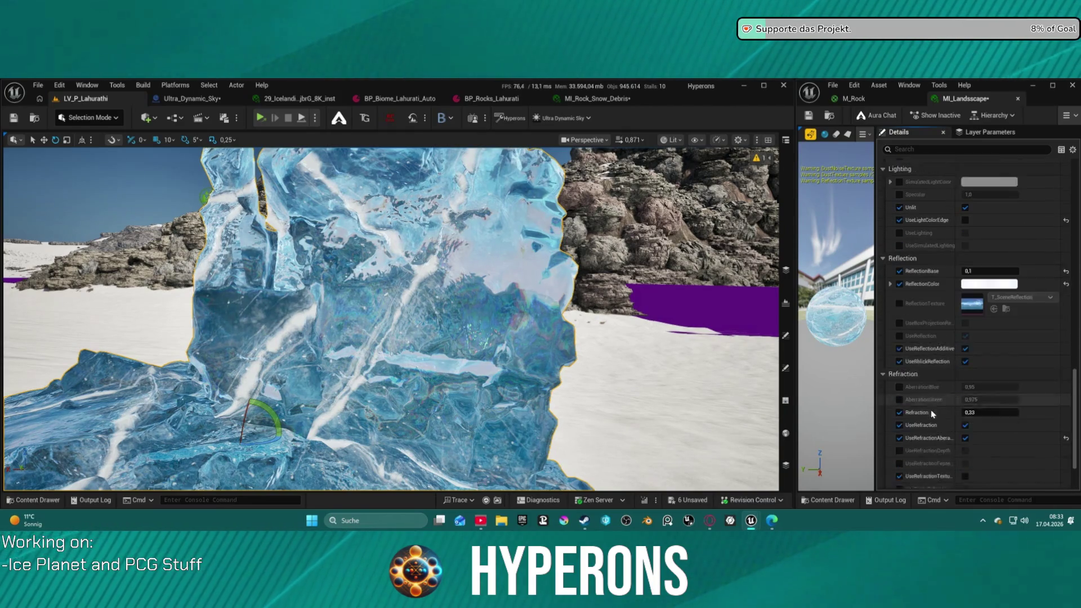
{"action": "scroll", "coordinate": [930, 415], "scroll_direction": "down", "scroll_amount": 3}
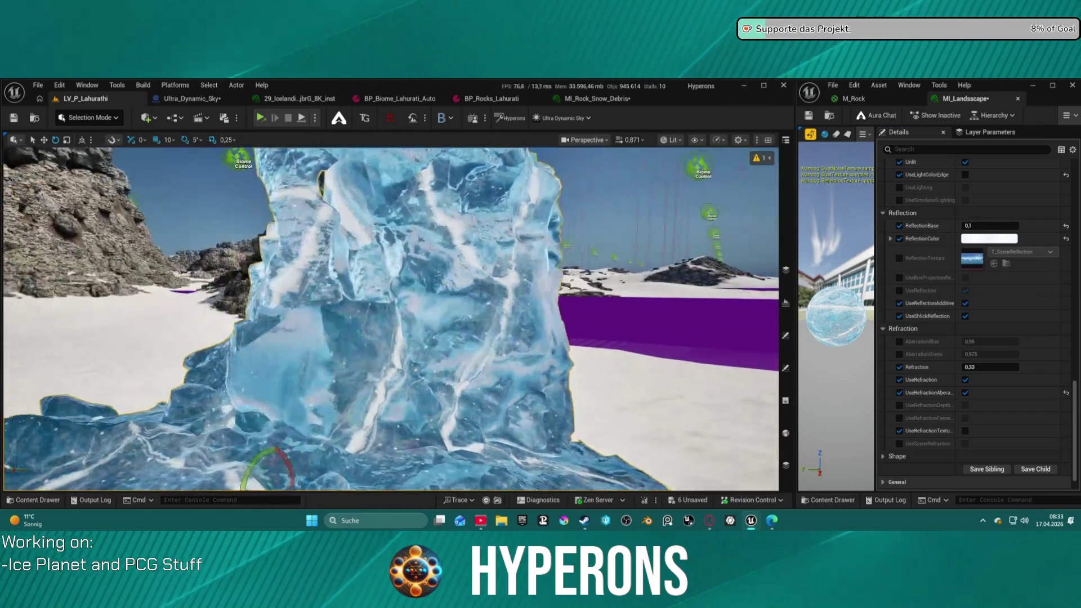
{"action": "key", "text": "s"}
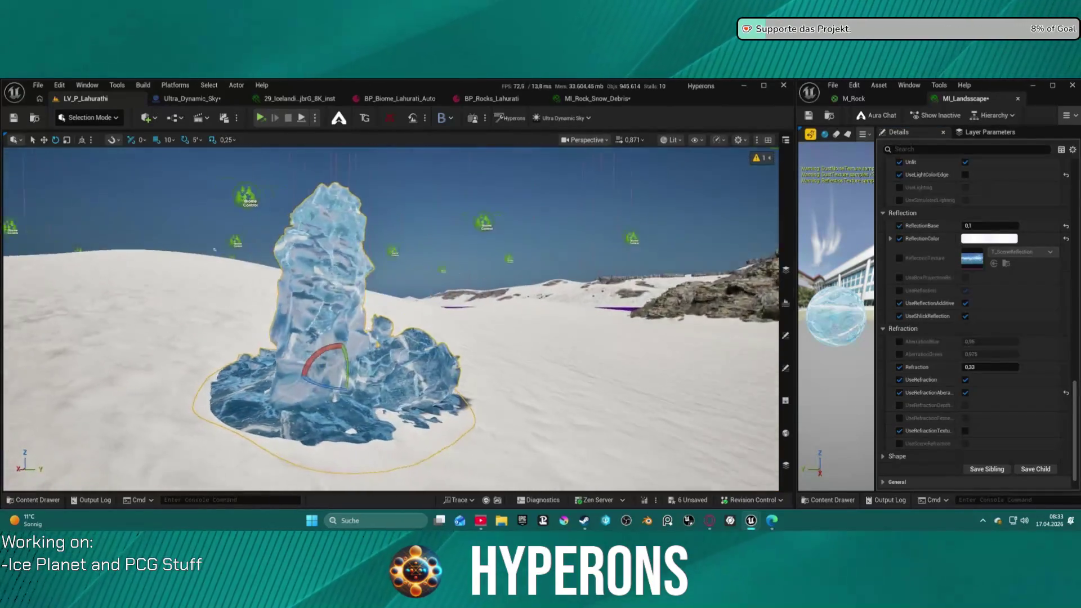
{"action": "key", "text": "s"}
{"action": "left_click_drag", "start_coordinate": [569, 220], "coordinate": [517, 236]}
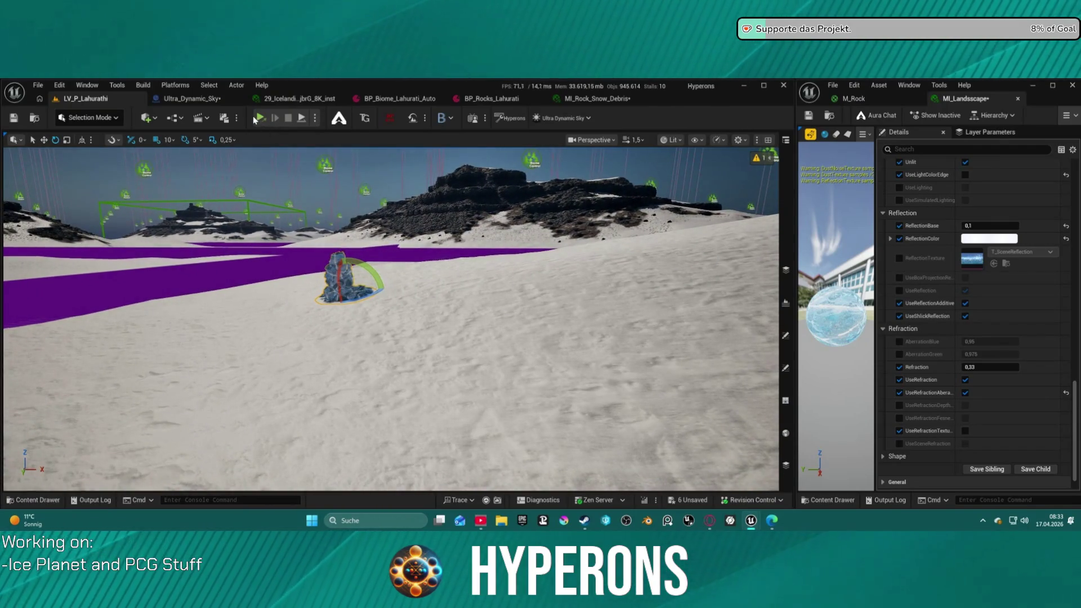
Launch a play-in-editor session, dismissing the Blueprint compile warning
{"action": "left_click", "coordinate": [314, 118]}
{"action": "left_click", "coordinate": [360, 163]}
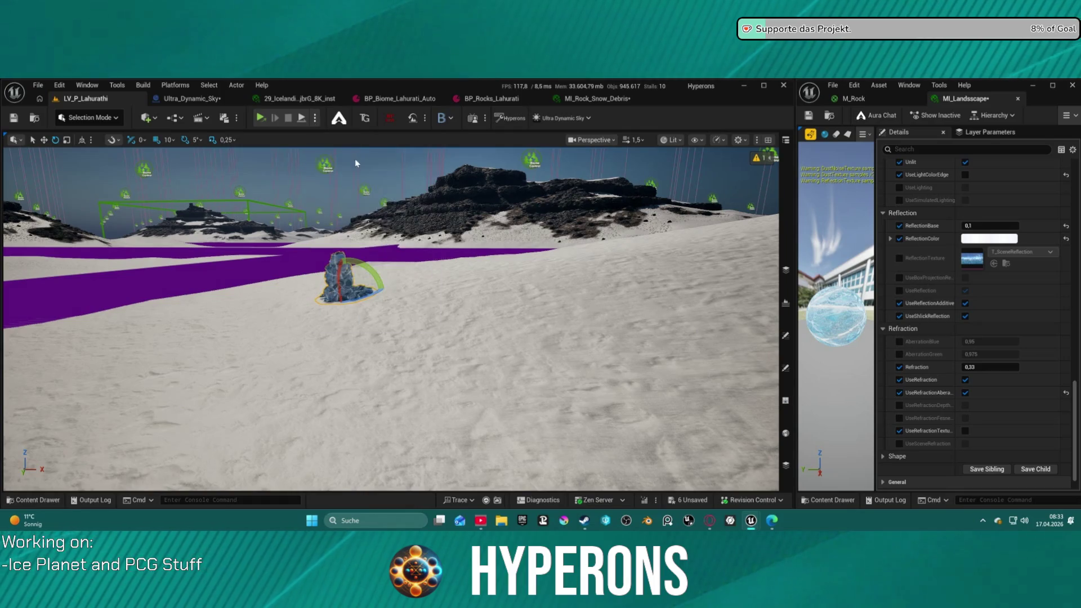
{"action": "left_click", "coordinate": [623, 333]}
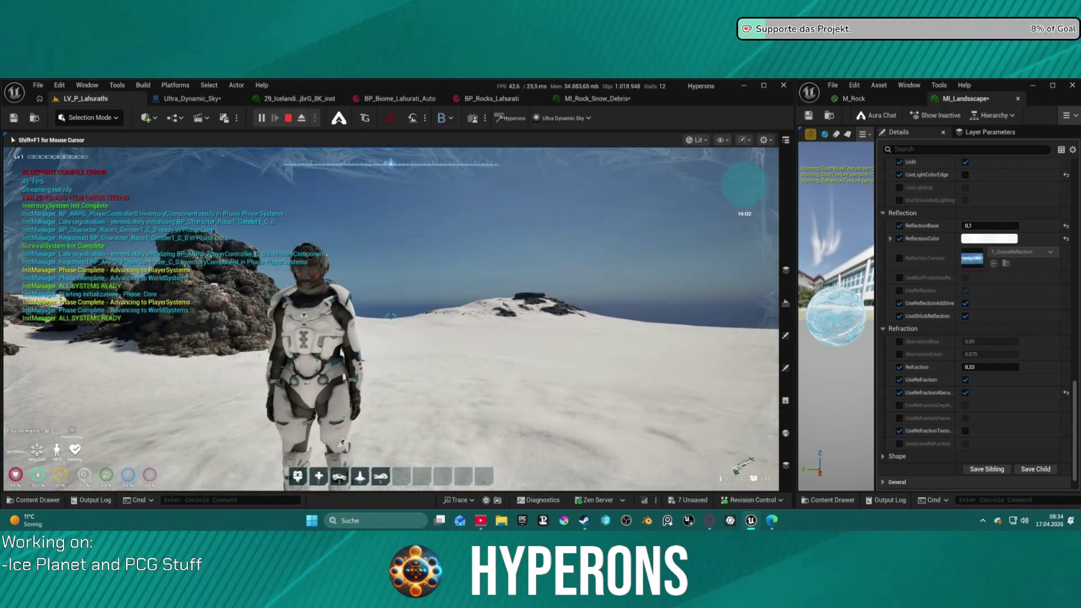
Walk the character across the snow up to the ice formation and inspect it
{"action": "key", "text": "w"}
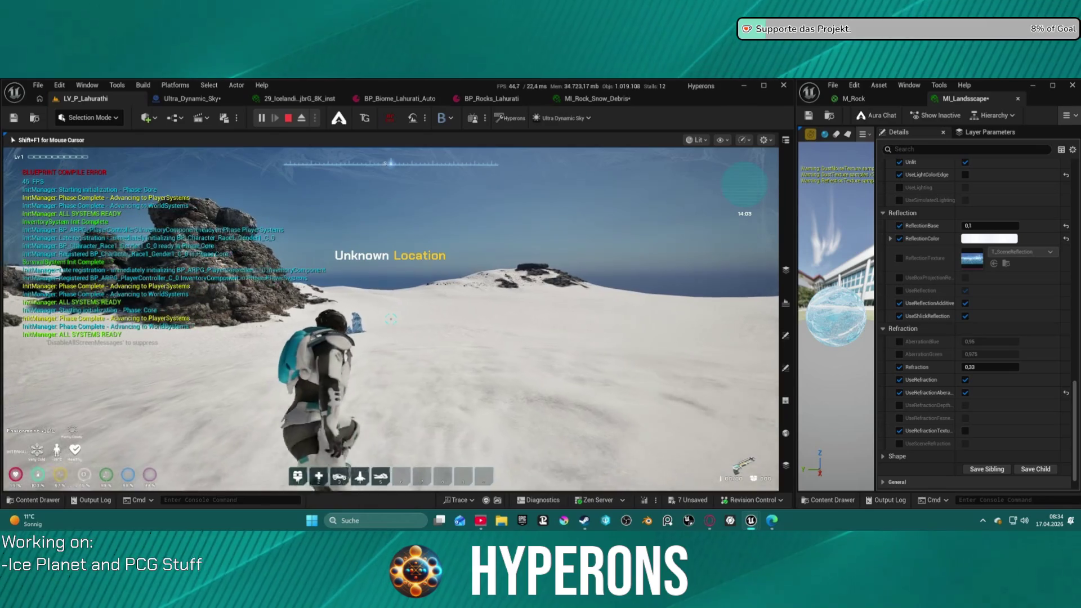
{"action": "key", "text": "a"}
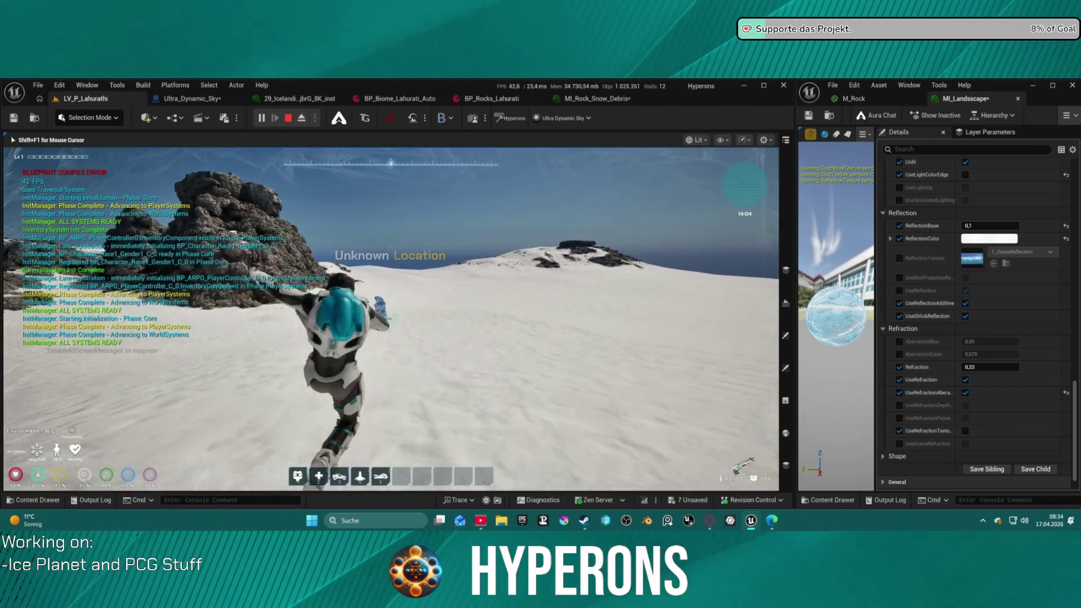
{"action": "key", "text": "w"}
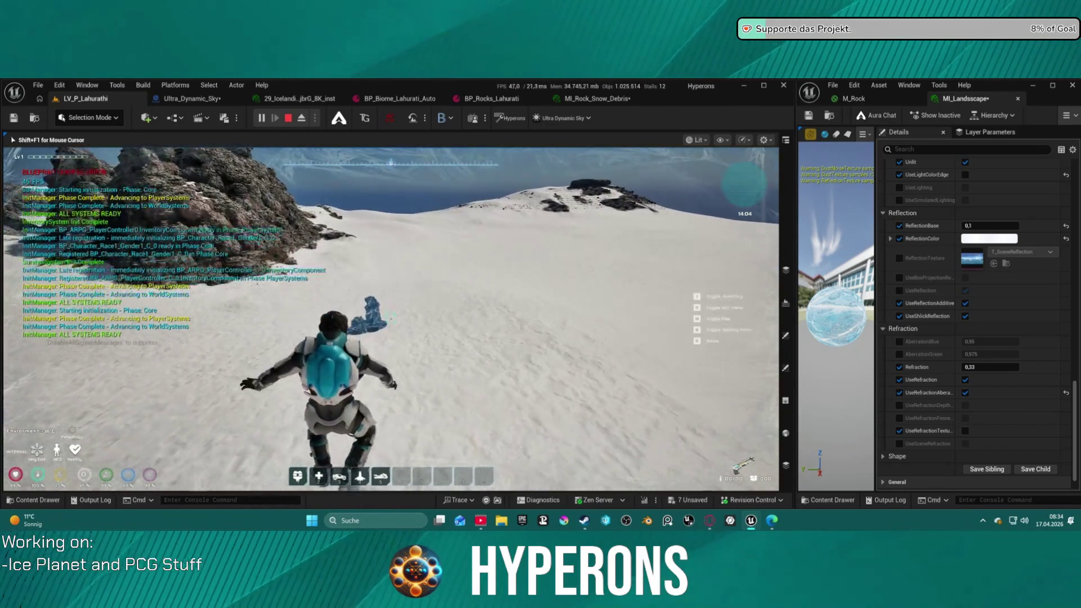
{"action": "key", "text": "w"}
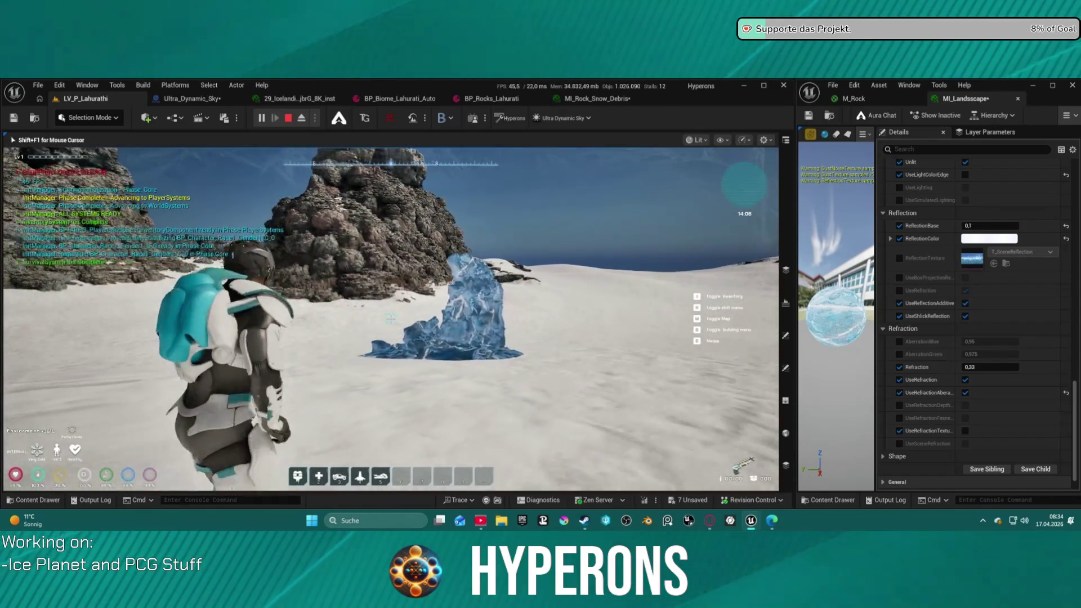
{"action": "key", "text": "w"}
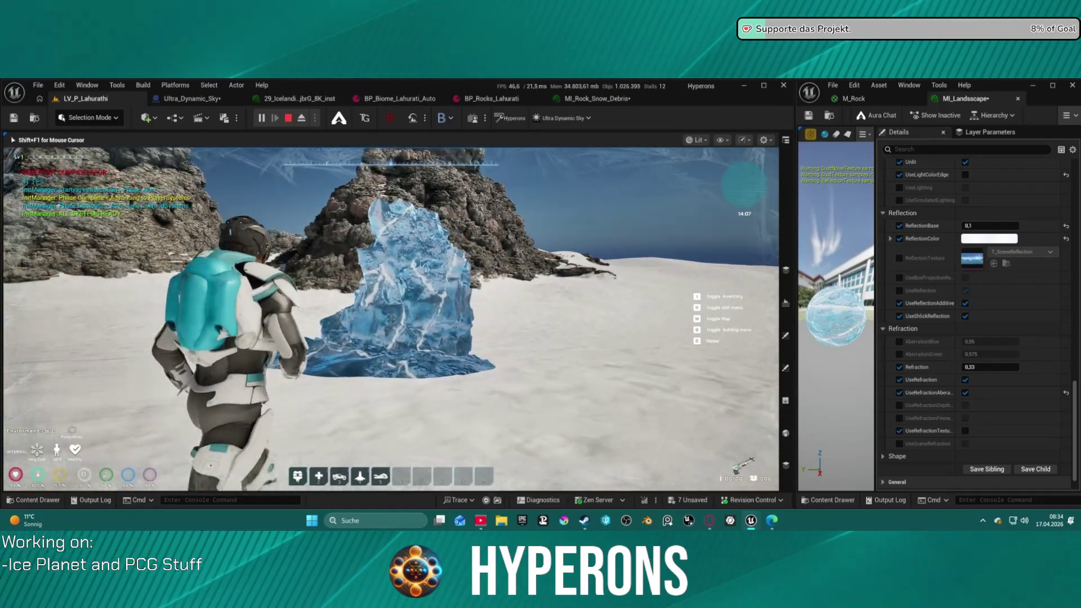
{"action": "key", "text": "w"}
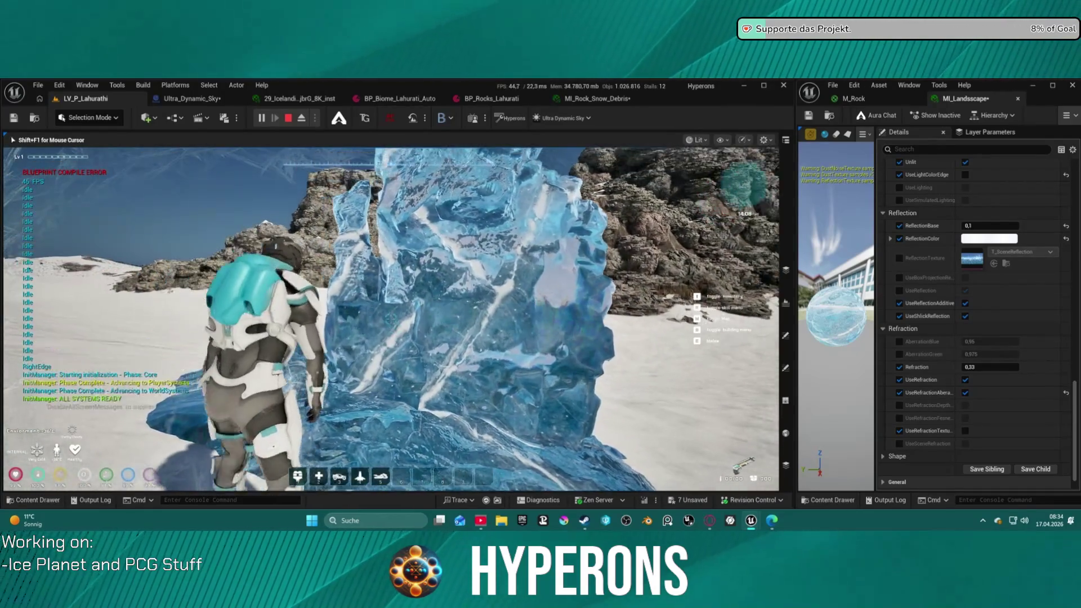
{"action": "key", "text": "a"}
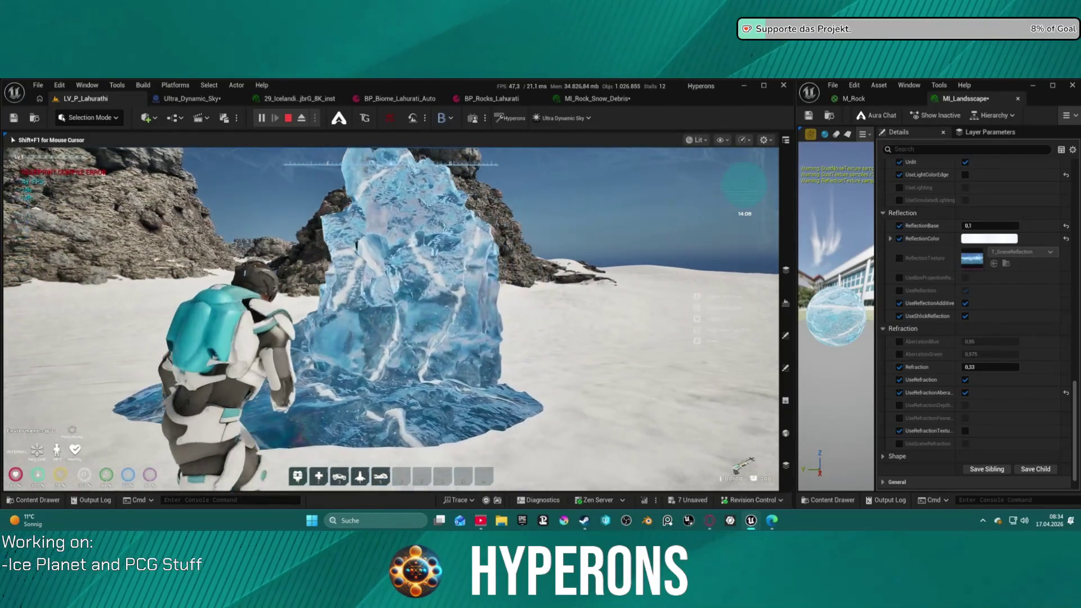
{"action": "key", "text": "w"}
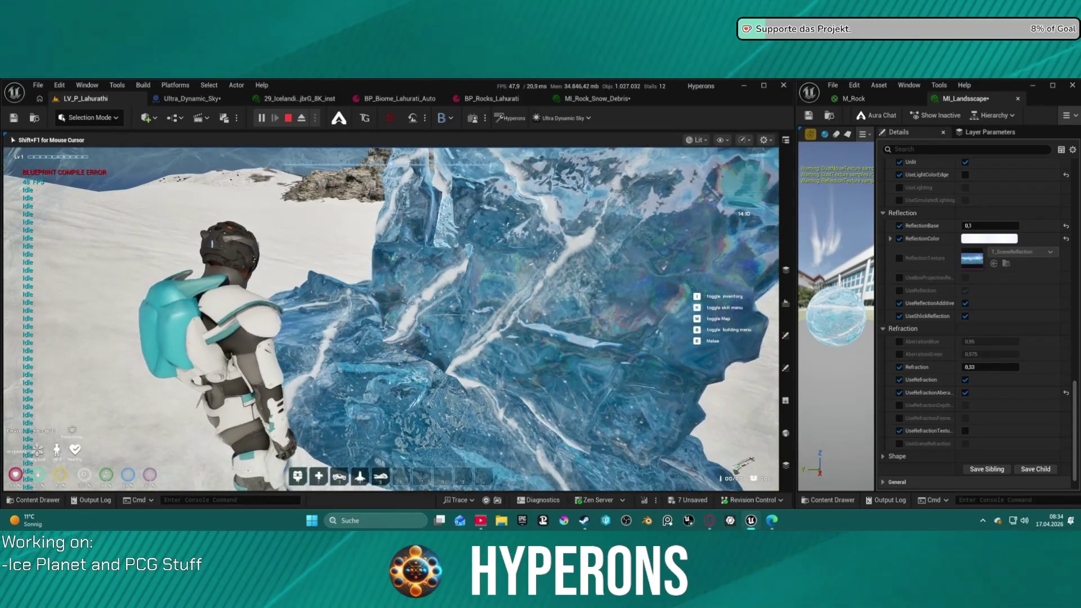
{"action": "key", "text": "s"}
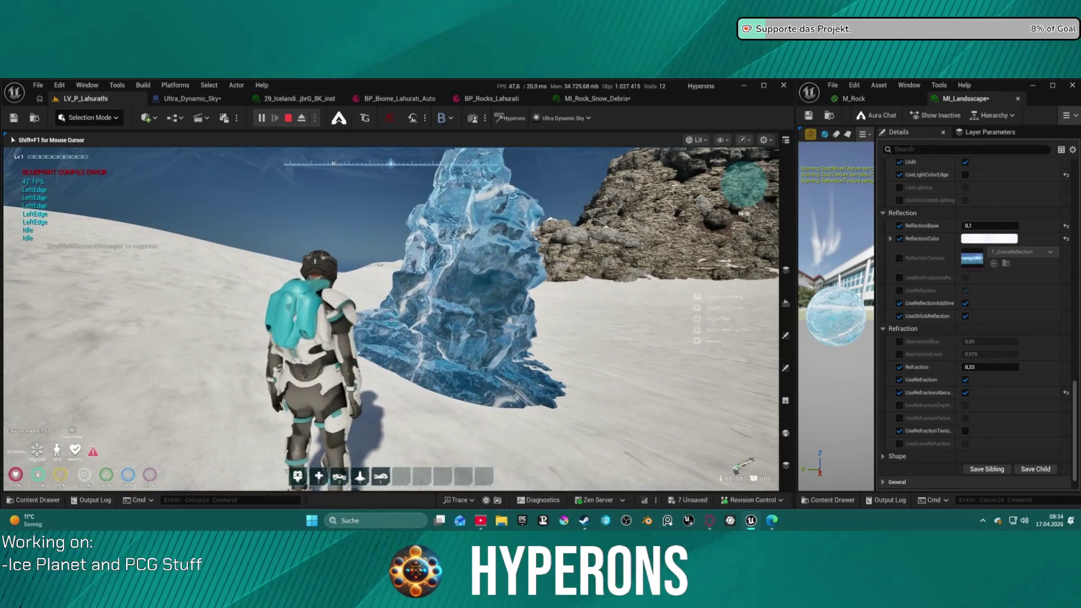
Circle the ice block for a closer look, then end the play session with Esc
{"action": "key", "text": "a"}
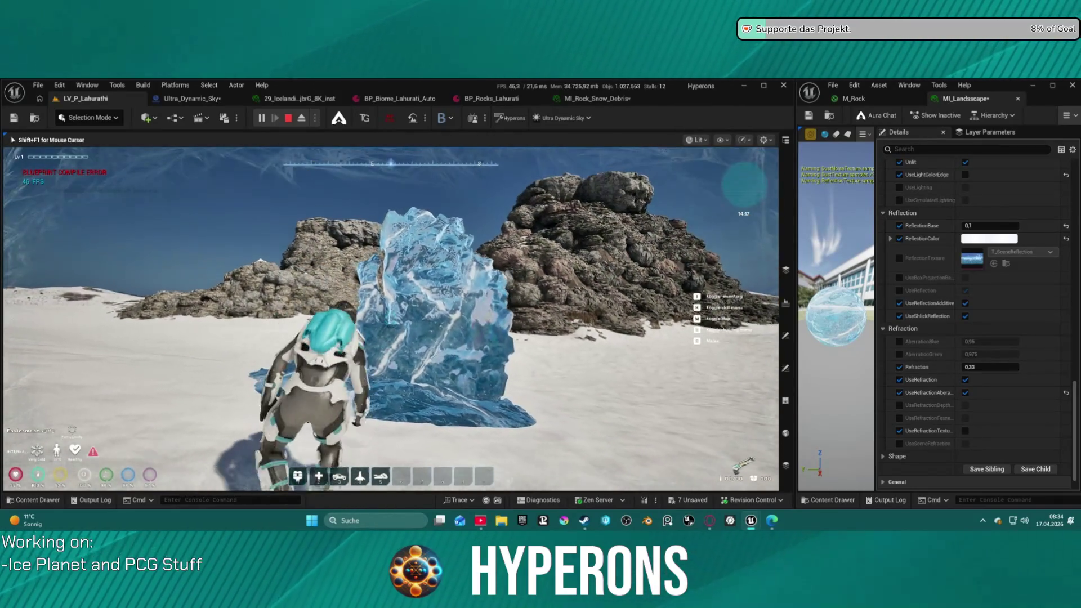
{"action": "key", "text": "w"}
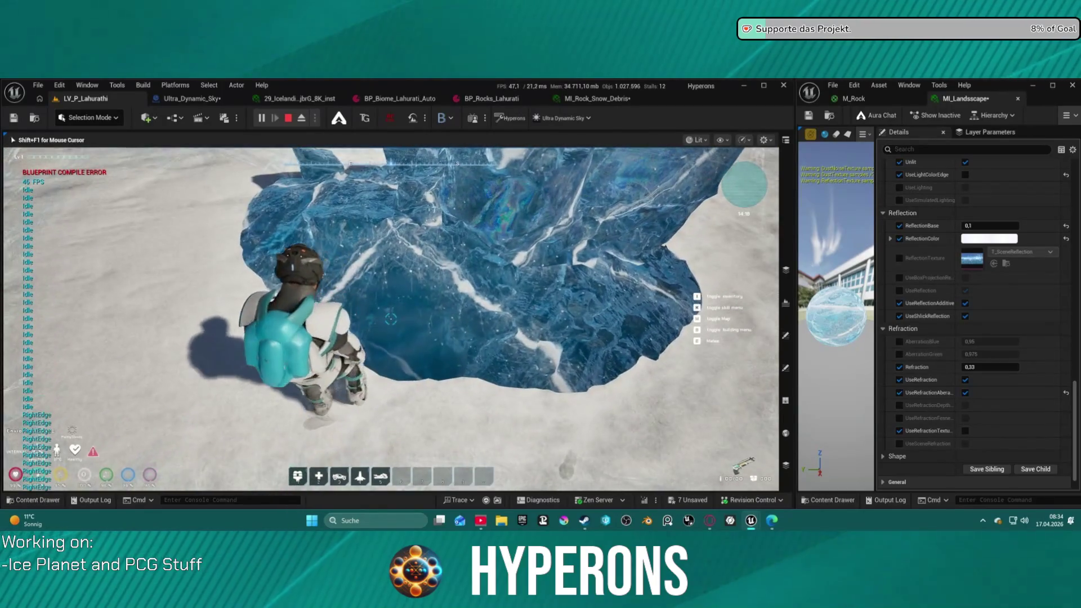
{"action": "key", "text": "w"}
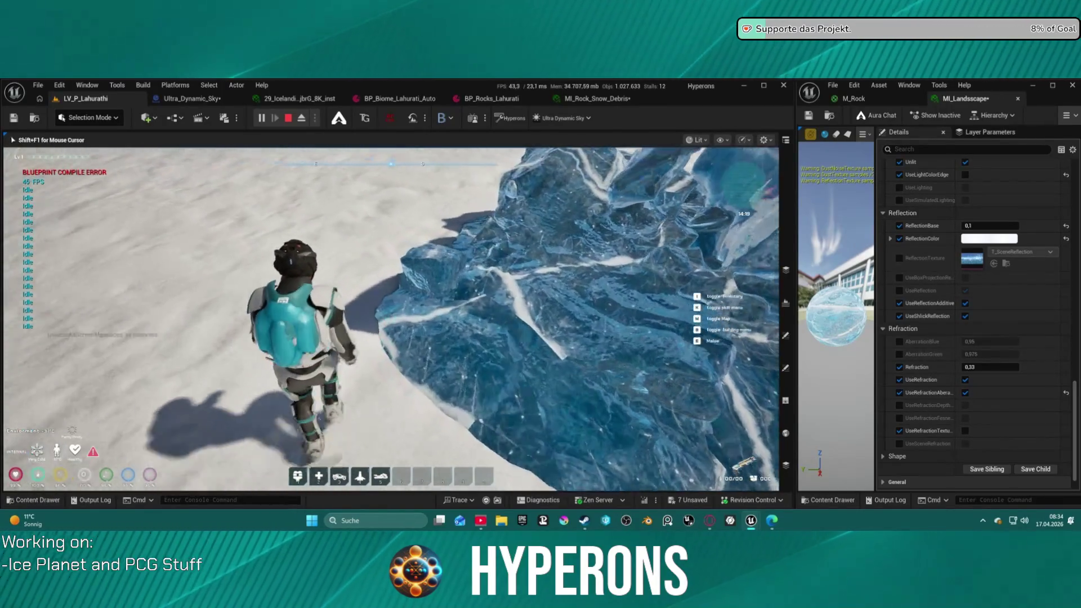
{"action": "key", "text": "w"}
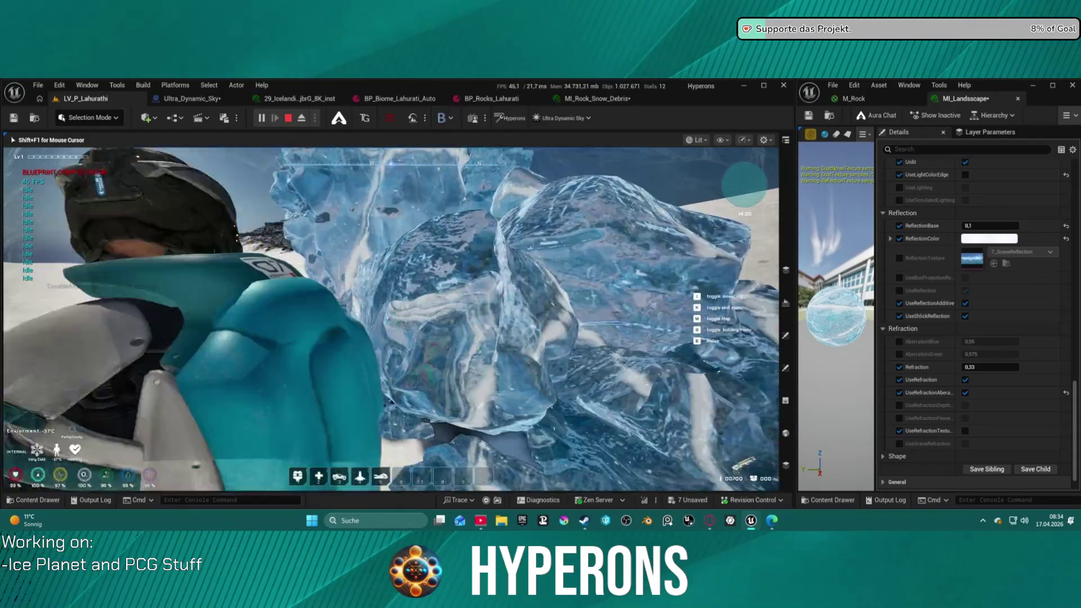
{"action": "key", "text": "w"}
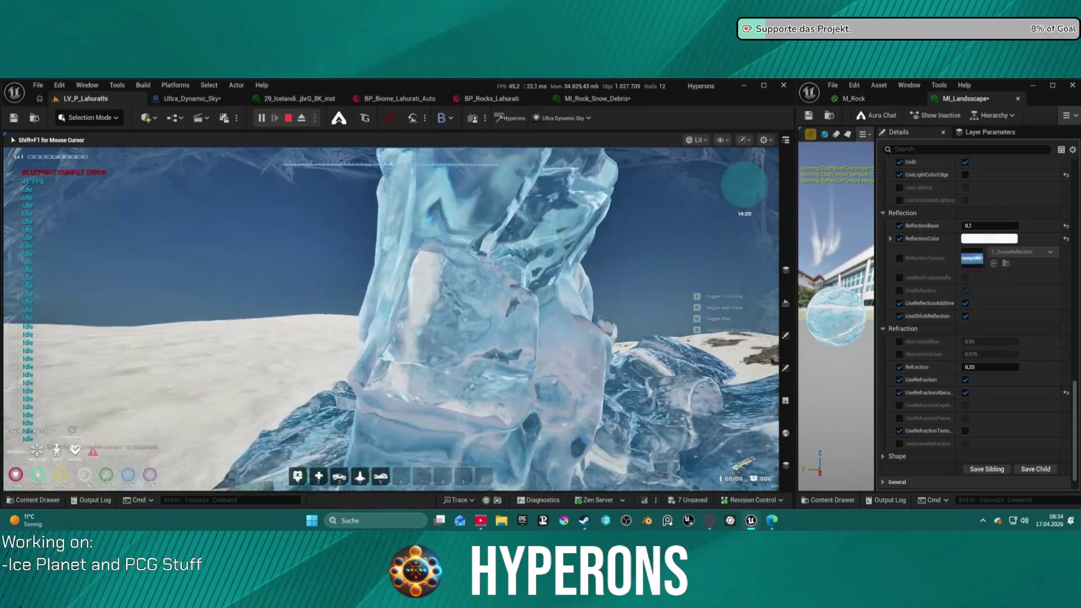
{"action": "key", "text": "s"}
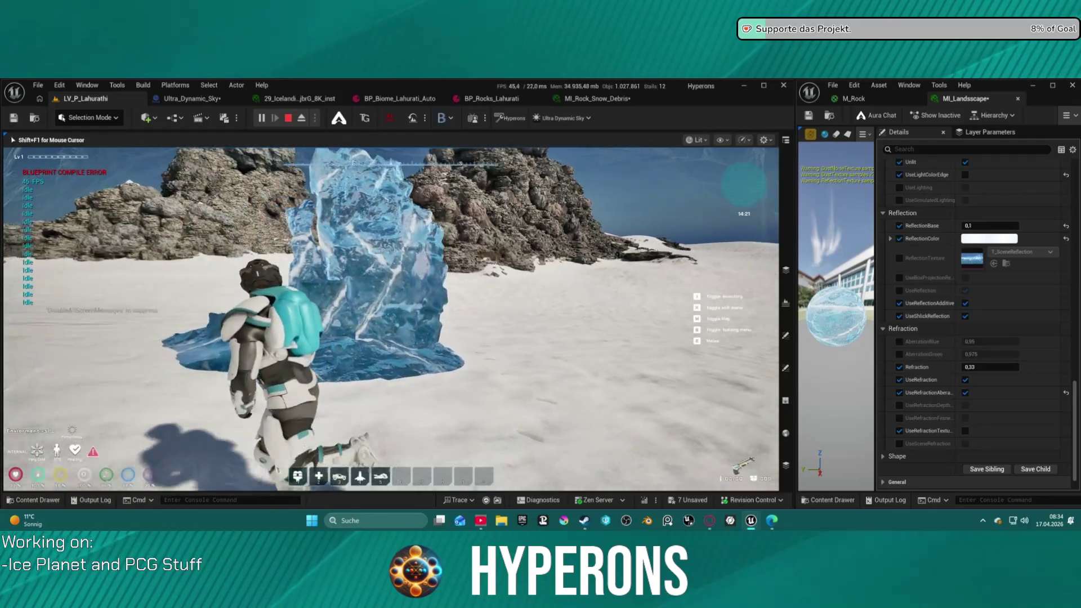
{"action": "key", "text": "w"}
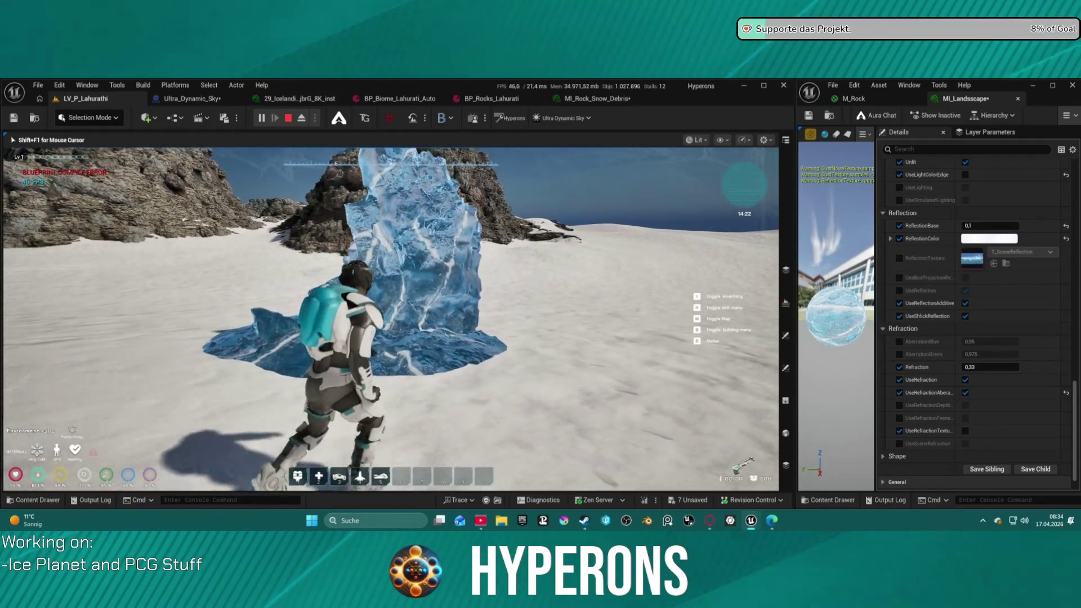
{"action": "key", "text": "w"}
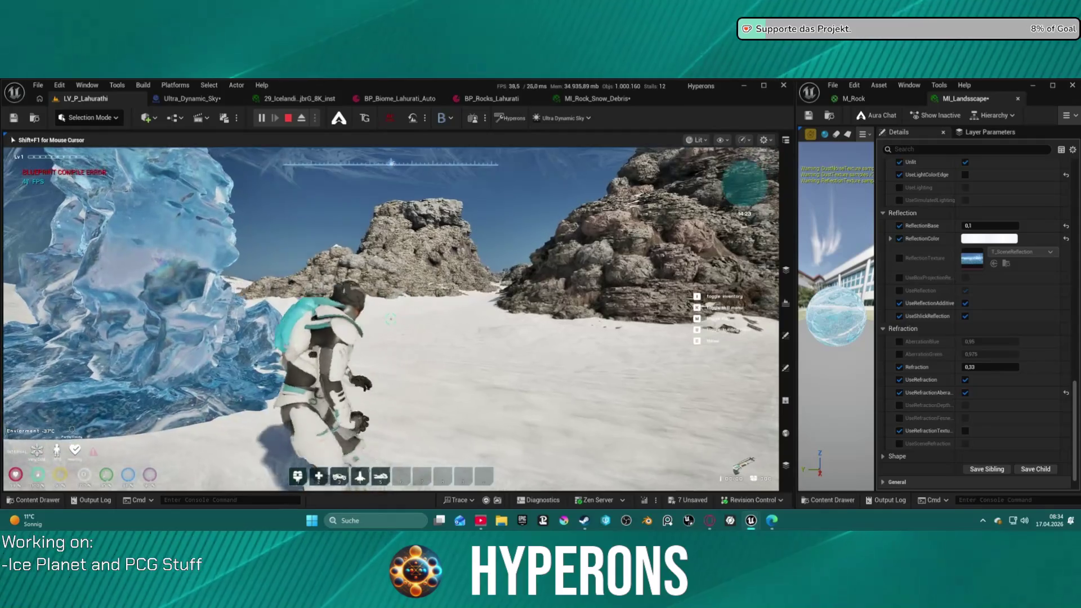
{"action": "key", "text": "Escape"}
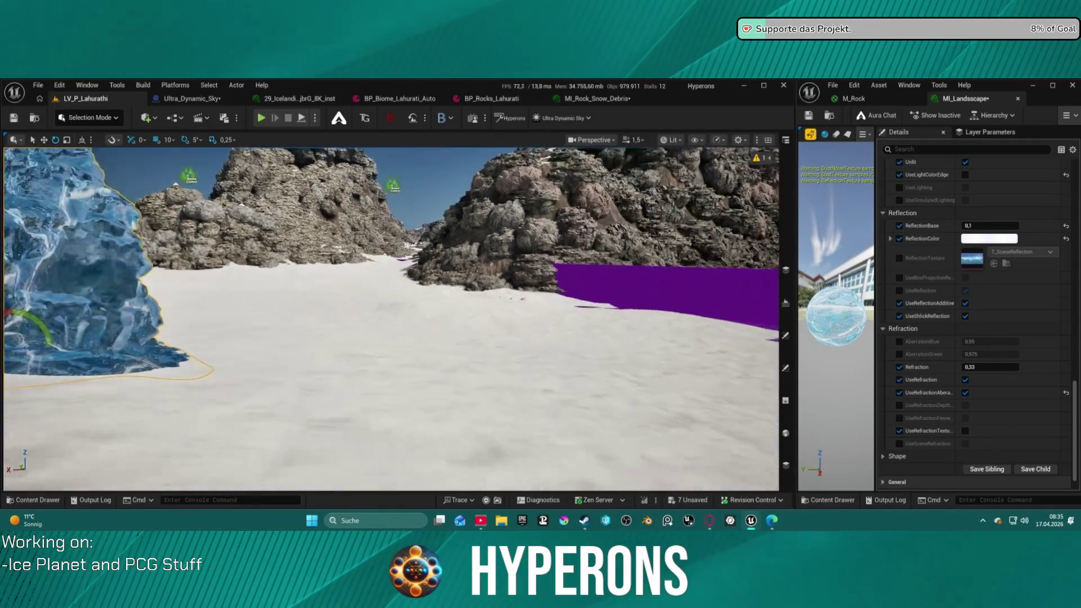
Darken the ReflectionColor to a dark grey, Value about 0.27
{"action": "scroll", "coordinate": [957, 281], "scroll_direction": "up", "scroll_amount": 10}
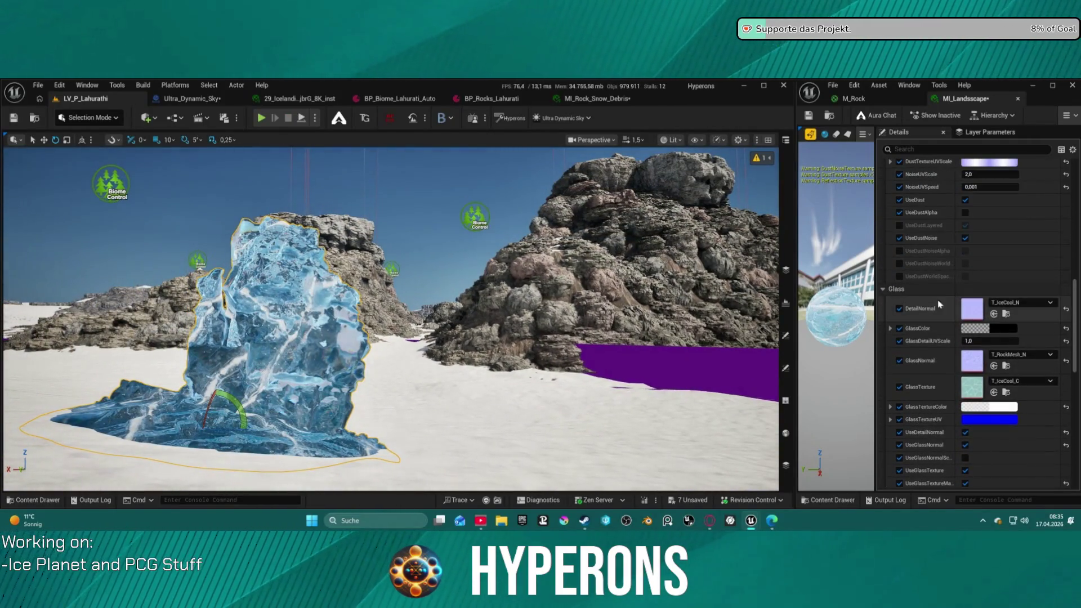
{"action": "scroll", "coordinate": [932, 305], "scroll_direction": "up", "scroll_amount": 8}
{"action": "scroll", "coordinate": [978, 278], "scroll_direction": "up", "scroll_amount": 5}
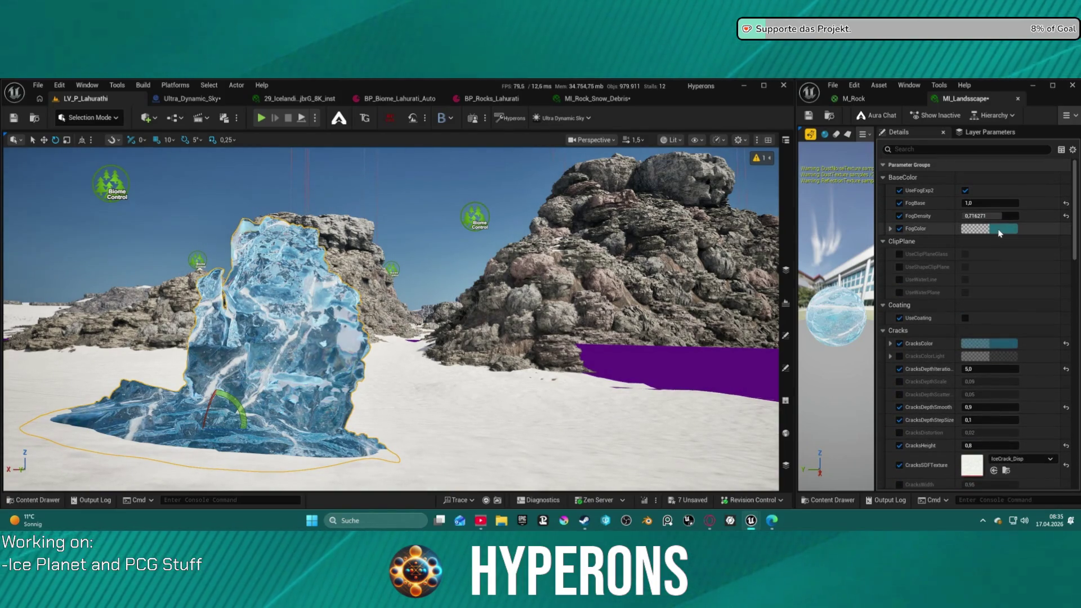
{"action": "scroll", "coordinate": [935, 315], "scroll_direction": "down", "scroll_amount": 20}
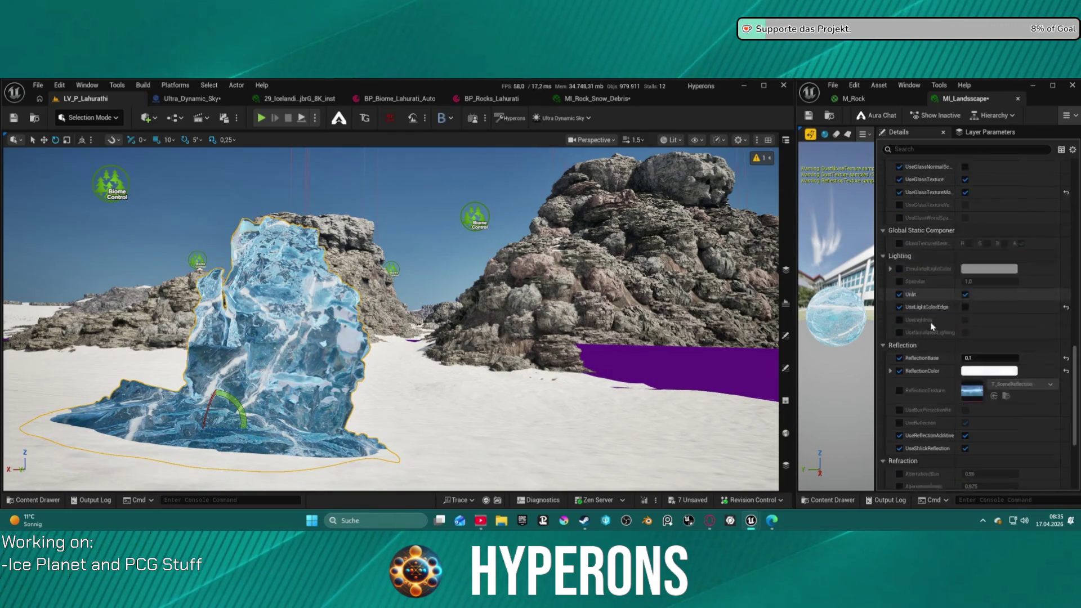
{"action": "scroll", "coordinate": [933, 325], "scroll_direction": "down", "scroll_amount": 1}
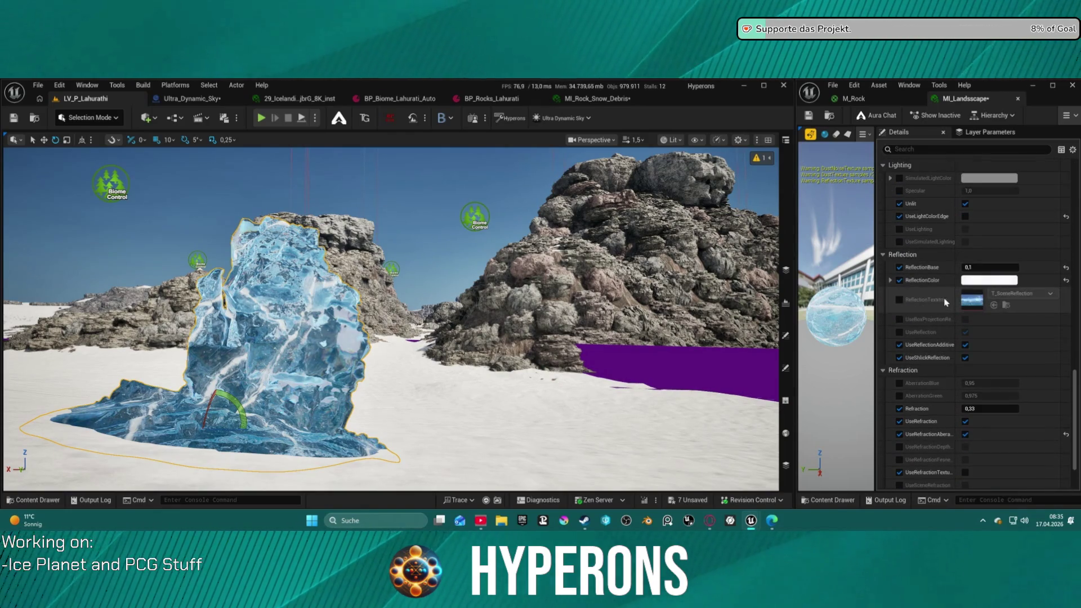
{"action": "left_click", "coordinate": [980, 280]}
{"action": "mouse_move", "coordinate": [911, 291]}
{"action": "left_mouse_down"}
{"action": "mouse_move", "coordinate": [911, 346]}
{"action": "mouse_move", "coordinate": [912, 330]}
{"action": "left_mouse_up"}
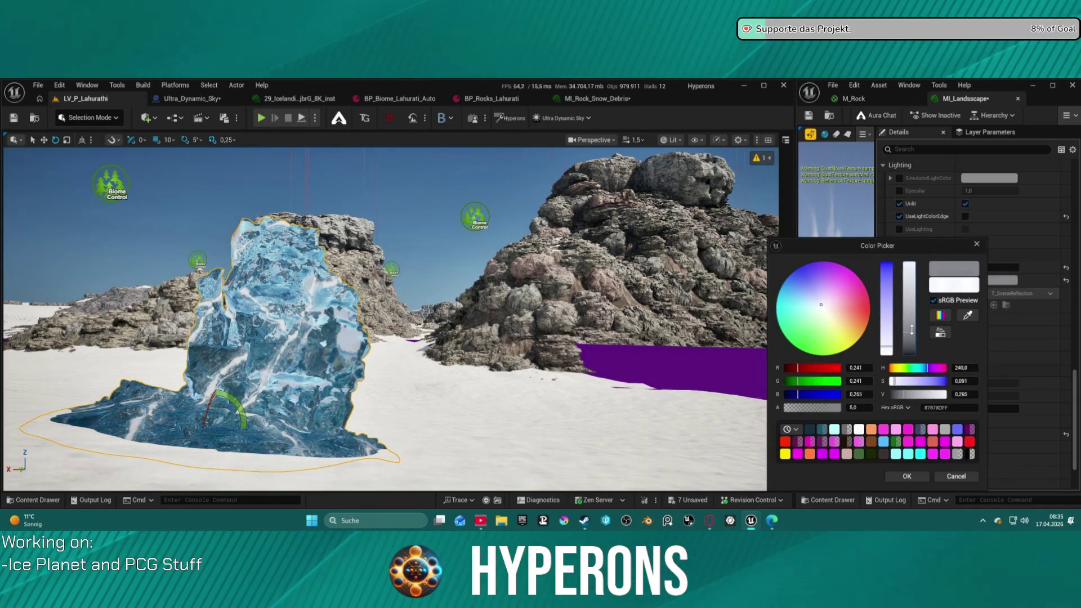
{"action": "left_click", "coordinate": [907, 477]}
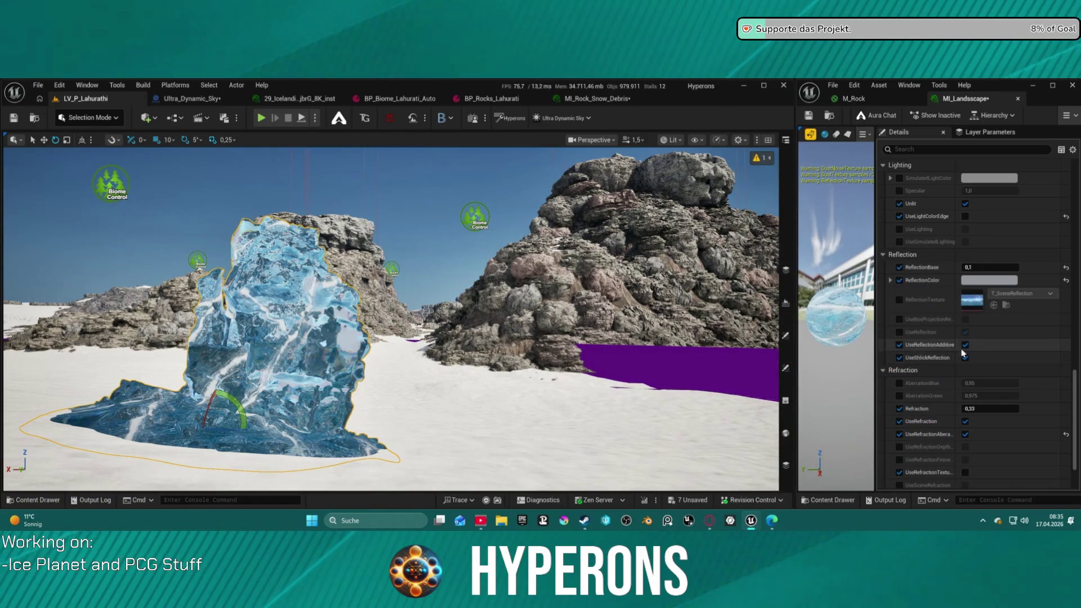
Expand Shape and set ShapeSphereRadius to 35,0
{"action": "scroll", "coordinate": [929, 355], "scroll_direction": "down", "scroll_amount": 3}
{"action": "left_click", "coordinate": [885, 417]}
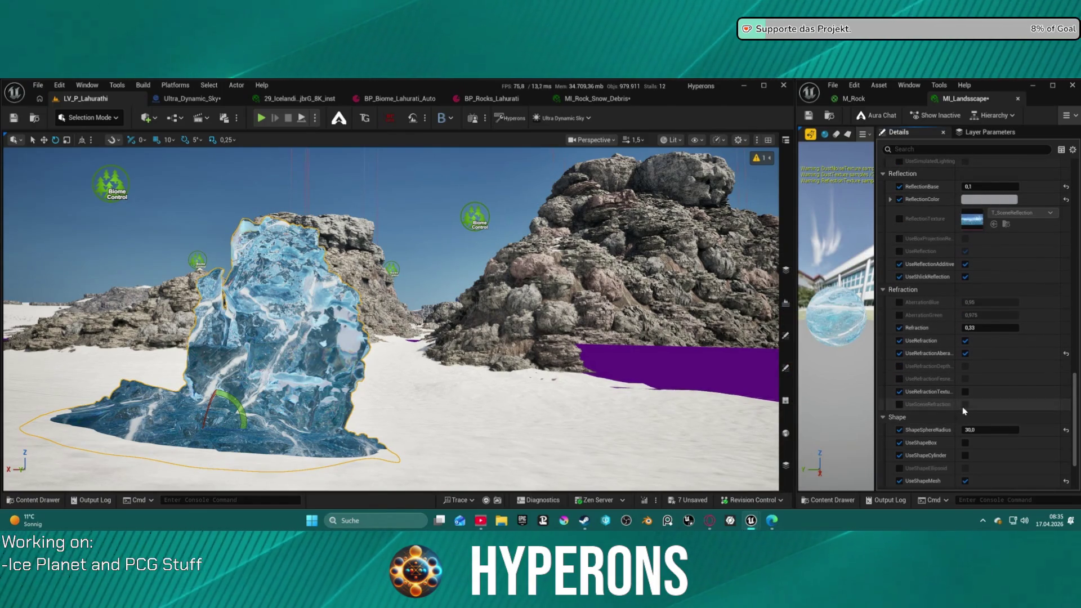
{"action": "scroll", "coordinate": [961, 407], "scroll_direction": "down", "scroll_amount": 3}
{"action": "left_click_drag", "start_coordinate": [990, 328], "coordinate": [977, 327]}
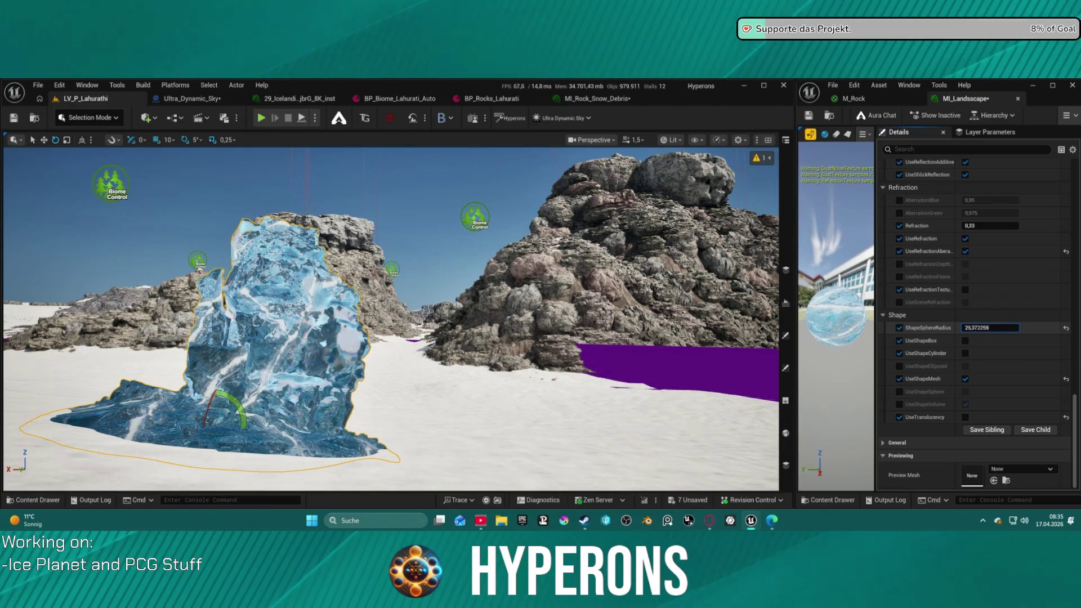
{"action": "left_click", "coordinate": [1007, 330]}
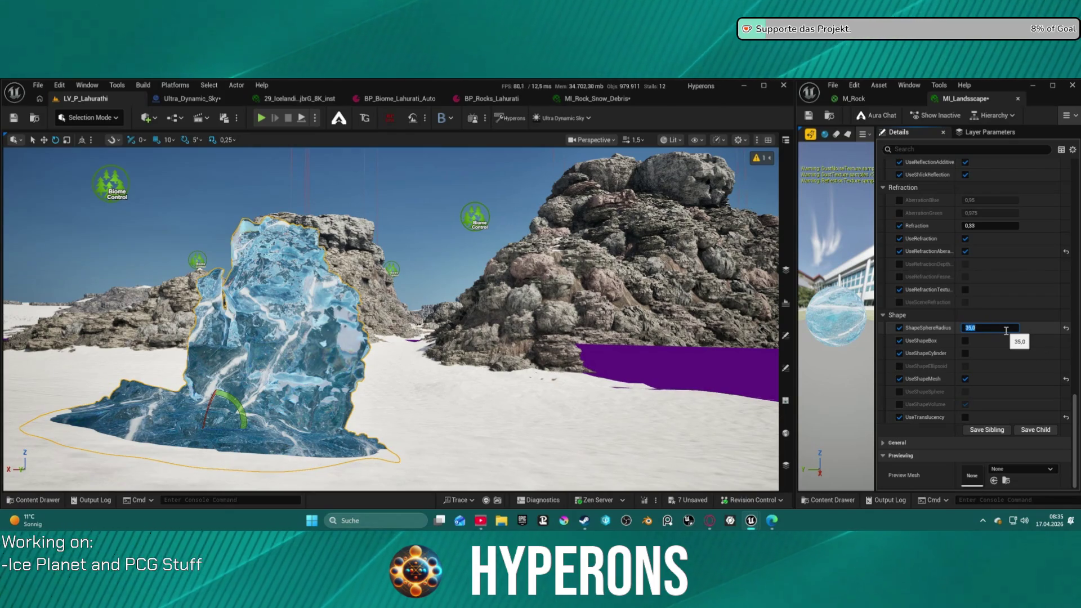
Toggle UseTranslucency off and back on, orbiting to compare the ice rock
{"action": "left_click", "coordinate": [965, 418]}
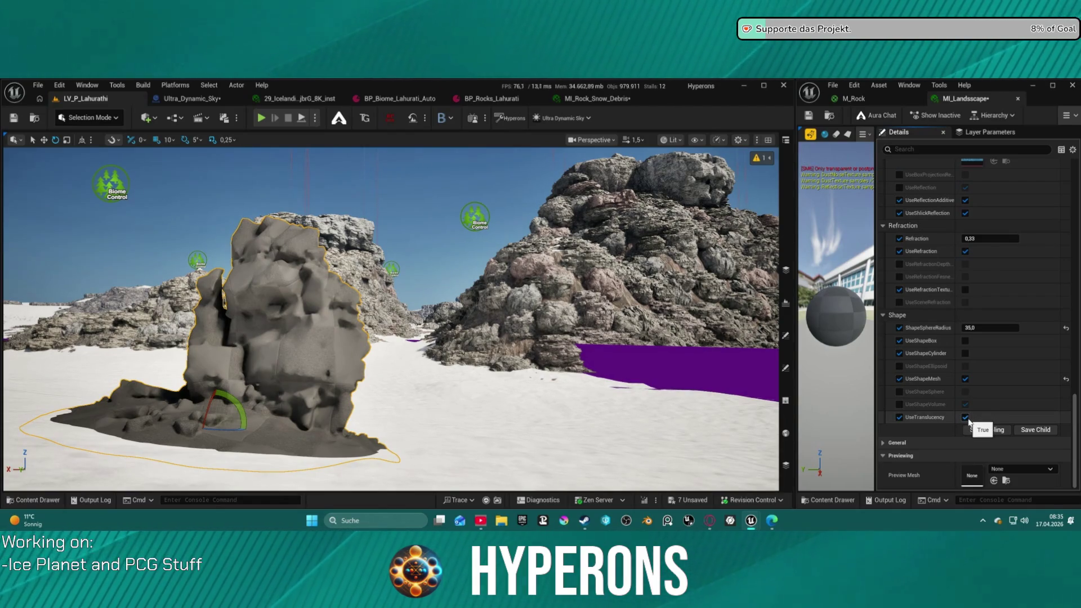
{"action": "left_click", "coordinate": [965, 418]}
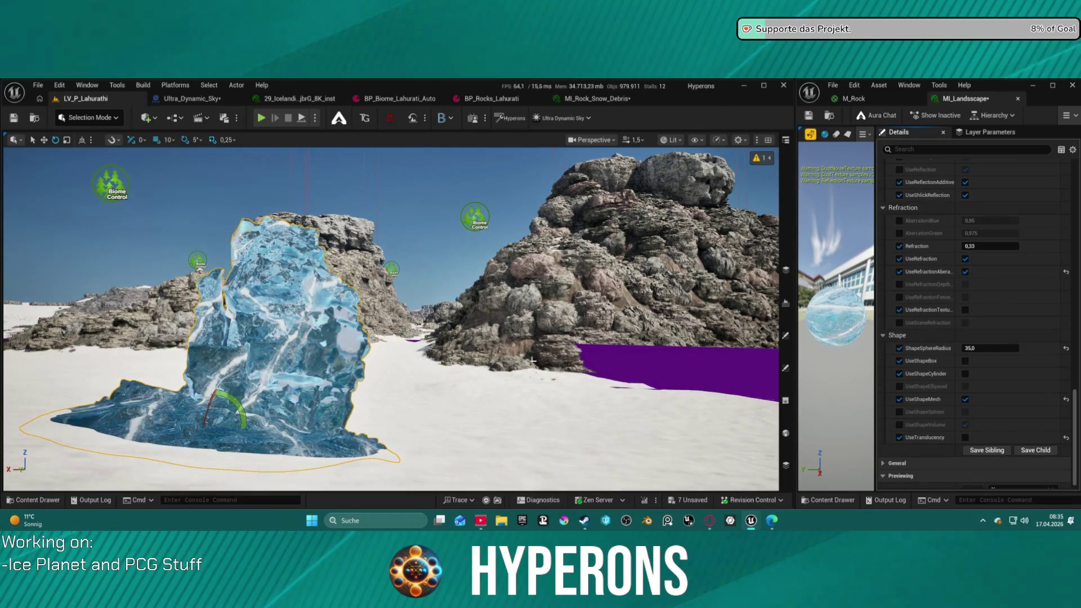
{"action": "scroll", "coordinate": [391, 319], "scroll_direction": "down", "scroll_amount": 5}
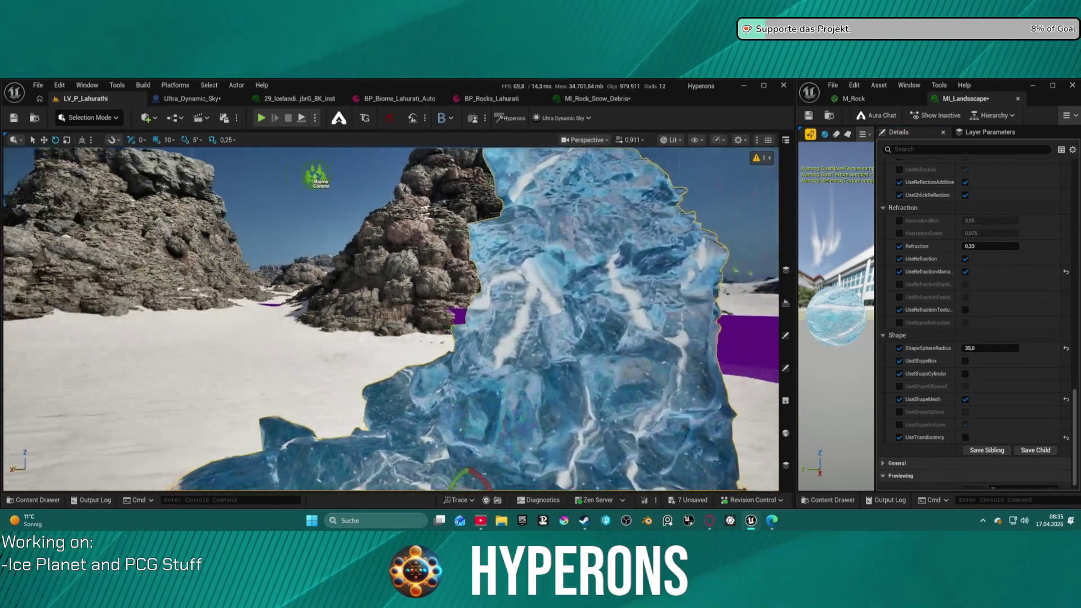
{"action": "left_click_drag", "start_coordinate": [482, 268], "coordinate": [550, 335]}
{"action": "scroll", "coordinate": [969, 321], "scroll_direction": "up", "scroll_amount": 15}
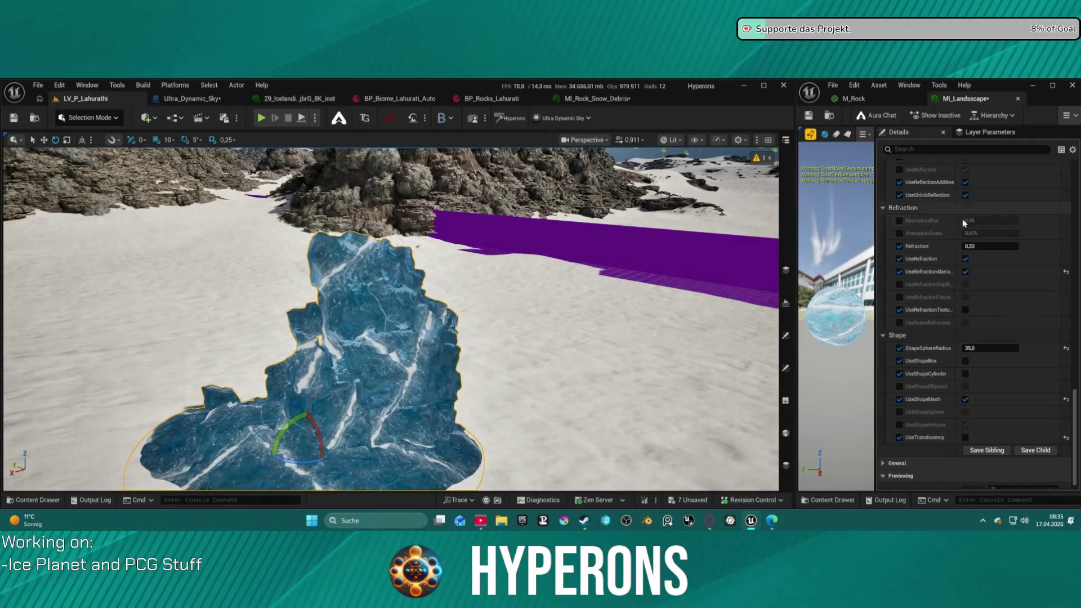
{"action": "scroll", "coordinate": [969, 321], "scroll_direction": "up", "scroll_amount": 5}
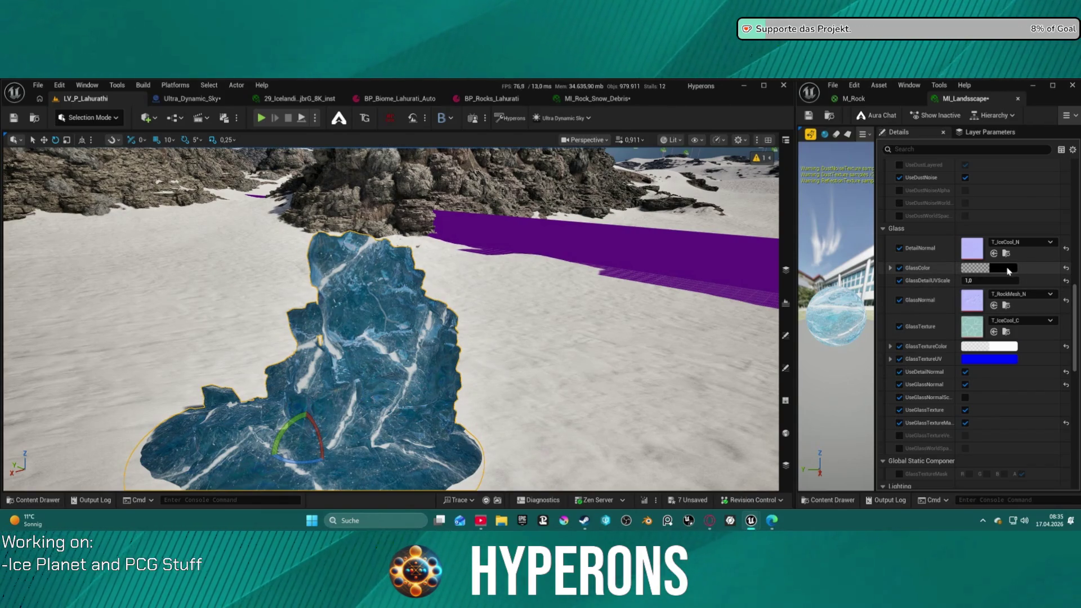
Tick the UseDustAlpha value and the UseDustLayered override in the Dust group
{"action": "scroll", "coordinate": [980, 288], "scroll_direction": "up", "scroll_amount": 3}
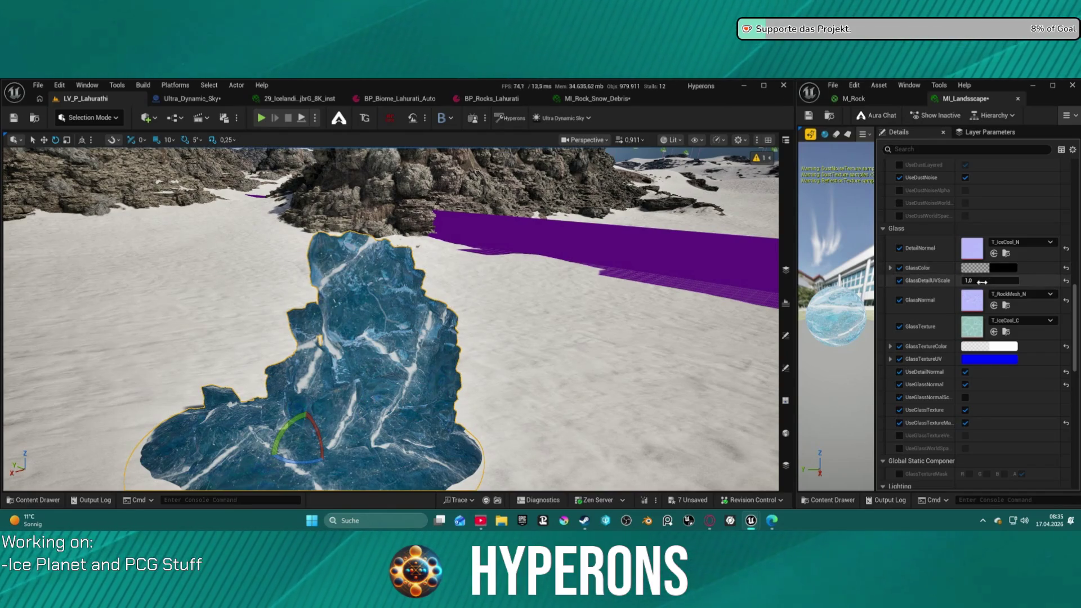
{"action": "scroll", "coordinate": [951, 304], "scroll_direction": "up", "scroll_amount": 3}
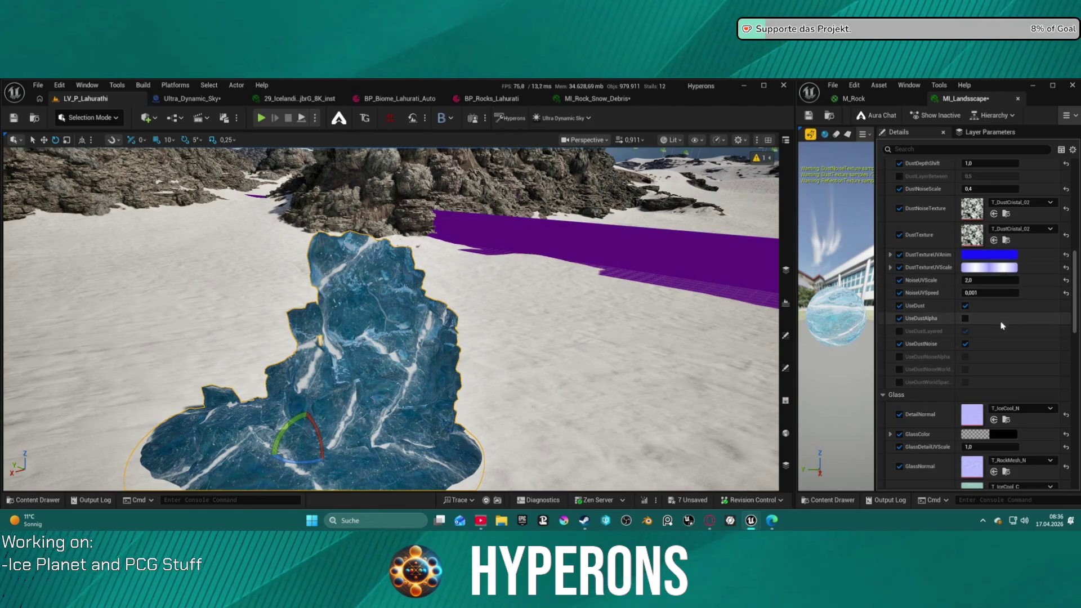
{"action": "left_click", "coordinate": [965, 318]}
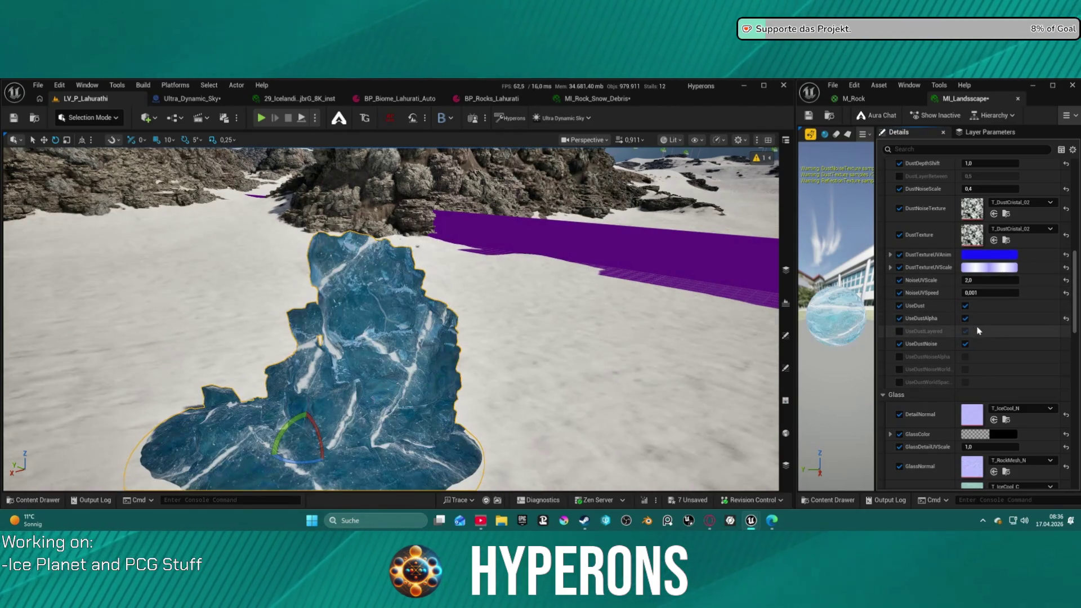
{"action": "left_click", "coordinate": [901, 331]}
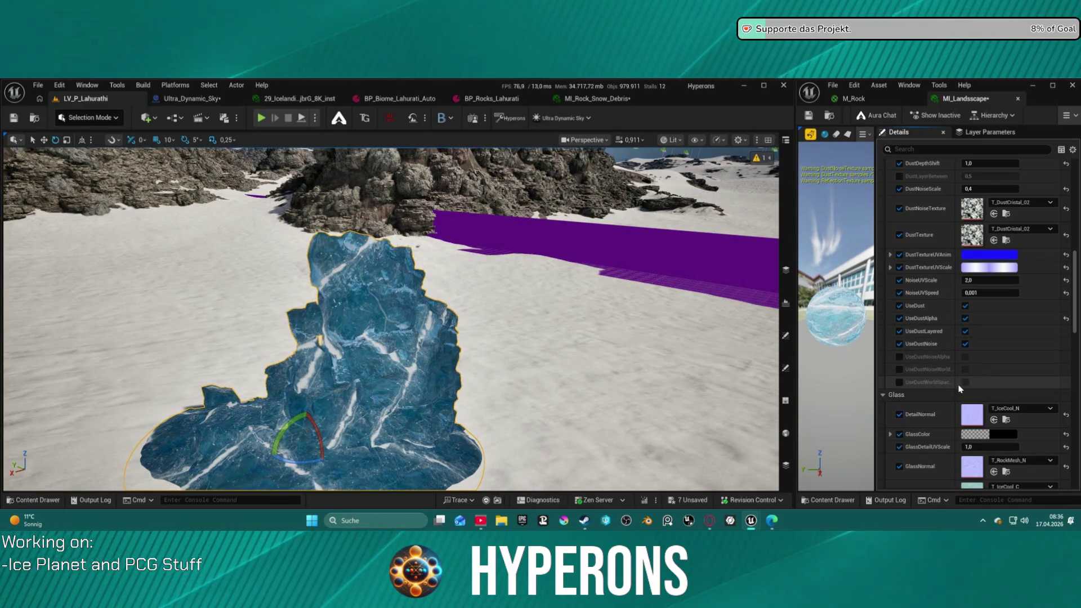
{"action": "scroll", "coordinate": [957, 372], "scroll_direction": "up", "scroll_amount": 2}
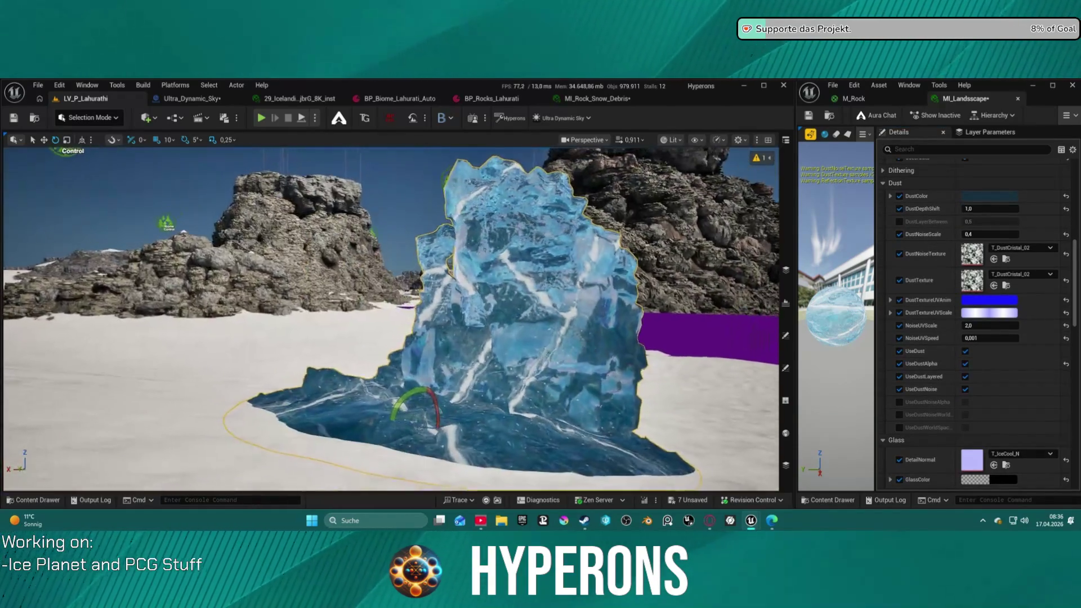
Change the DustColor to a darker saturated teal
{"action": "left_click", "coordinate": [989, 196]}
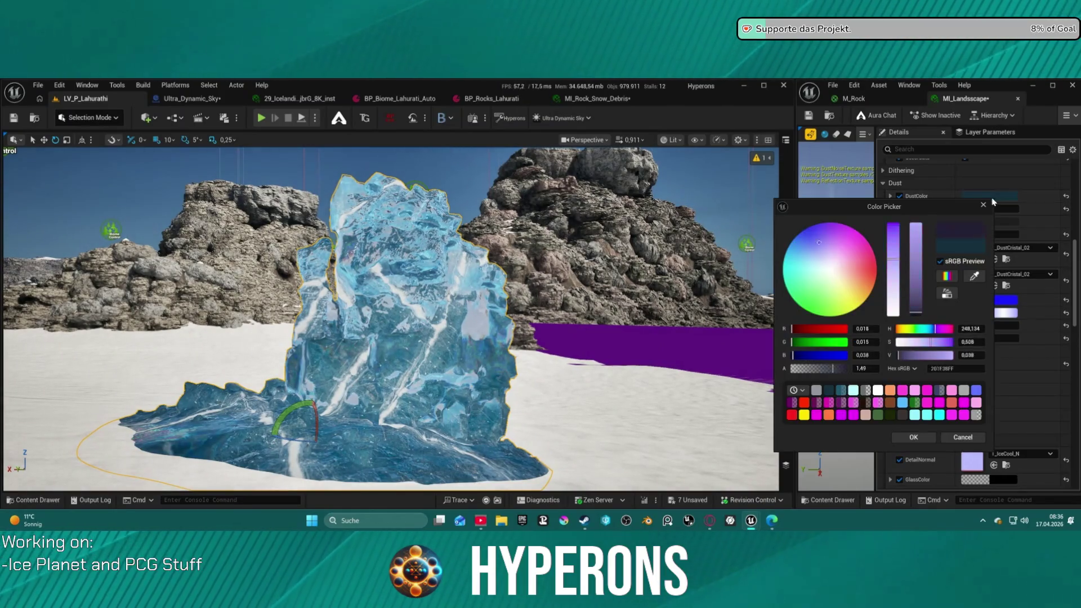
{"action": "left_click_drag", "start_coordinate": [916, 253], "coordinate": [913, 295]}
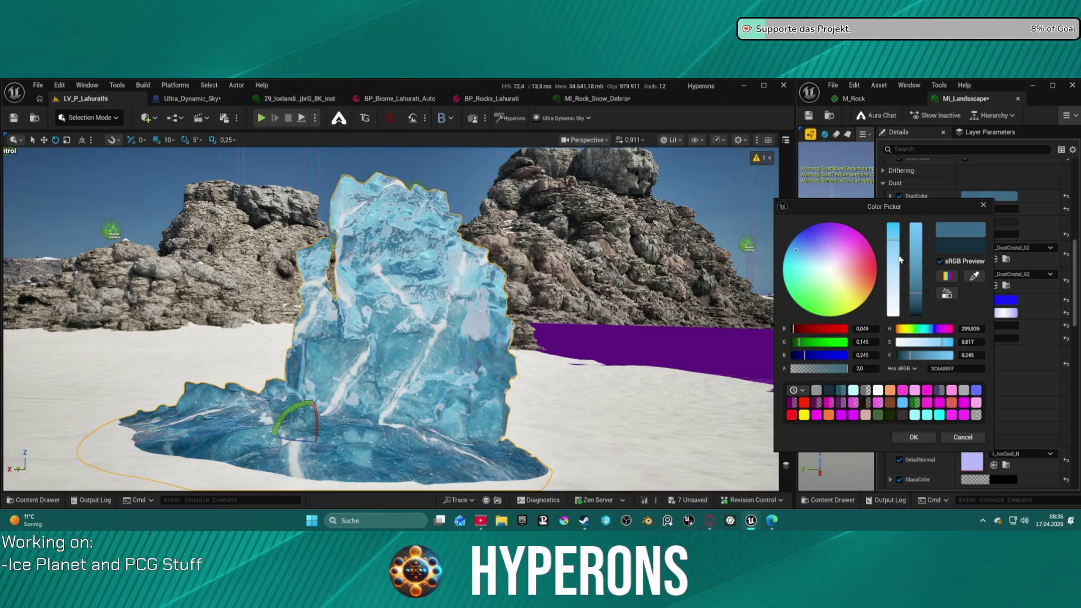
{"action": "left_click", "coordinate": [795, 266]}
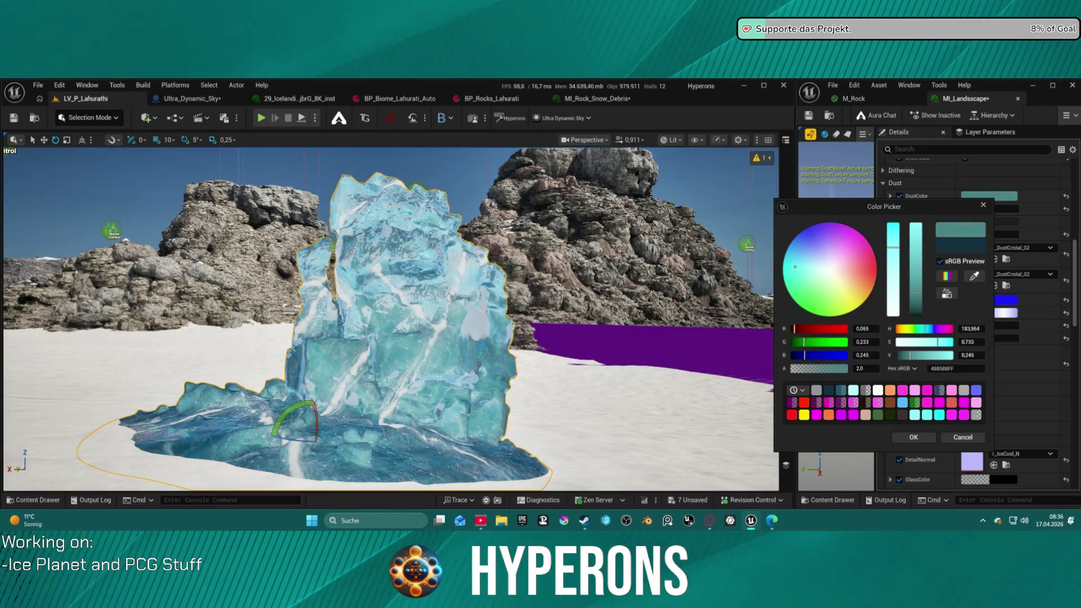
{"action": "left_click_drag", "start_coordinate": [791, 265], "coordinate": [784, 258]}
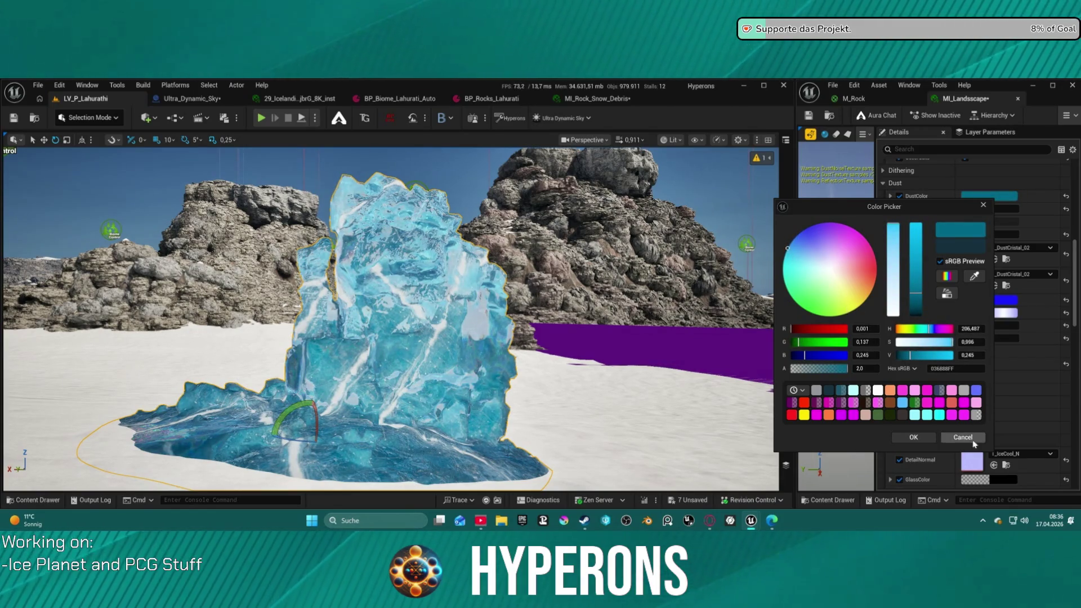
{"action": "left_click", "coordinate": [964, 438]}
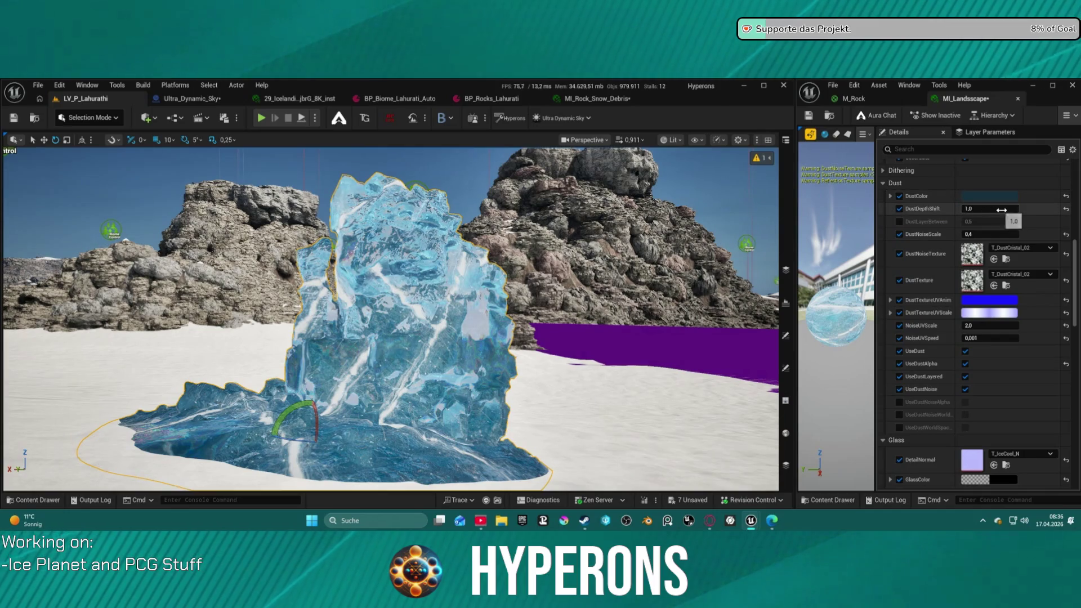
Reset DustDepthShift to default and set DustNoiseScale to 0,4
{"action": "key", "text": "Escape"}
{"action": "left_click", "coordinate": [1066, 209]}
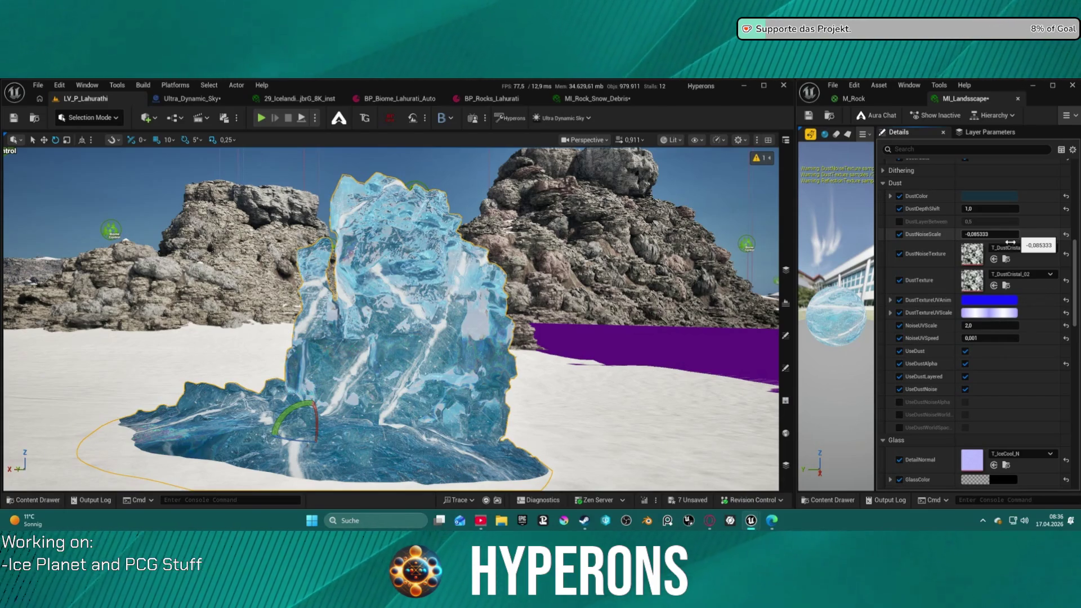
{"action": "type", "text": "0,4"}
{"action": "key", "text": "Return"}
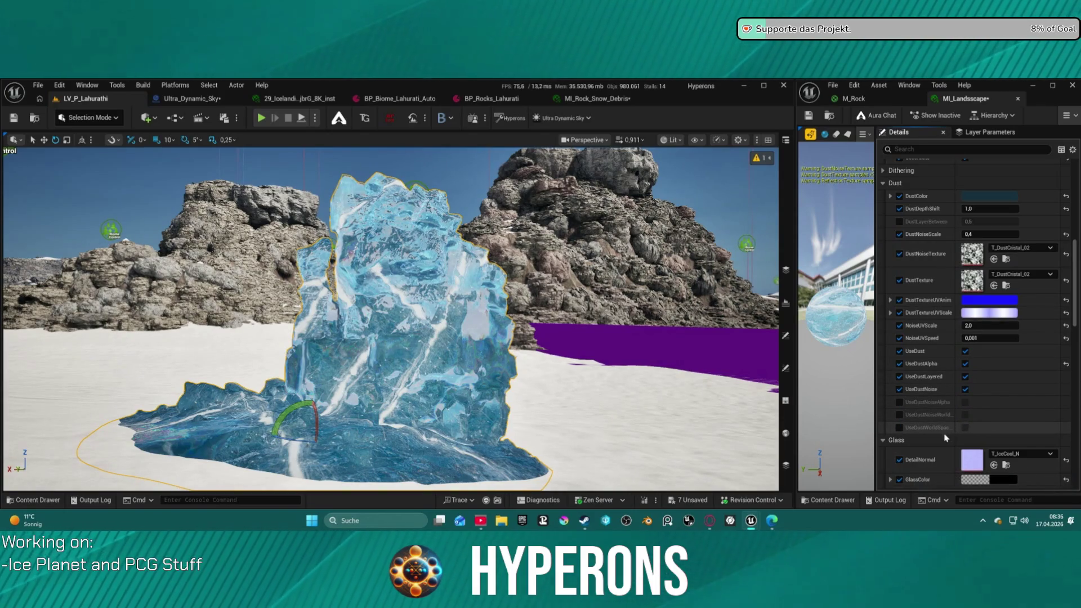
{"action": "scroll", "coordinate": [978, 369], "scroll_direction": "up", "scroll_amount": 1}
Turn on UseCoating for the ice material instance
{"action": "scroll", "coordinate": [978, 369], "scroll_direction": "up", "scroll_amount": 6}
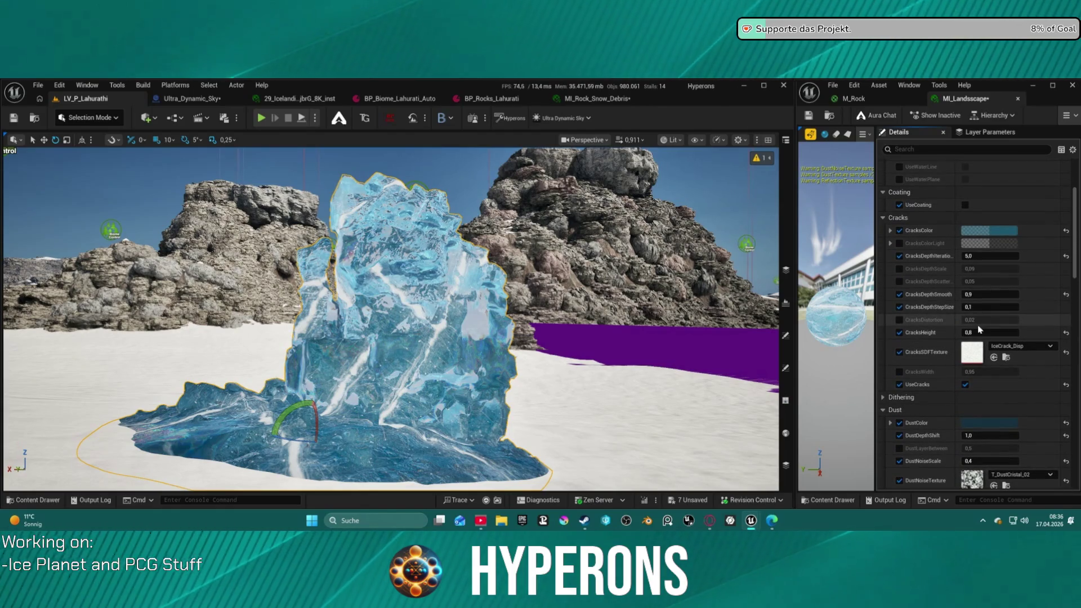
{"action": "scroll", "coordinate": [978, 329], "scroll_direction": "up", "scroll_amount": 3}
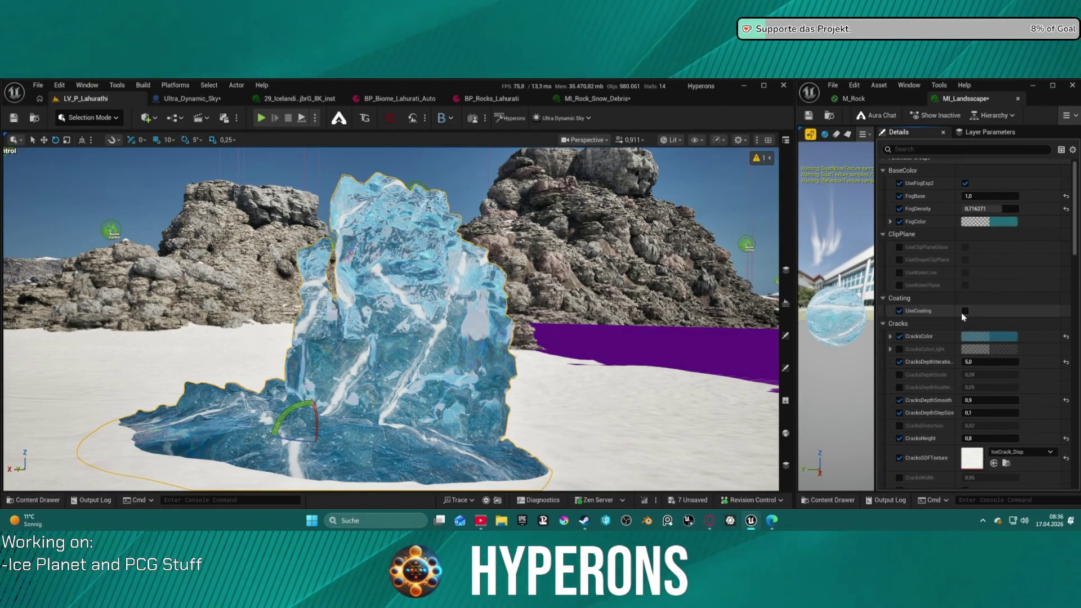
{"action": "left_click", "coordinate": [965, 311]}
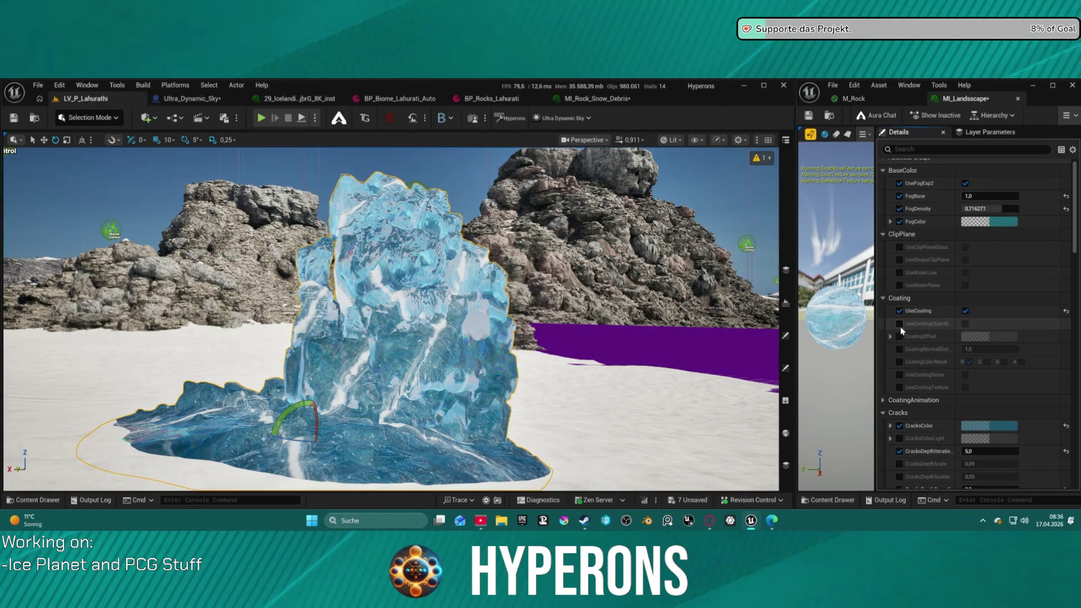
Expand Dithering and override UseDitheringDistance, switching it on
{"action": "scroll", "coordinate": [903, 350], "scroll_direction": "down", "scroll_amount": 5}
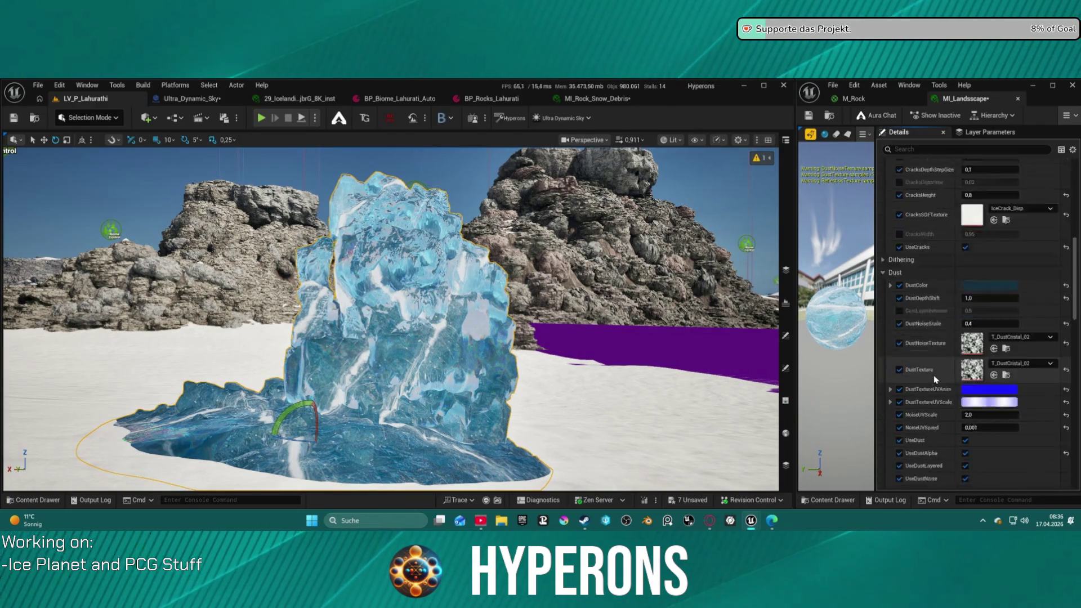
{"action": "scroll", "coordinate": [934, 378], "scroll_direction": "down", "scroll_amount": 5}
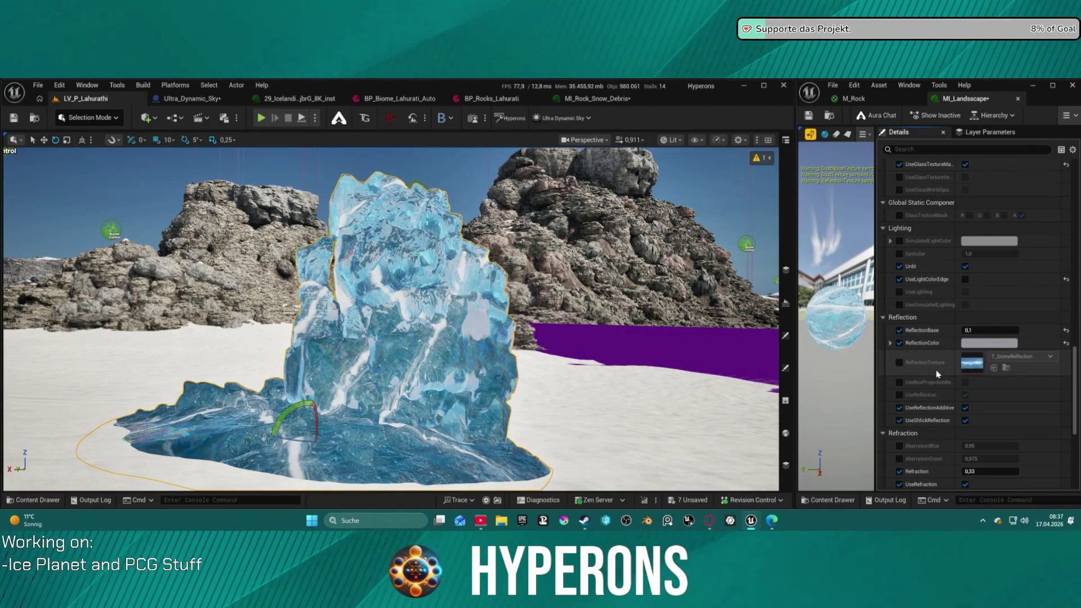
{"action": "scroll", "coordinate": [938, 374], "scroll_direction": "down", "scroll_amount": 5}
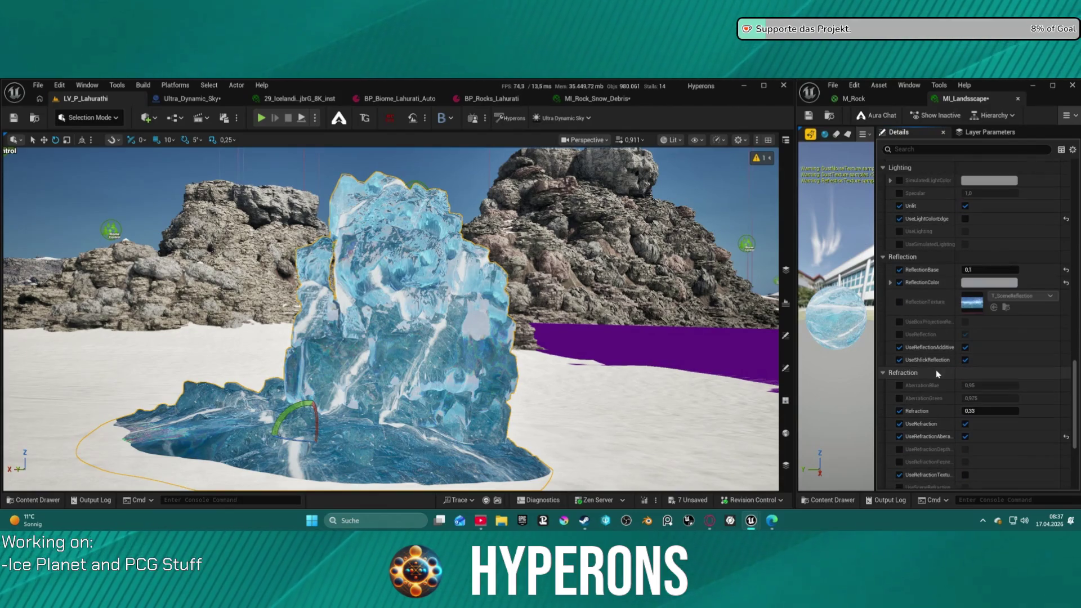
{"action": "scroll", "coordinate": [937, 374], "scroll_direction": "down", "scroll_amount": 3}
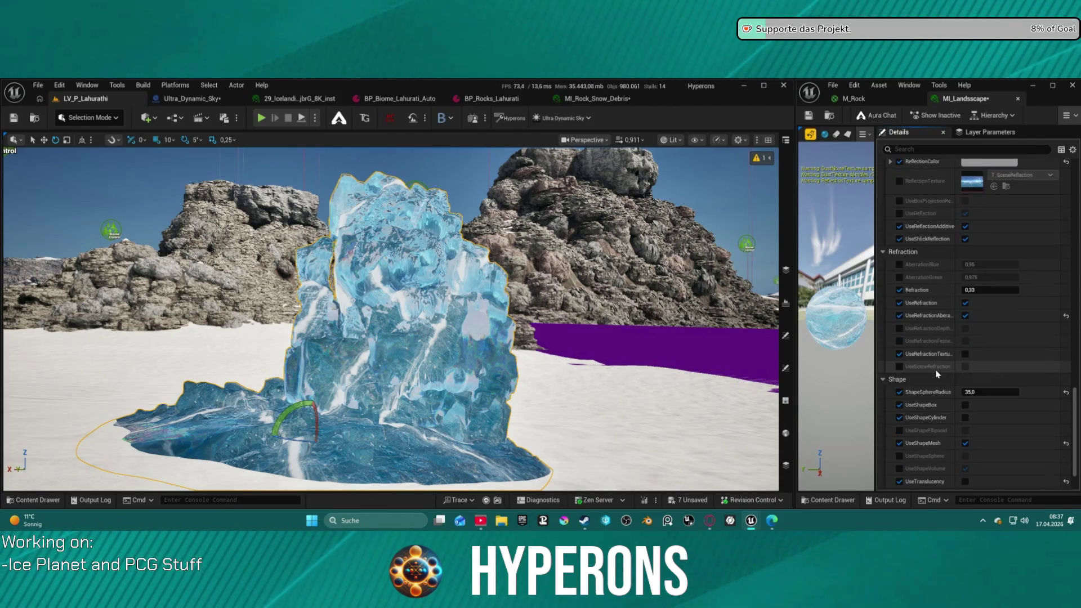
{"action": "scroll", "coordinate": [937, 374], "scroll_direction": "down", "scroll_amount": 2}
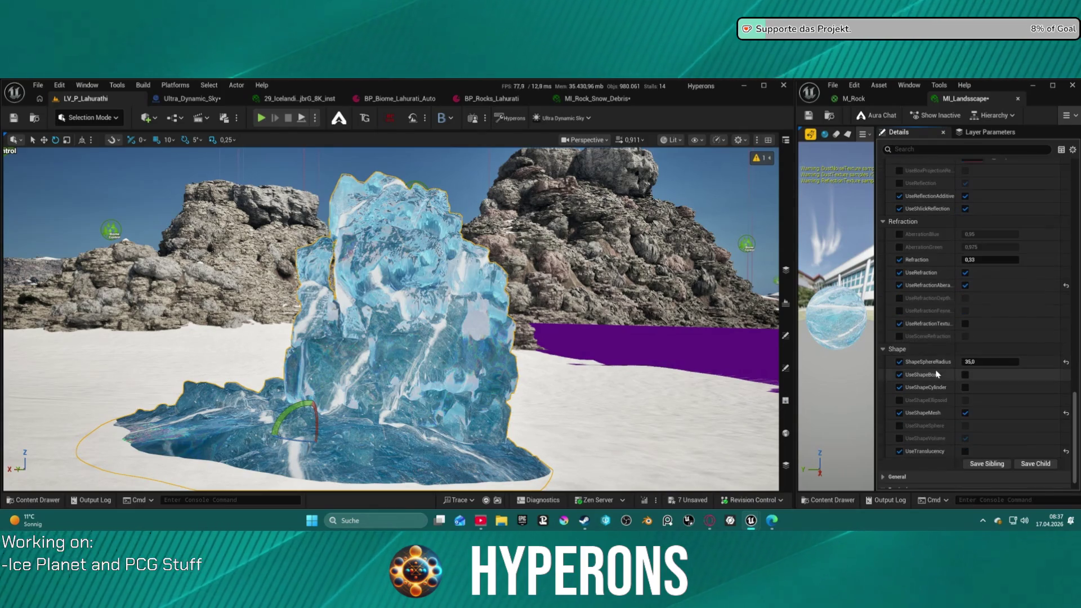
{"action": "scroll", "coordinate": [946, 366], "scroll_direction": "up", "scroll_amount": 10}
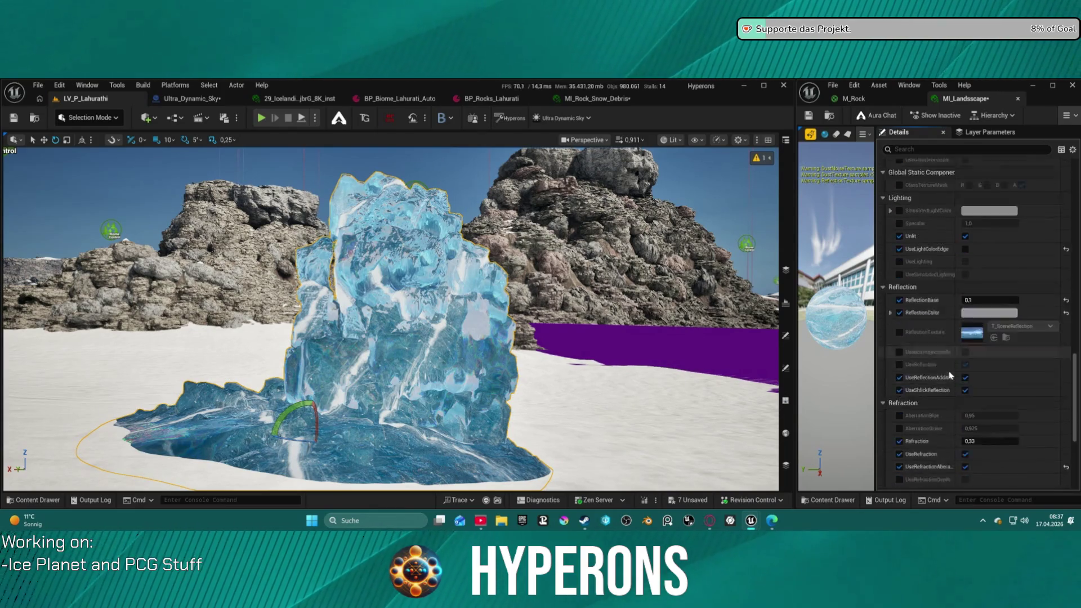
{"action": "scroll", "coordinate": [954, 358], "scroll_direction": "up", "scroll_amount": 10}
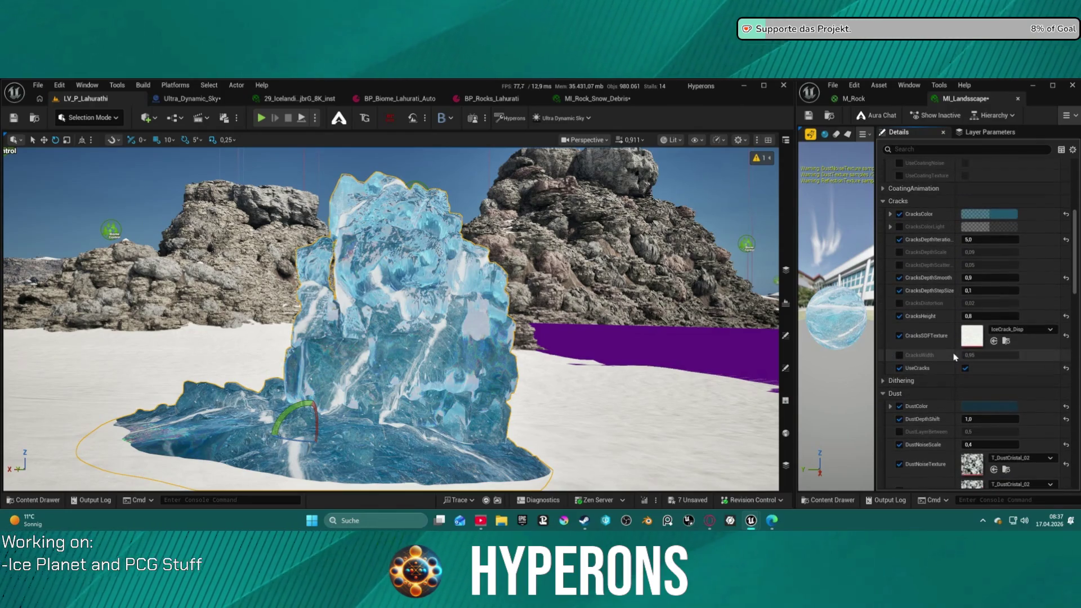
{"action": "left_click", "coordinate": [883, 380]}
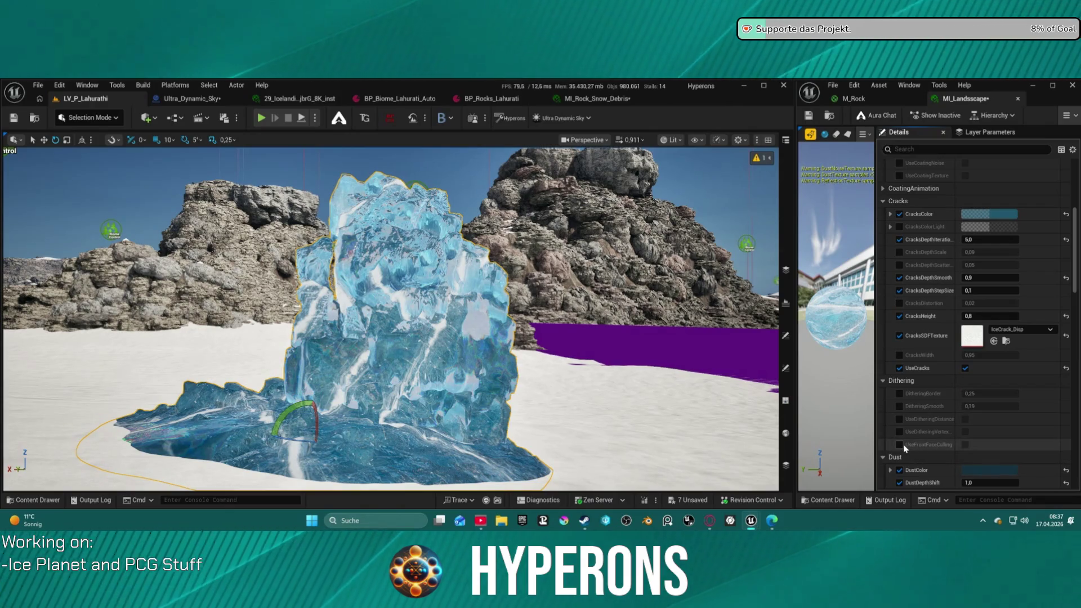
{"action": "left_click", "coordinate": [900, 418]}
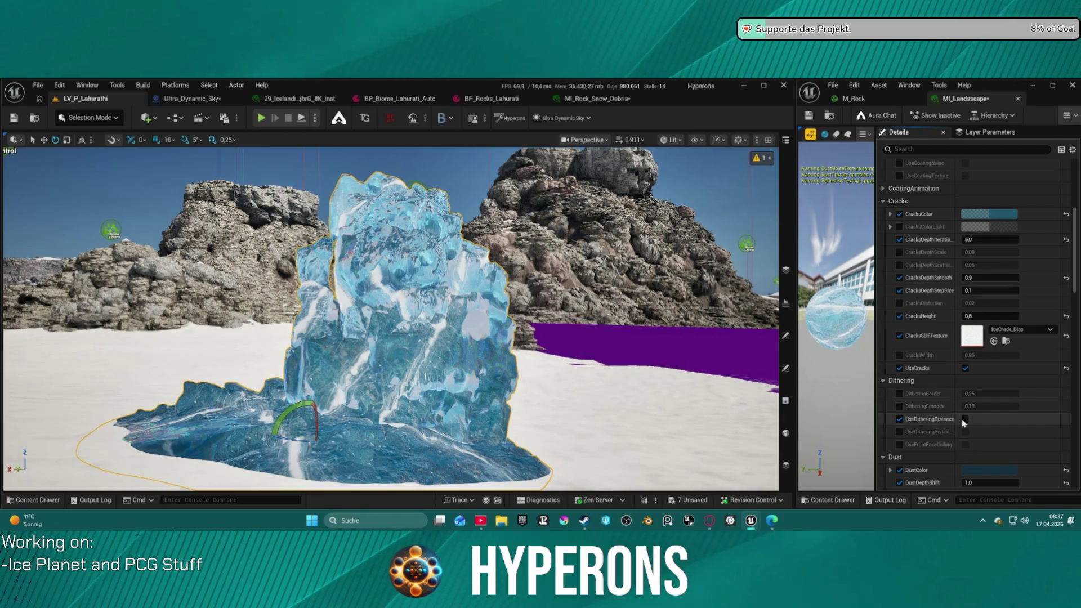
{"action": "left_click", "coordinate": [964, 420]}
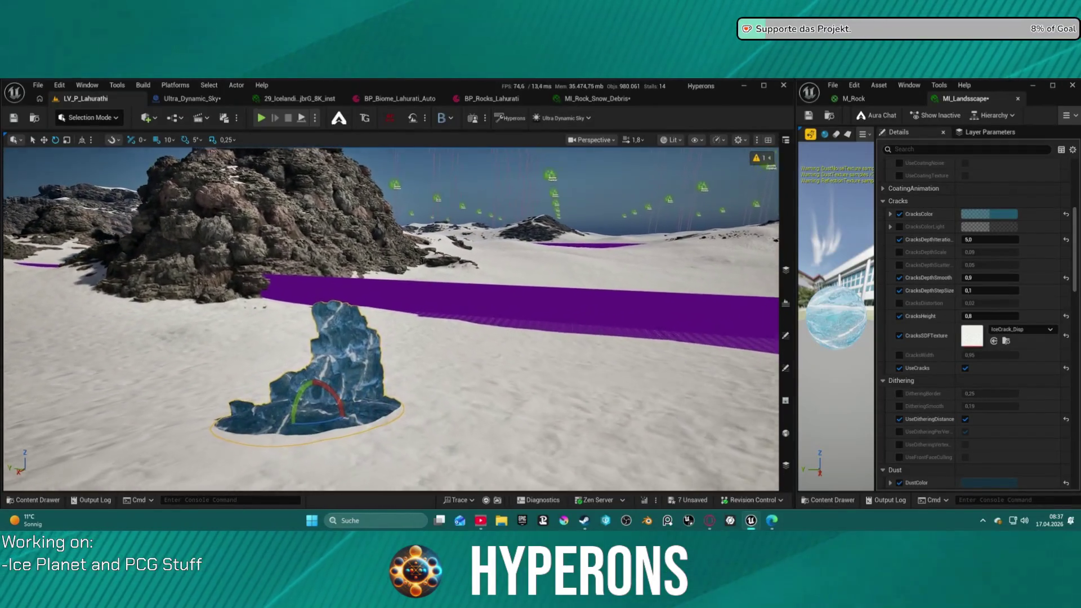
Darken the CracksColor slightly
{"action": "scroll", "coordinate": [391, 319], "scroll_direction": "up", "scroll_amount": 5}
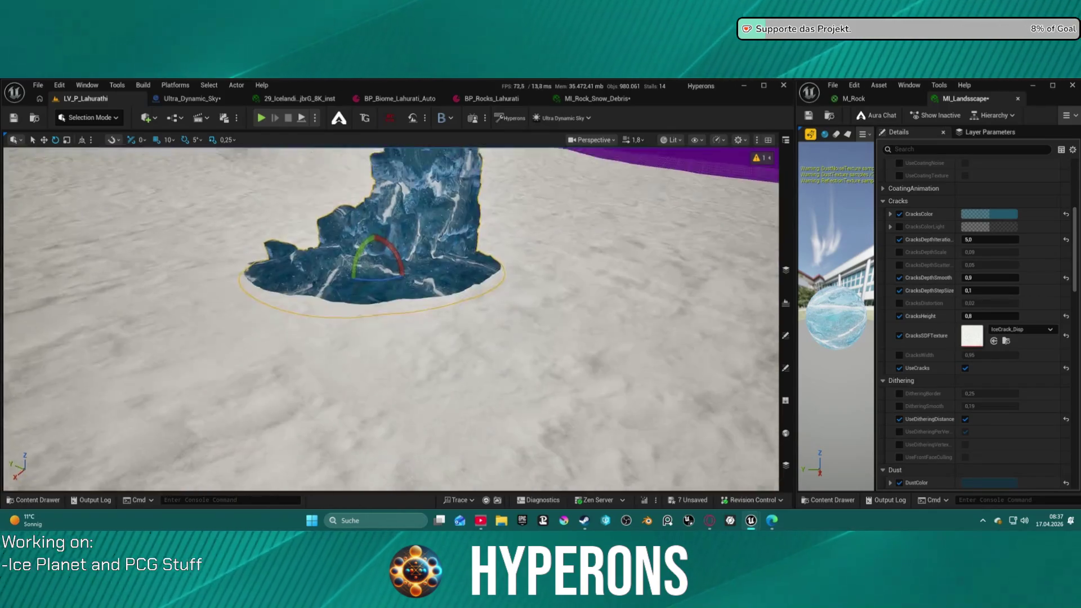
{"action": "scroll", "coordinate": [391, 315], "scroll_direction": "down", "scroll_amount": 5}
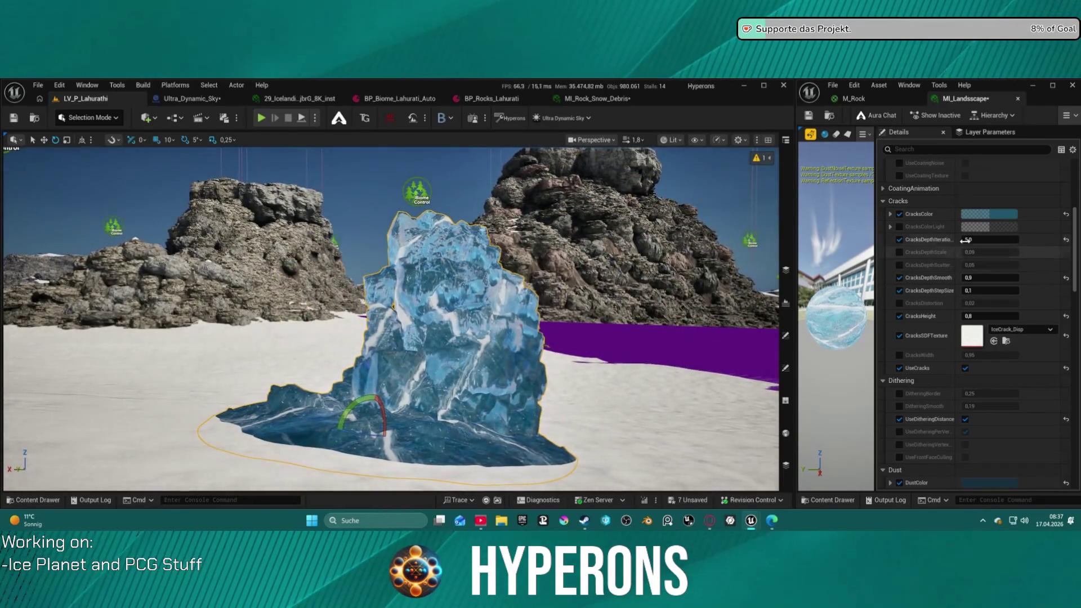
{"action": "left_click", "coordinate": [1008, 214]}
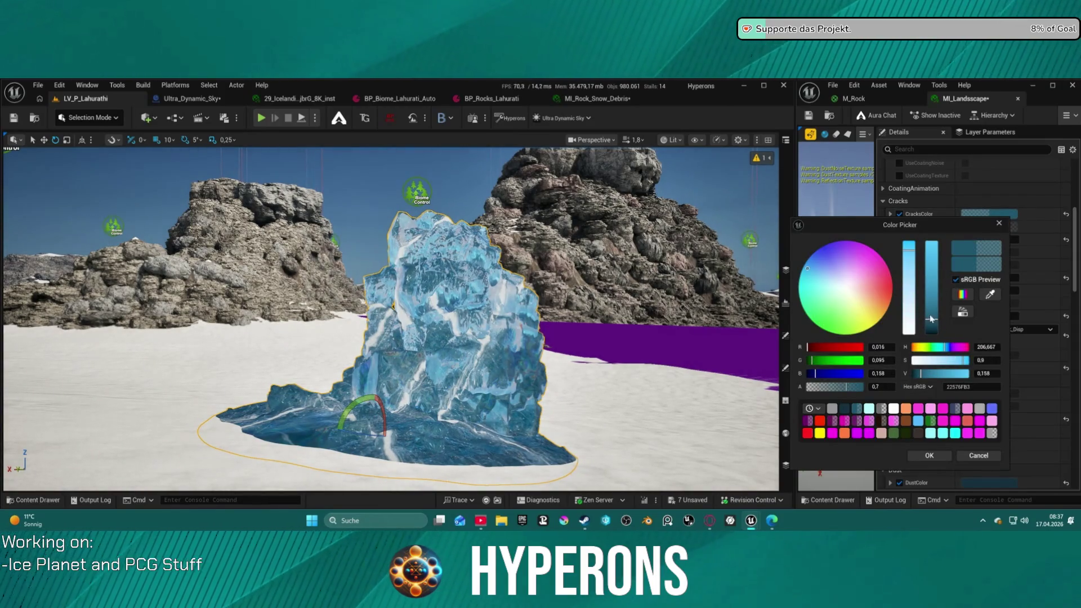
{"action": "mouse_move", "coordinate": [932, 323]}
{"action": "left_mouse_down"}
{"action": "mouse_move", "coordinate": [917, 326]}
{"action": "mouse_move", "coordinate": [929, 243]}
{"action": "mouse_move", "coordinate": [940, 331]}
{"action": "left_mouse_up"}
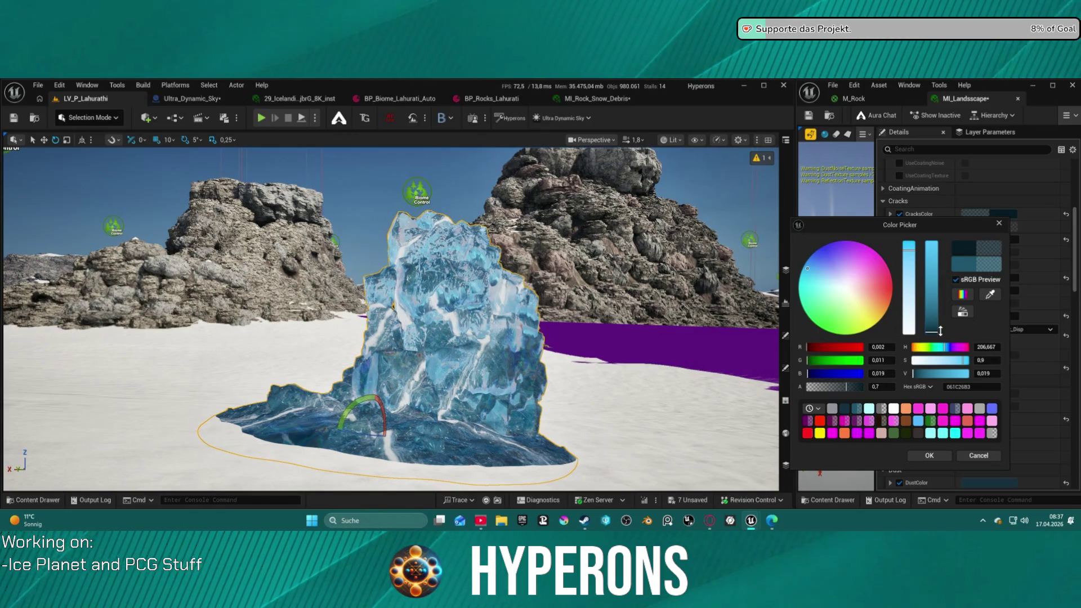
{"action": "left_click", "coordinate": [943, 457]}
Darken the FogColor almost to black
{"action": "scroll", "coordinate": [980, 299], "scroll_direction": "up", "scroll_amount": 5}
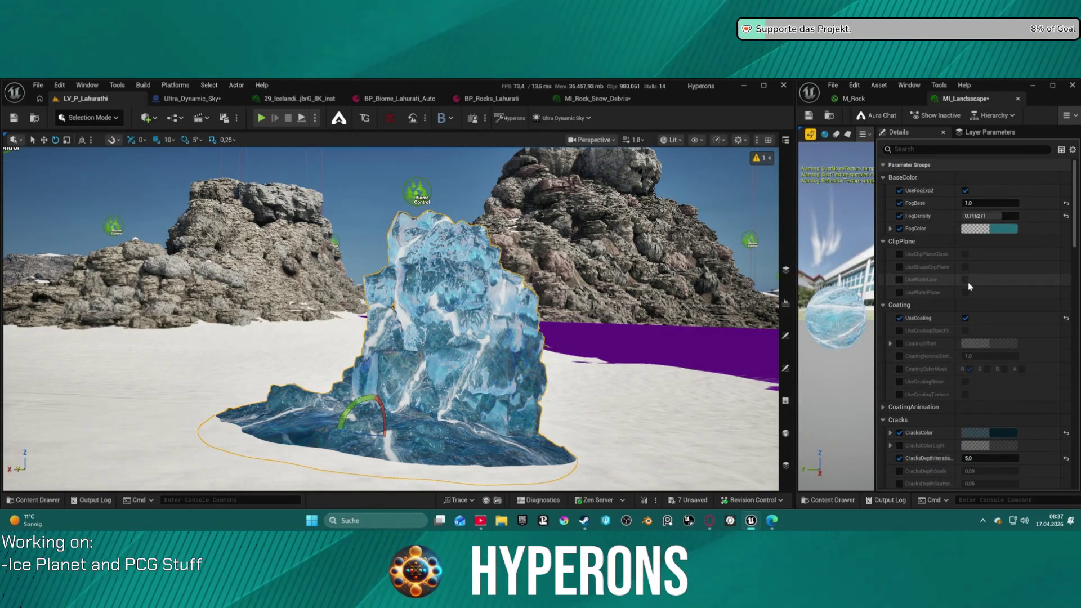
{"action": "left_click", "coordinate": [1008, 230]}
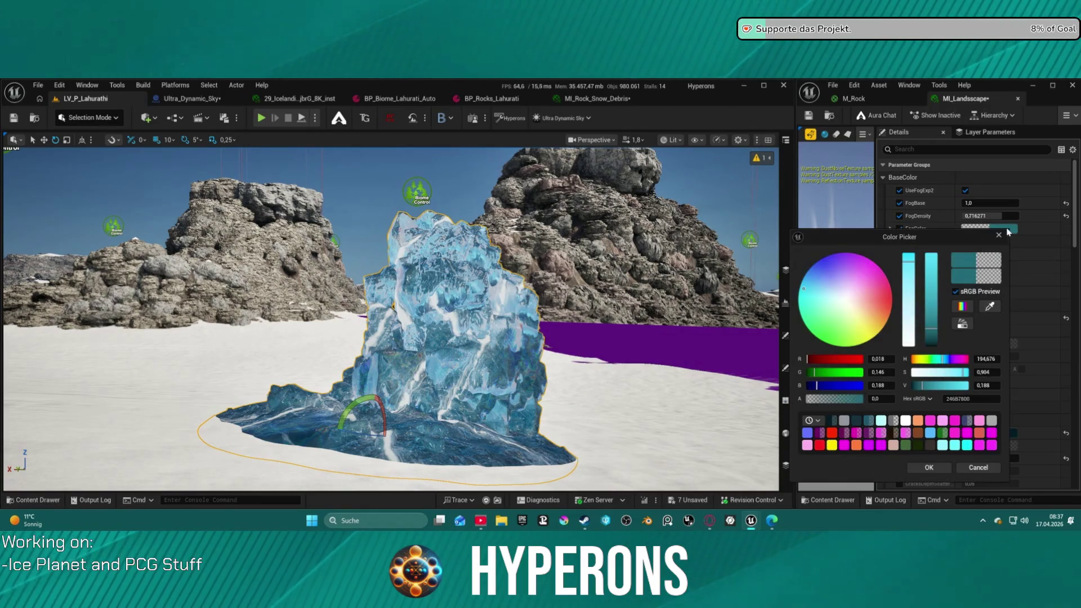
{"action": "left_click_drag", "start_coordinate": [929, 338], "coordinate": [913, 339]}
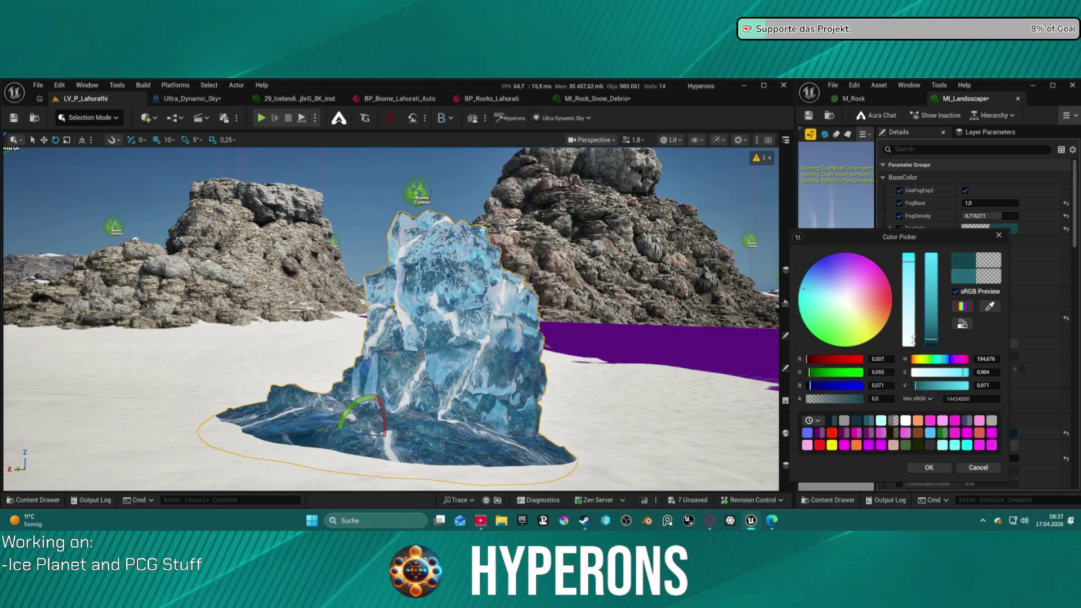
{"action": "left_click", "coordinate": [946, 472]}
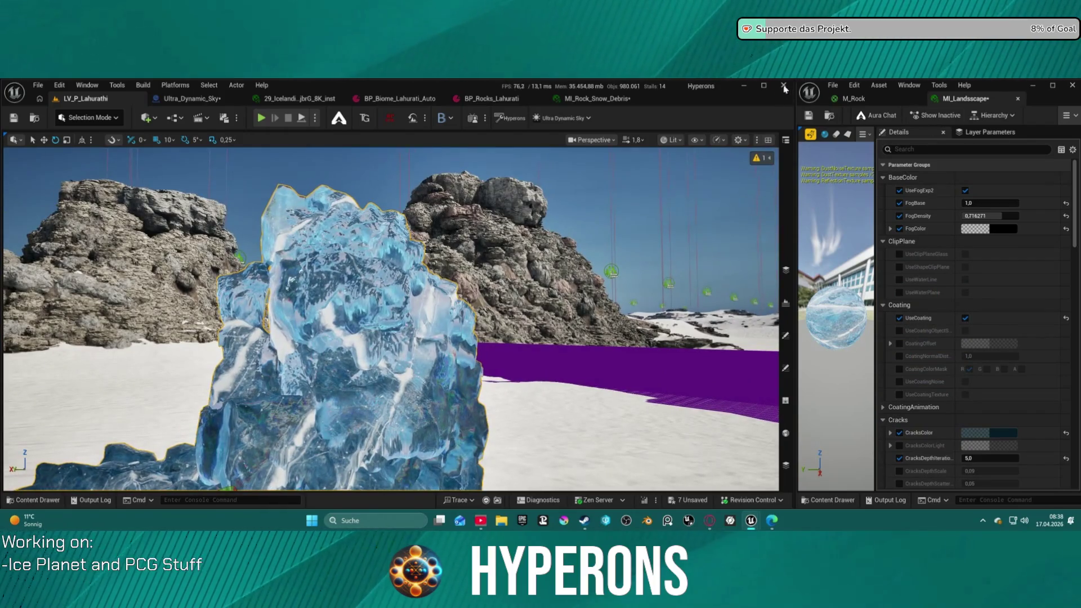
Open the parent material M_IceCool and widen its editor window
{"action": "left_click", "coordinate": [995, 115]}
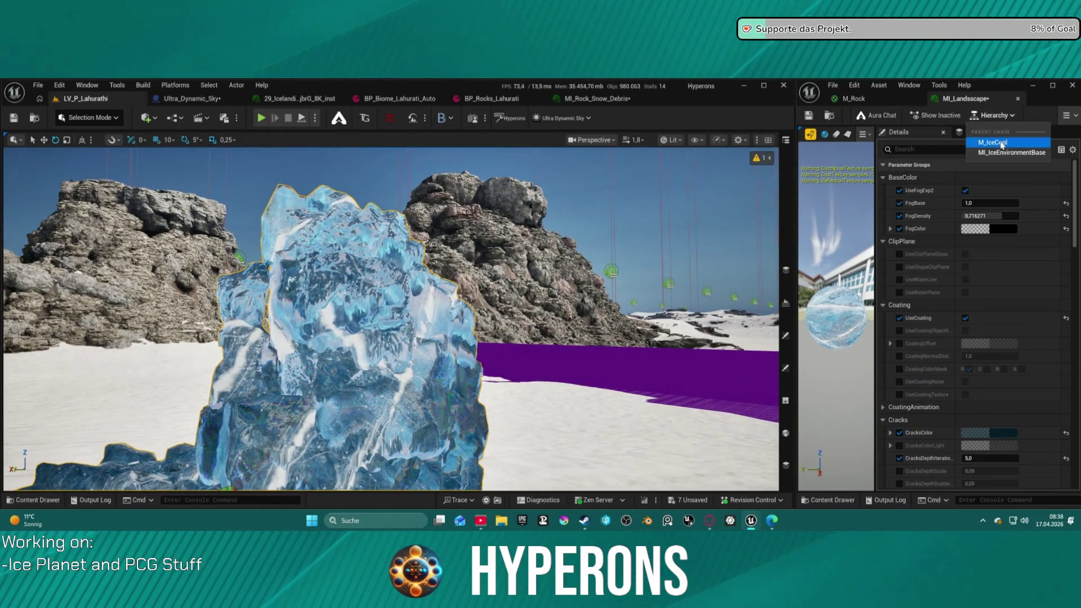
{"action": "left_click", "coordinate": [1032, 144]}
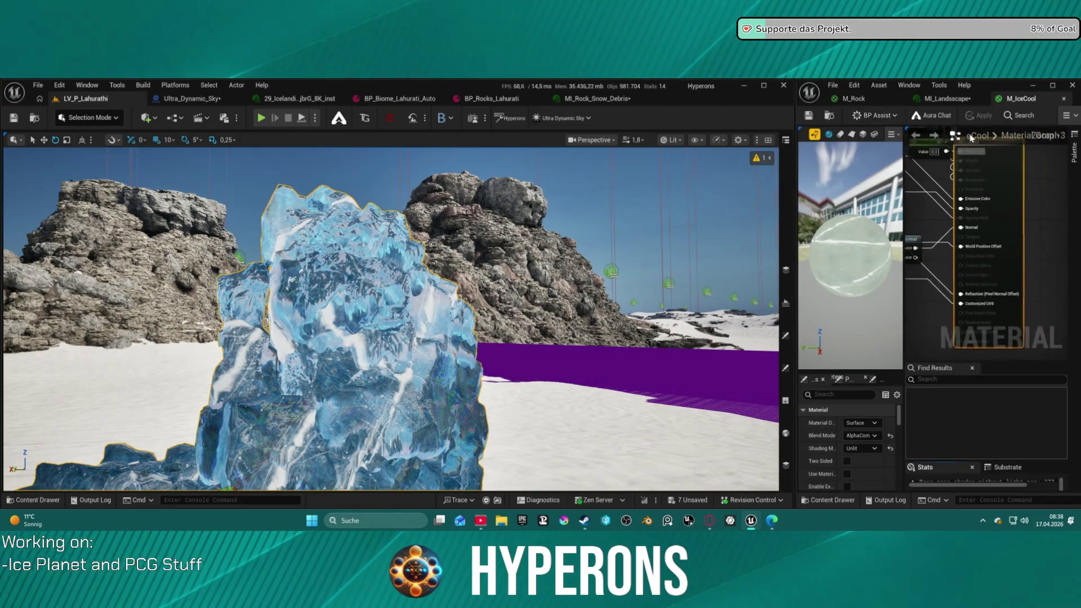
{"action": "left_click_drag", "start_coordinate": [794, 97], "coordinate": [483, 97]}
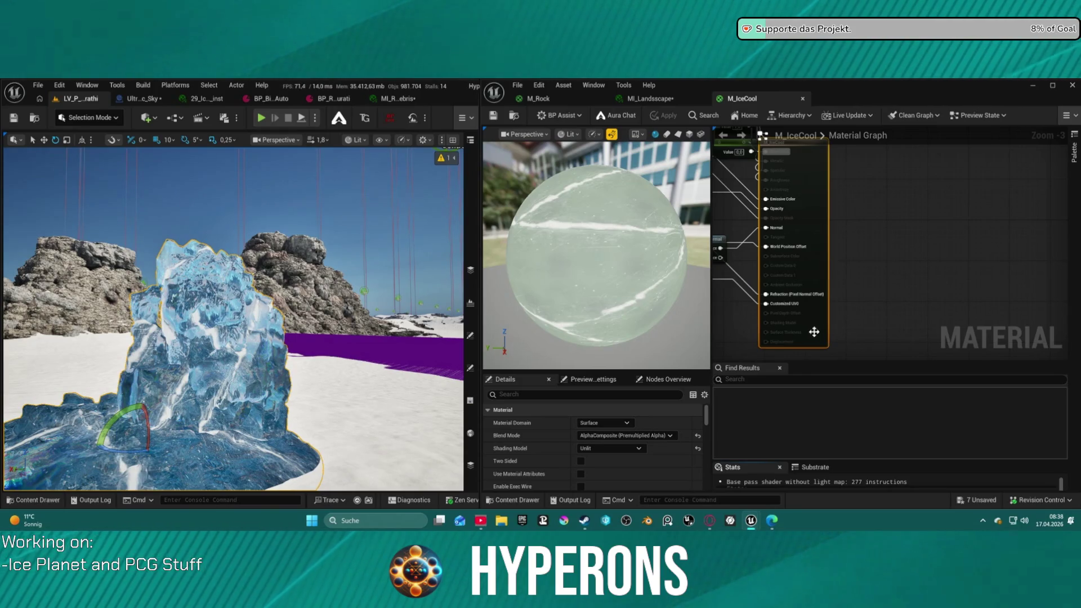
Zoom out and pan the material graph, then move the M_IceCool editor to the left half
{"action": "scroll", "coordinate": [821, 349], "scroll_direction": "down", "scroll_amount": 2}
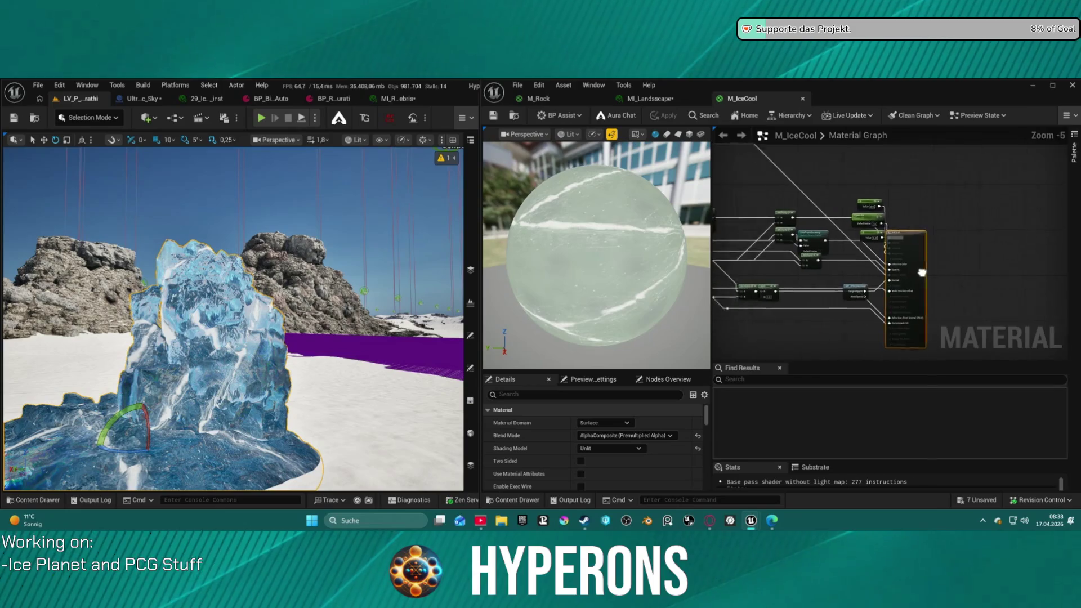
{"action": "left_click_drag", "start_coordinate": [732, 186], "coordinate": [812, 230]}
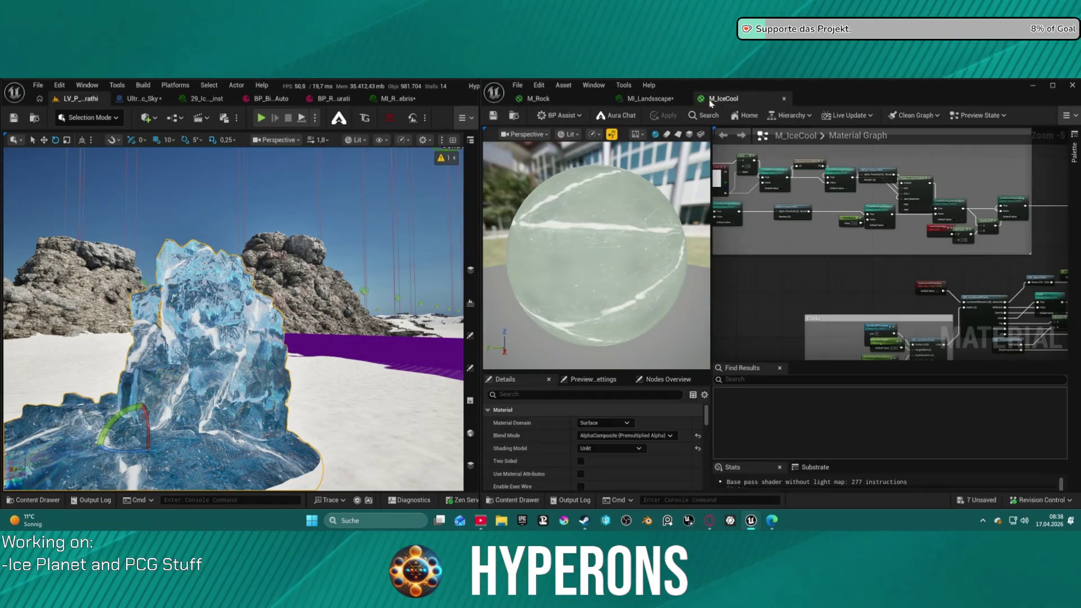
{"action": "mouse_move", "coordinate": [751, 100]}
{"action": "left_mouse_down"}
{"action": "mouse_move", "coordinate": [391, 135]}
{"action": "mouse_move", "coordinate": [435, 102]}
{"action": "left_mouse_up"}
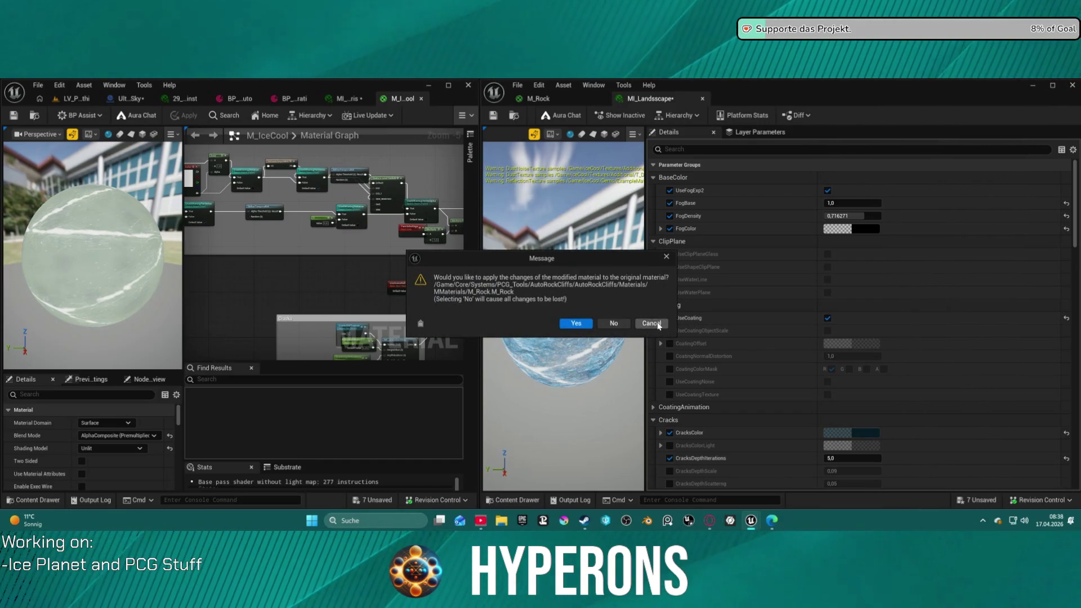
Cancel the M_Rock apply prompt and drag the M_Rock tab out of the right editor
{"action": "left_click", "coordinate": [648, 323]}
{"action": "left_click", "coordinate": [558, 100]}
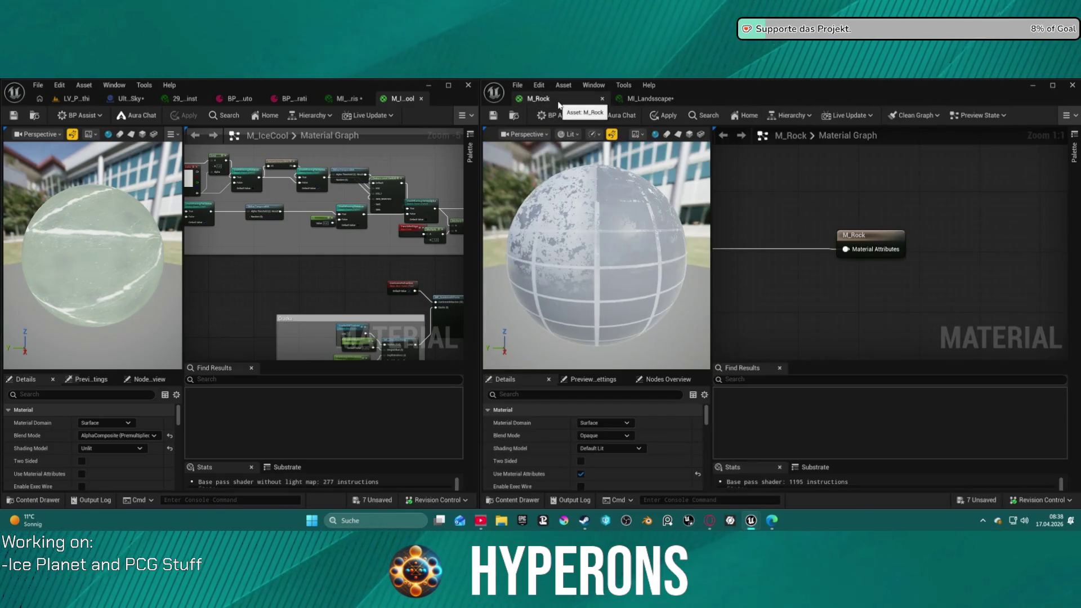
{"action": "mouse_move", "coordinate": [557, 100]}
{"action": "left_mouse_down"}
{"action": "mouse_move", "coordinate": [220, 123]}
{"action": "mouse_move", "coordinate": [231, 129]}
{"action": "left_mouse_up"}
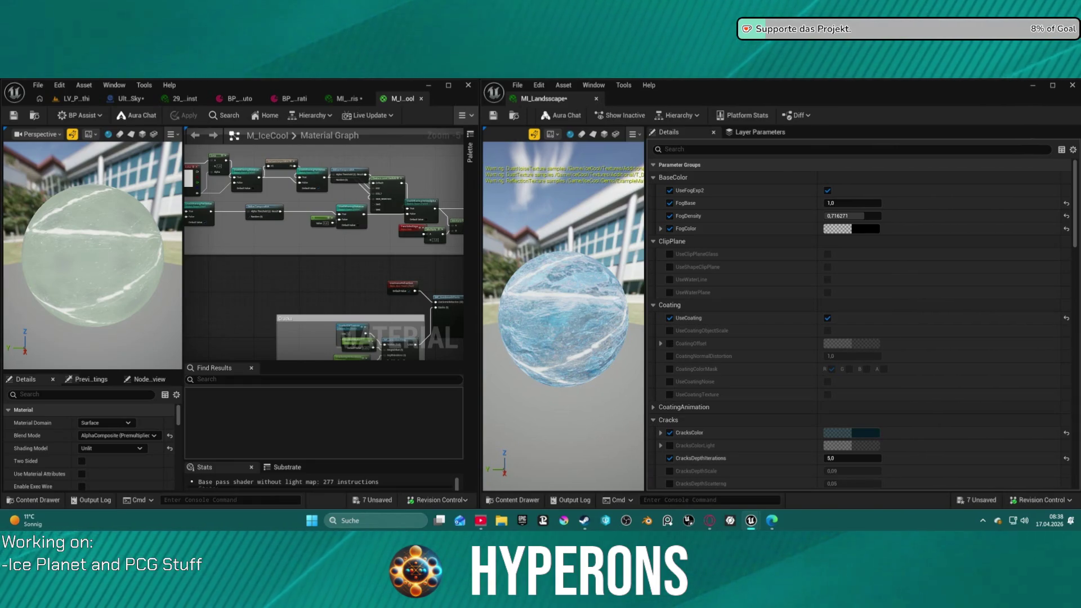
Dock MI_Landscape beside M_IceCool and maximize the material editor window
{"action": "left_click_drag", "start_coordinate": [551, 98], "coordinate": [430, 102]}
{"action": "left_click", "coordinate": [361, 99]}
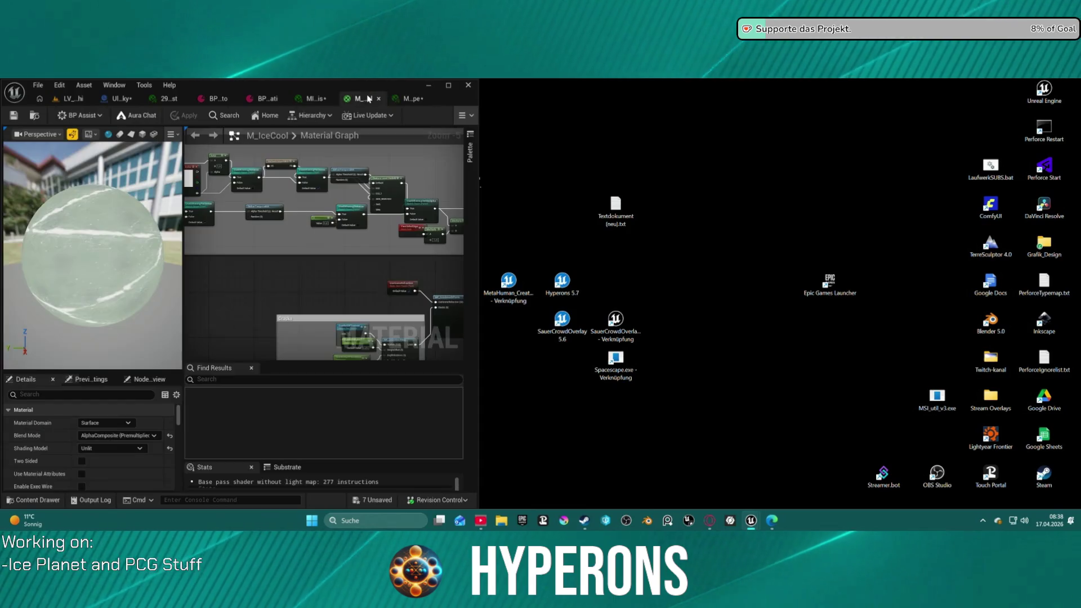
{"action": "left_click", "coordinate": [452, 88]}
{"action": "scroll", "coordinate": [694, 193], "scroll_direction": "down", "scroll_amount": 6}
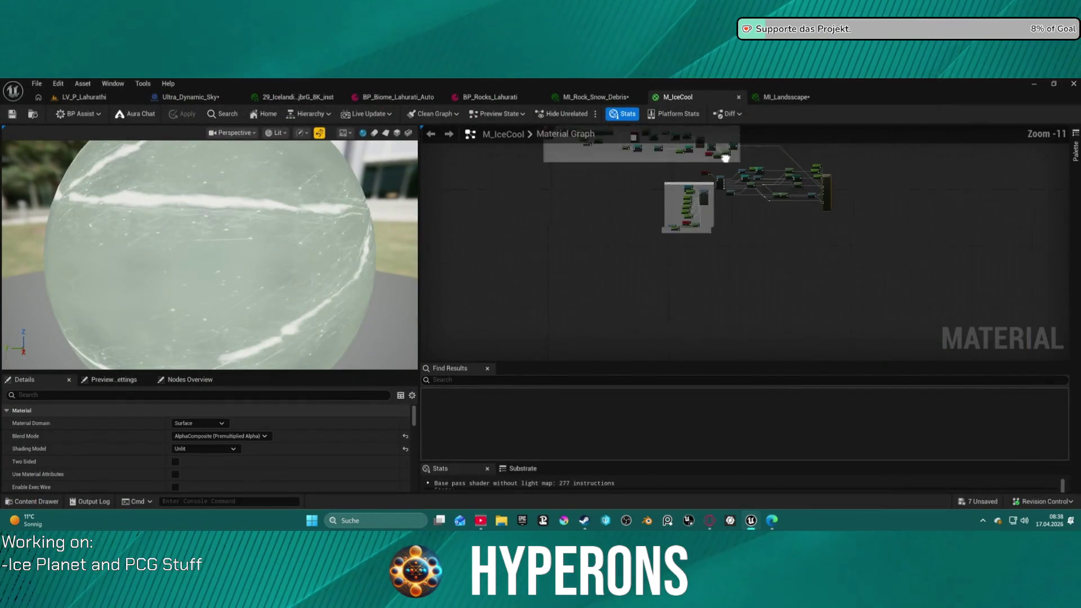
{"action": "scroll", "coordinate": [694, 193], "scroll_direction": "up", "scroll_amount": 6}
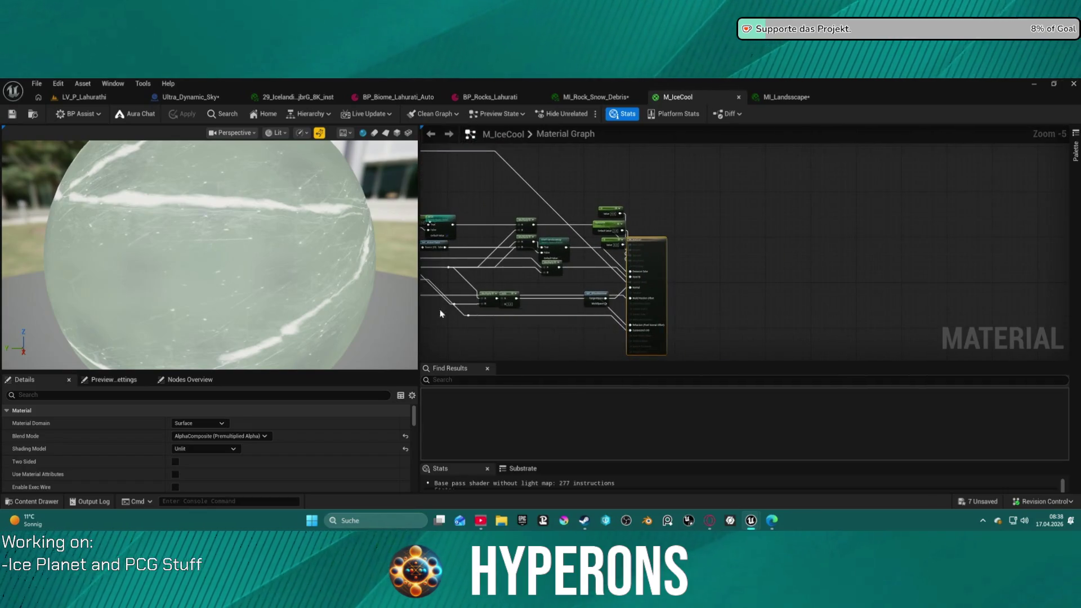
{"action": "scroll", "coordinate": [188, 445], "scroll_direction": "down", "scroll_amount": 1}
{"action": "scroll", "coordinate": [188, 445], "scroll_direction": "down", "scroll_amount": 3}
{"action": "scroll", "coordinate": [648, 243], "scroll_direction": "up", "scroll_amount": 6}
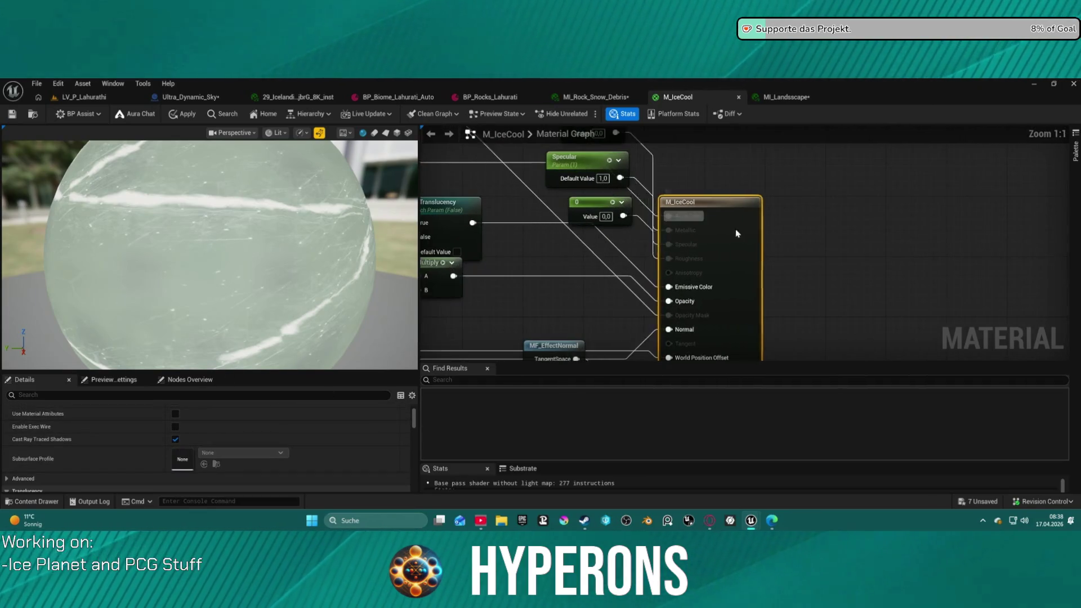
{"action": "scroll", "coordinate": [881, 201], "scroll_direction": "down", "scroll_amount": 1}
{"action": "scroll", "coordinate": [561, 215], "scroll_direction": "up", "scroll_amount": 1}
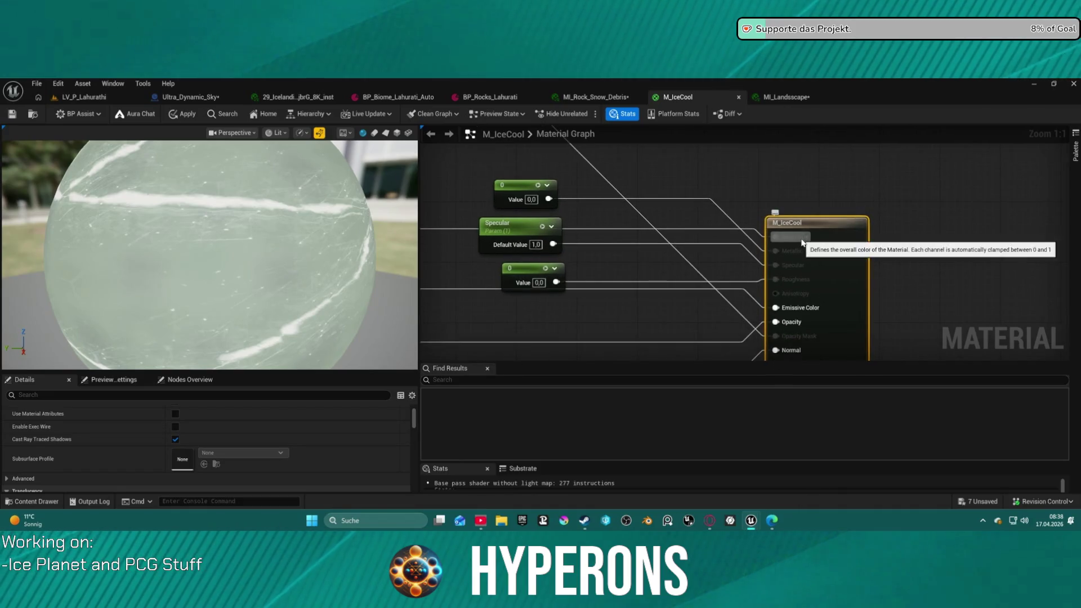
Rearrange the two 0 constant nodes and the Specular node near the output node
{"action": "mouse_move", "coordinate": [523, 208]}
{"action": "left_mouse_down"}
{"action": "mouse_move", "coordinate": [628, 223]}
{"action": "mouse_move", "coordinate": [628, 282]}
{"action": "left_mouse_up"}
{"action": "left_click_drag", "start_coordinate": [573, 203], "coordinate": [616, 242]}
{"action": "left_click_drag", "start_coordinate": [545, 230], "coordinate": [642, 268]}
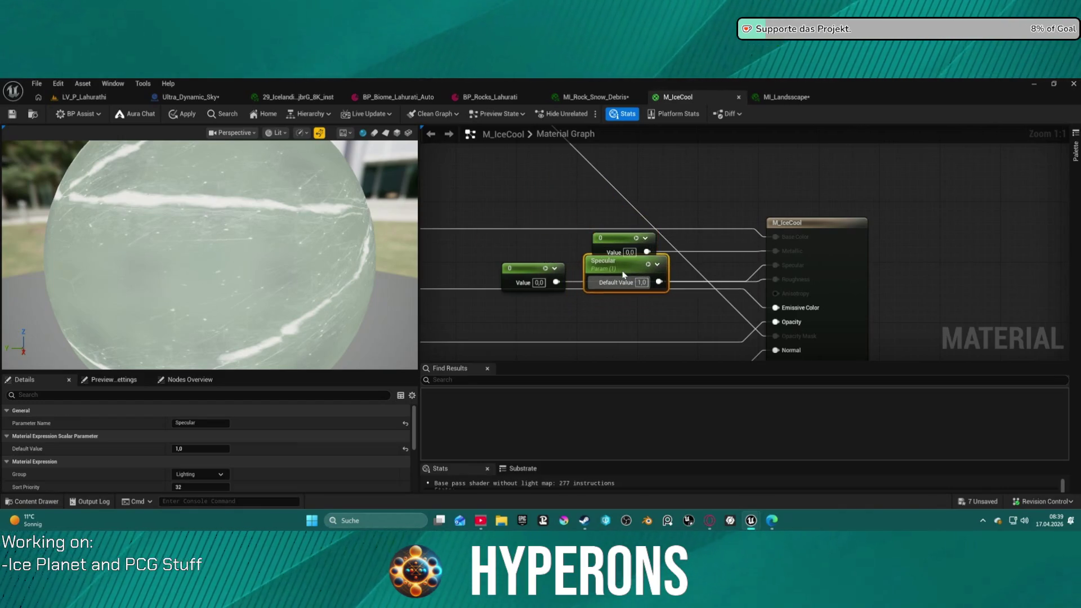
{"action": "mouse_move", "coordinate": [533, 274]}
{"action": "left_mouse_down"}
{"action": "mouse_move", "coordinate": [624, 304]}
{"action": "mouse_move", "coordinate": [608, 296]}
{"action": "left_mouse_up"}
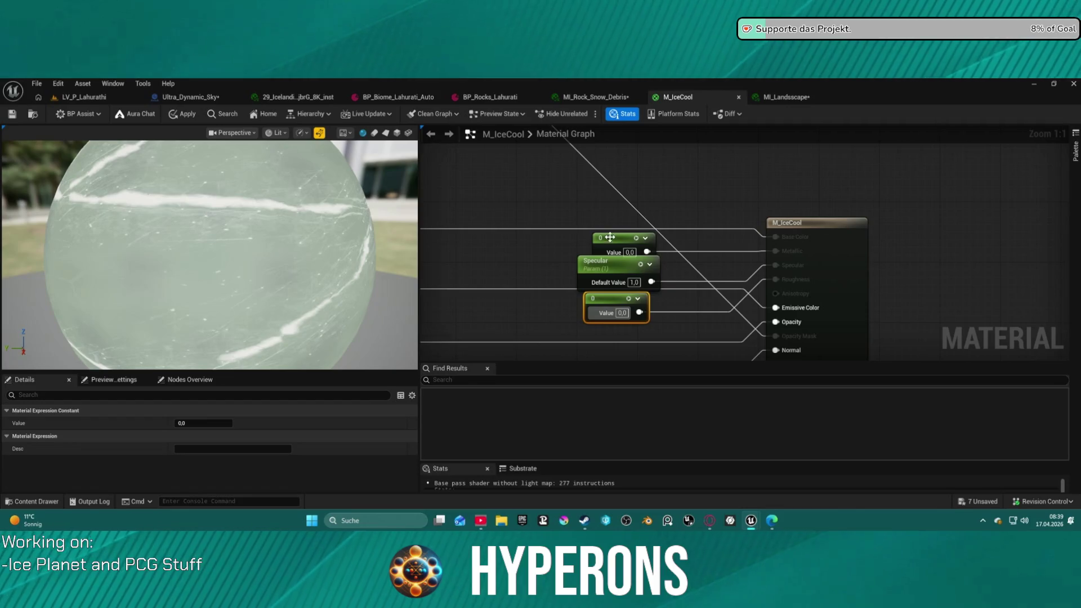
{"action": "left_click_drag", "start_coordinate": [610, 237], "coordinate": [525, 195]}
{"action": "left_click_drag", "start_coordinate": [621, 299], "coordinate": [559, 305]}
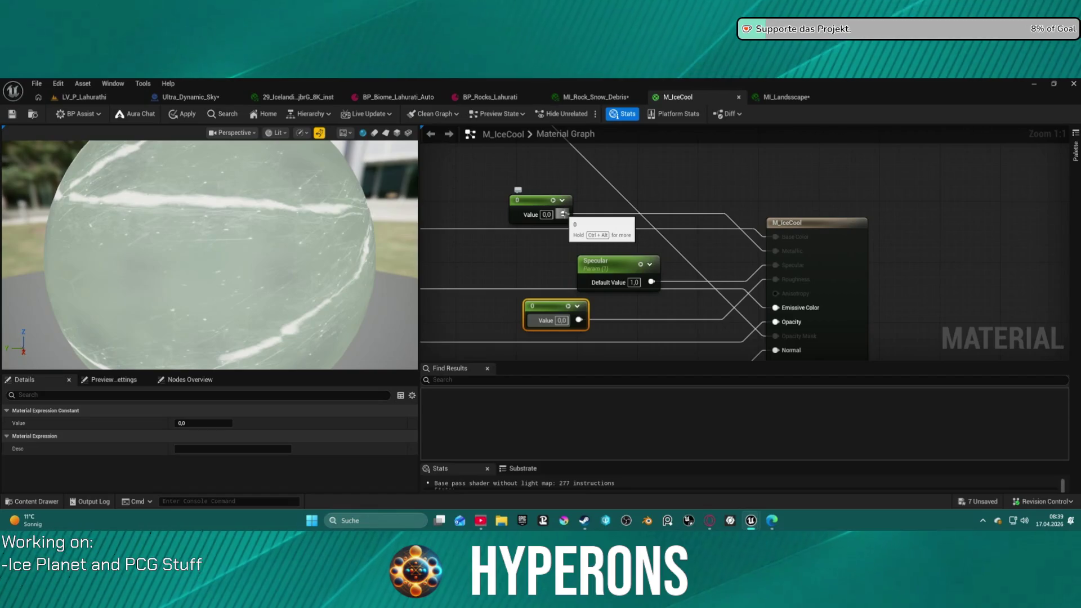
Rewire the 0 constants into Metallic and Roughness, then close the M_IceCool editor
{"action": "left_click", "coordinate": [679, 215]}
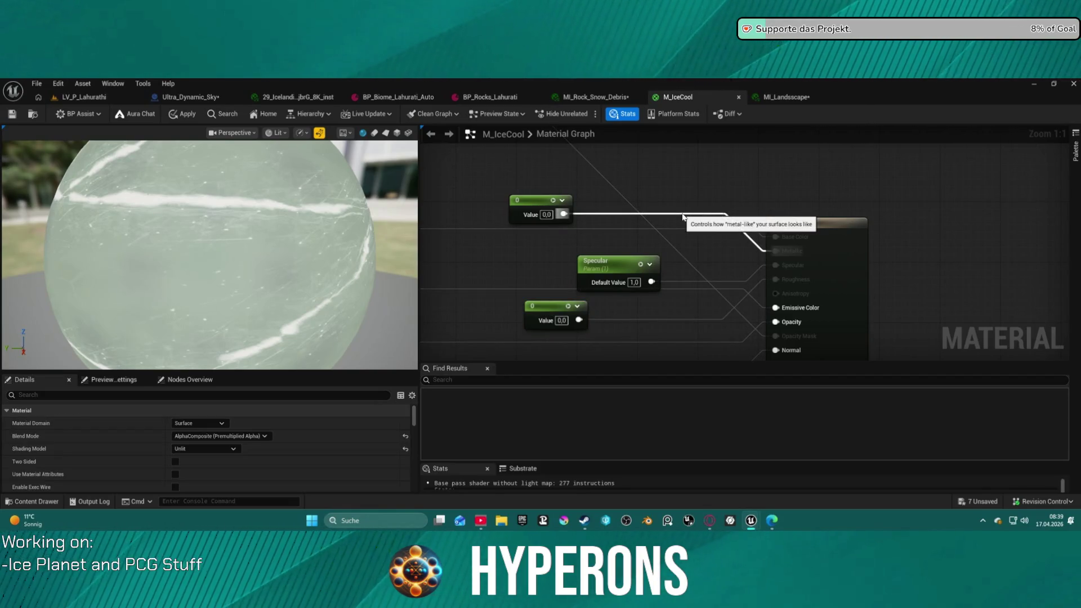
{"action": "left_click", "coordinate": [678, 214], "text": "alt"}
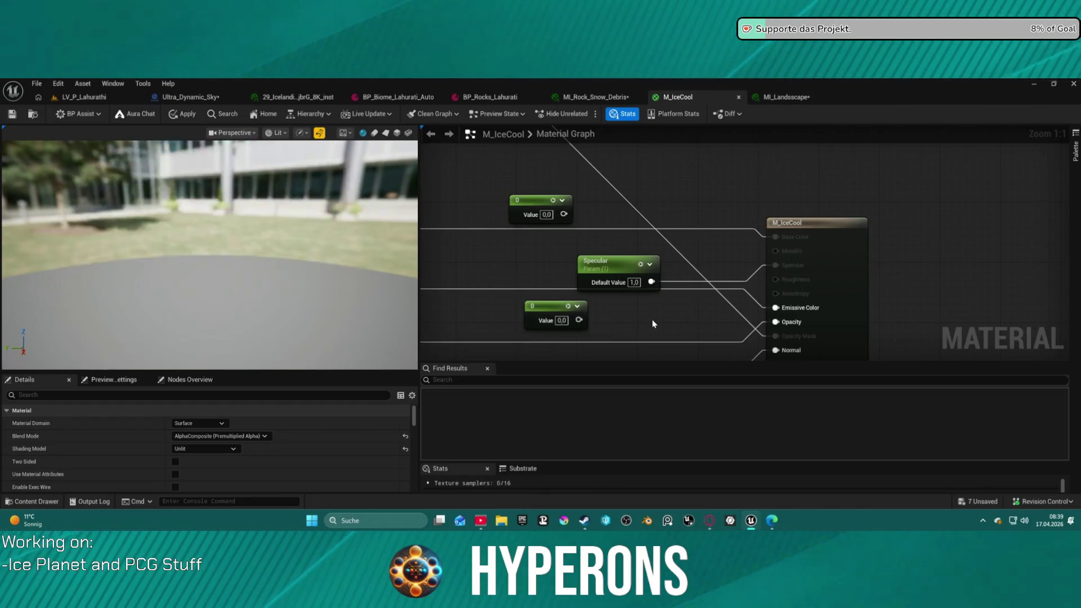
{"action": "left_click_drag", "start_coordinate": [579, 320], "coordinate": [777, 280]}
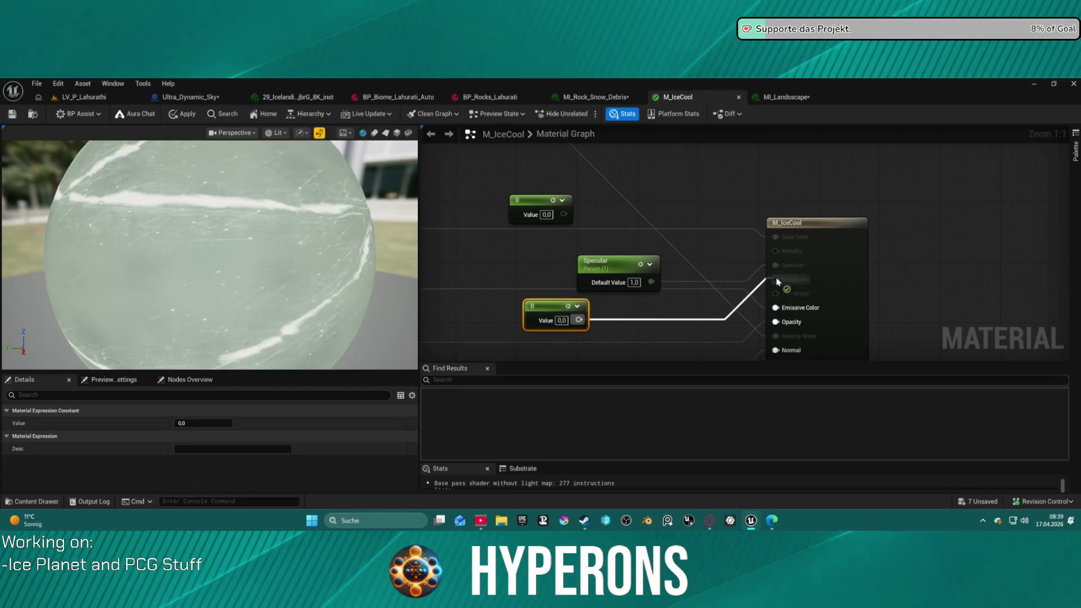
{"action": "left_click_drag", "start_coordinate": [563, 214], "coordinate": [776, 250]}
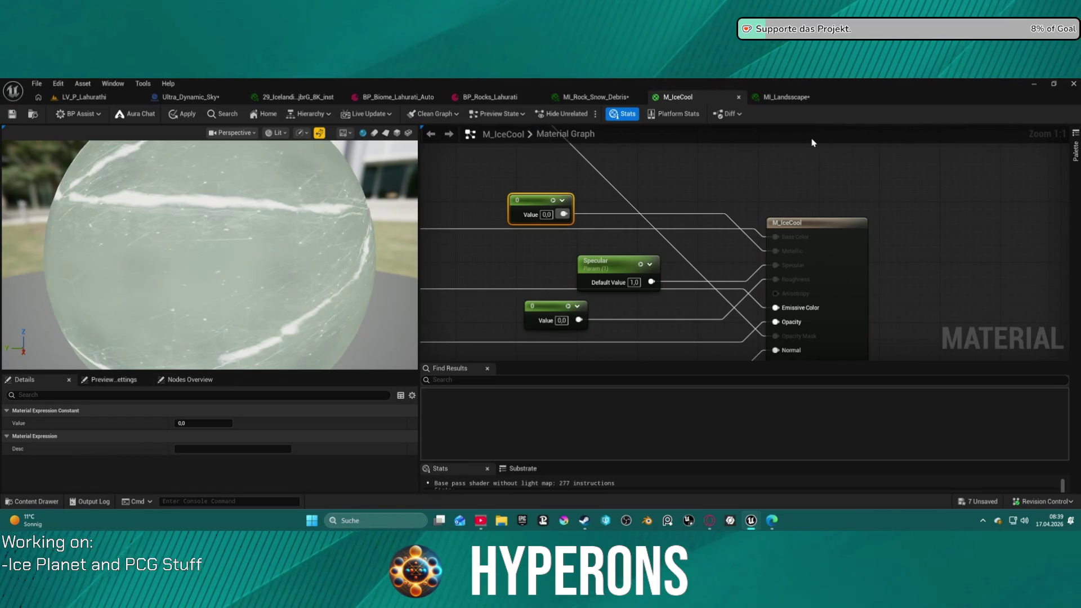
{"action": "scroll", "coordinate": [795, 193], "scroll_direction": "down", "scroll_amount": 5}
{"action": "left_click", "coordinate": [805, 210]}
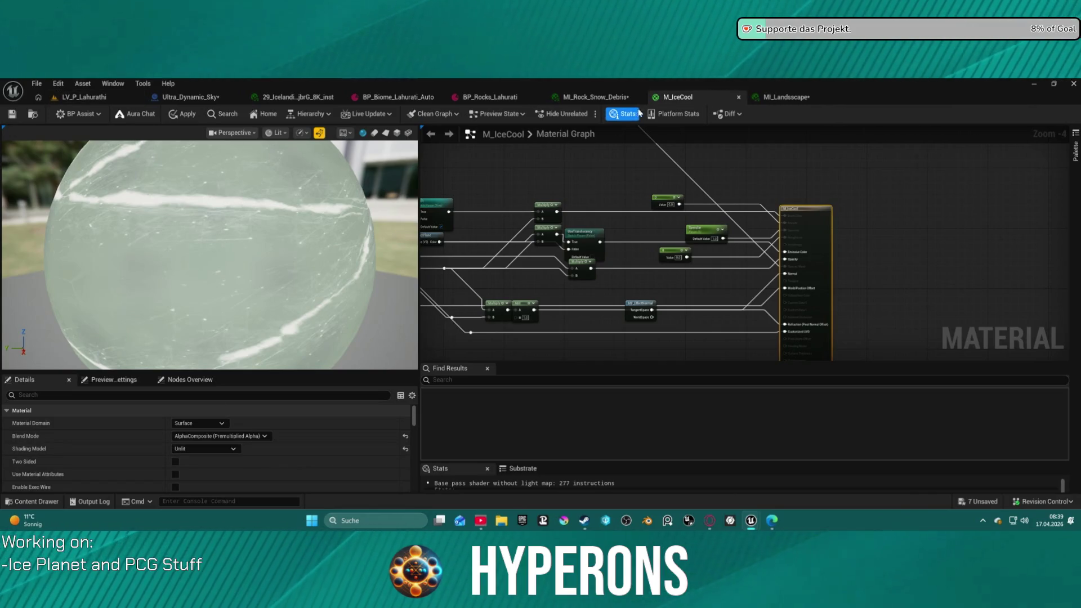
{"action": "middle_click", "coordinate": [726, 94]}
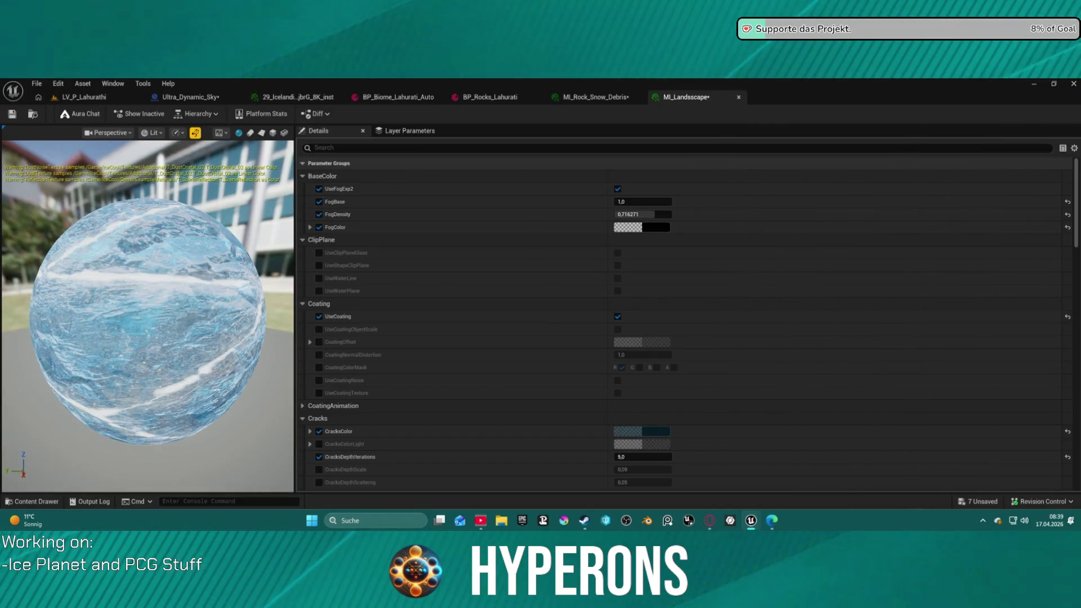
In the LV_P_Lahurathi level, frame the camera close on the ice rock's base
{"action": "left_click", "coordinate": [85, 97]}
{"action": "key", "text": "f"}
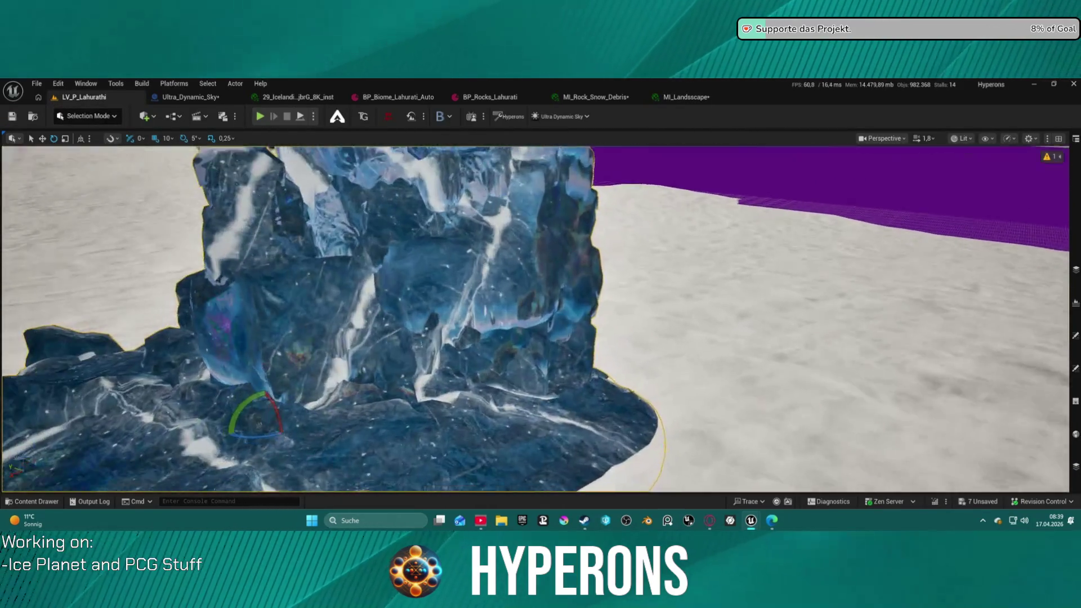
{"action": "scroll", "coordinate": [210, 271], "scroll_direction": "down", "scroll_amount": 10}
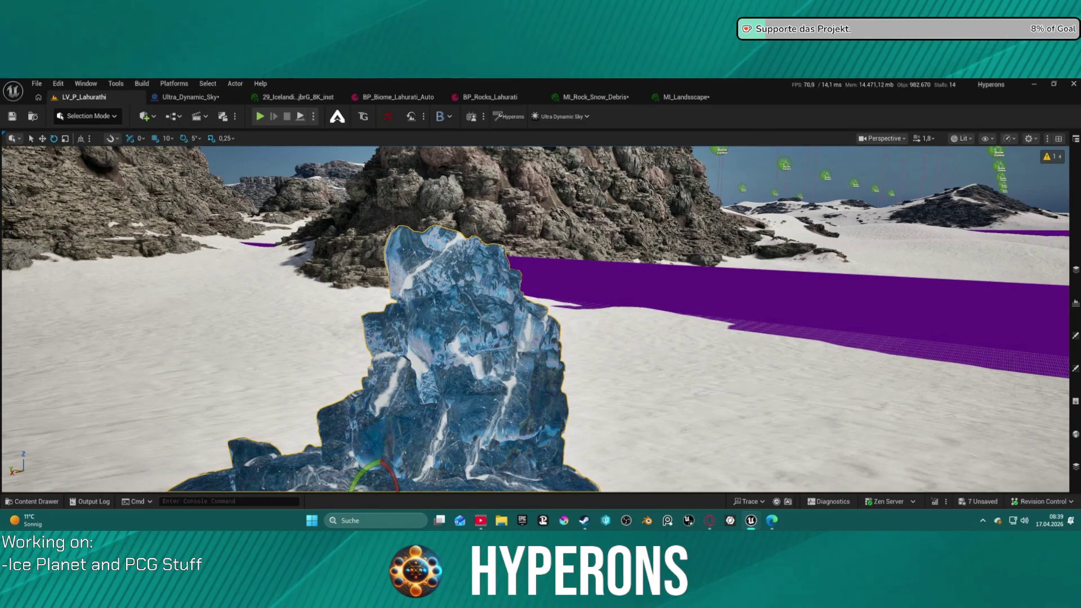
{"action": "scroll", "coordinate": [535, 319], "scroll_direction": "down", "scroll_amount": 5}
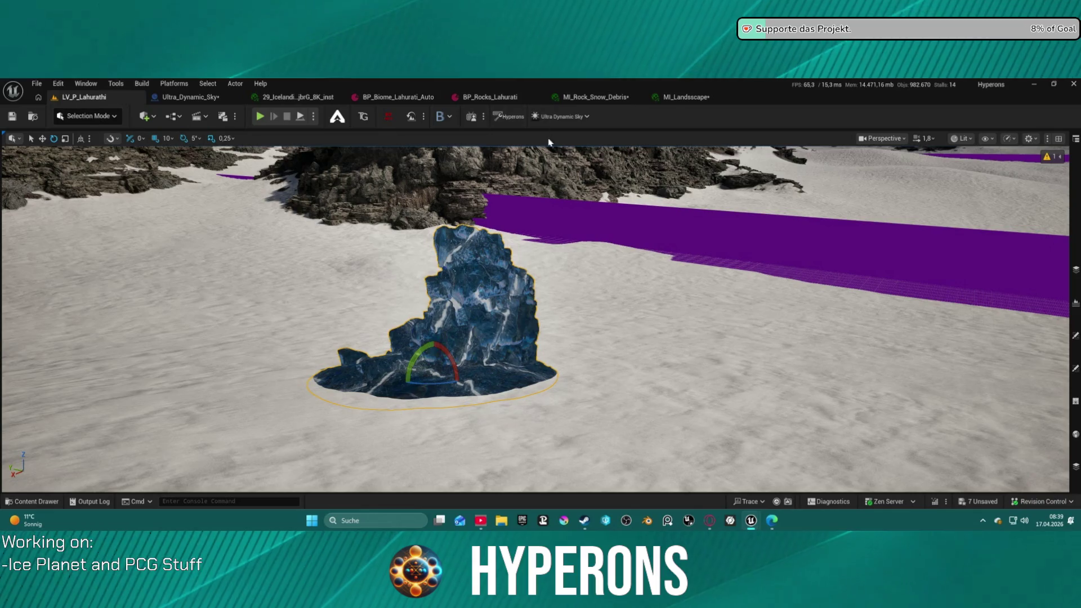
{"action": "mouse_move", "coordinate": [600, 232]}
{"action": "left_mouse_down"}
{"action": "mouse_move", "coordinate": [653, 197]}
{"action": "mouse_move", "coordinate": [619, 203]}
{"action": "mouse_move", "coordinate": [614, 186]}
{"action": "mouse_move", "coordinate": [619, 226]}
{"action": "mouse_move", "coordinate": [647, 225]}
{"action": "mouse_move", "coordinate": [619, 225]}
{"action": "mouse_move", "coordinate": [619, 247]}
{"action": "mouse_move", "coordinate": [557, 214]}
{"action": "mouse_move", "coordinate": [551, 304]}
{"action": "left_mouse_up"}
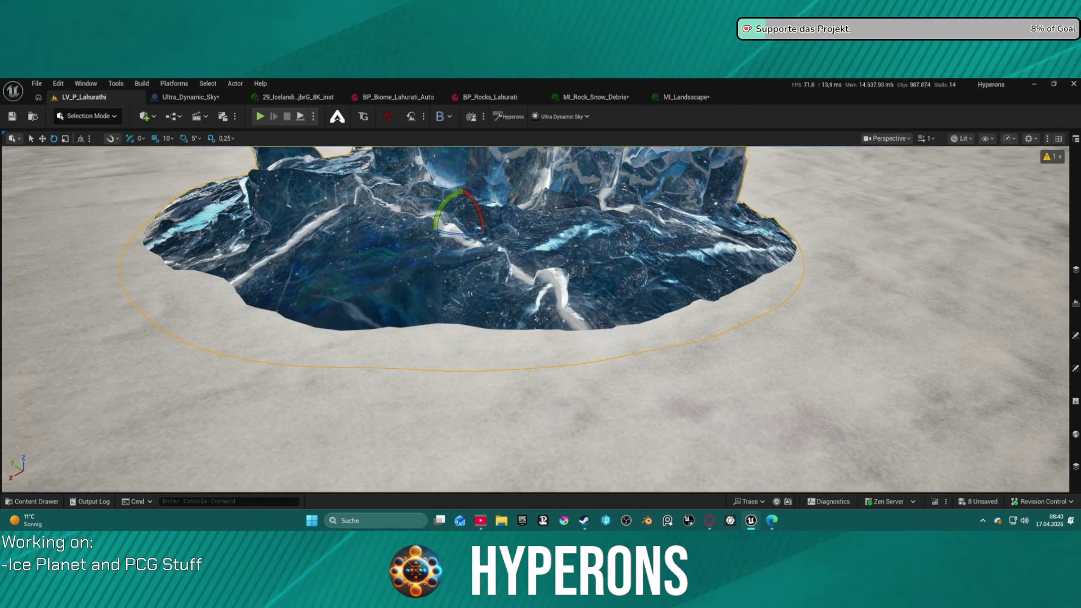
{"action": "mouse_move", "coordinate": [563, 0]}
{"action": "left_mouse_down"}
{"action": "mouse_move", "coordinate": [561, 96]}
{"action": "mouse_move", "coordinate": [594, 103]}
{"action": "left_mouse_up"}
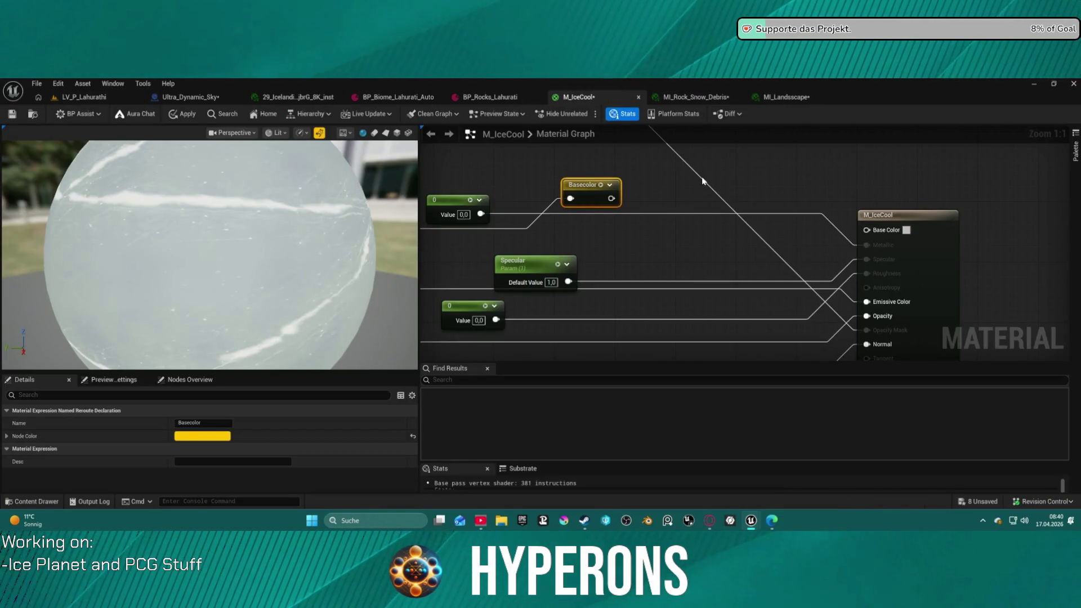
Add a Basecolor reroute on Base Color and rearrange the Specular and 0 constant nodes
{"action": "left_click_drag", "start_coordinate": [865, 231], "coordinate": [808, 186]}
{"action": "type", "text": "base co"}
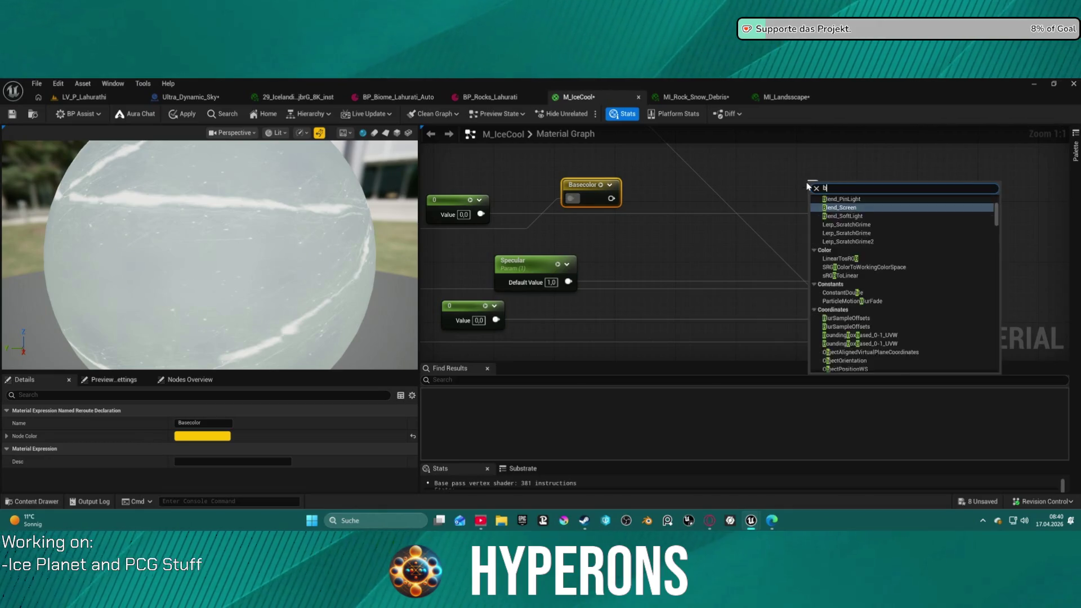
{"action": "key", "text": "Return"}
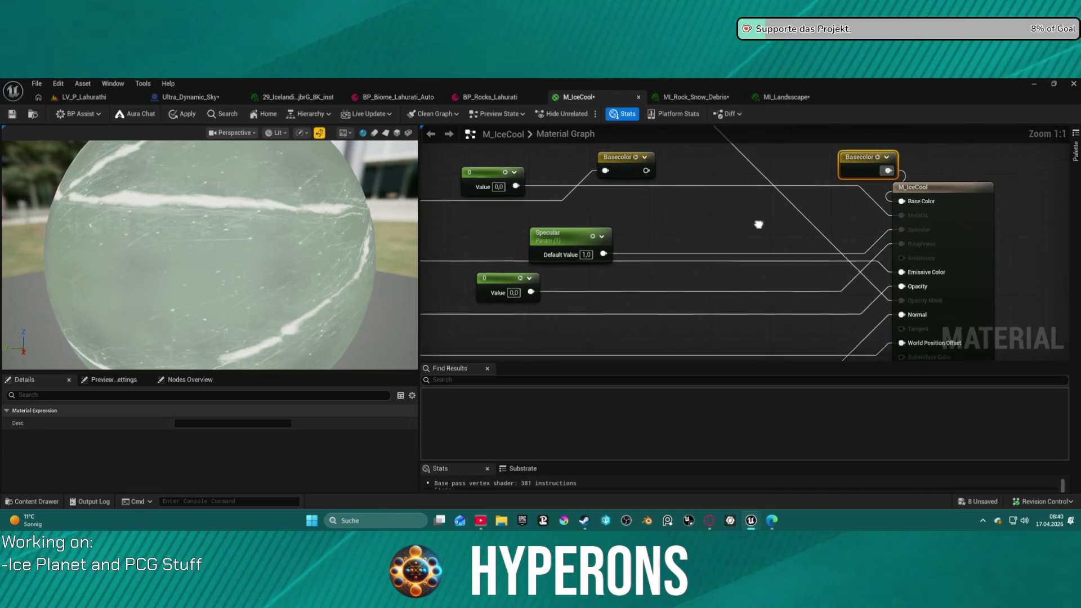
{"action": "left_click_drag", "start_coordinate": [585, 246], "coordinate": [616, 216]}
{"action": "mouse_move", "coordinate": [530, 183]}
{"action": "left_mouse_down"}
{"action": "mouse_move", "coordinate": [625, 203]}
{"action": "mouse_move", "coordinate": [681, 241]}
{"action": "left_mouse_up"}
{"action": "left_click_drag", "start_coordinate": [616, 211], "coordinate": [593, 249]}
Add a Metallic named reroute from the 0 constant and wire it into Metallic
{"action": "mouse_move", "coordinate": [677, 249]}
{"action": "left_mouse_down"}
{"action": "mouse_move", "coordinate": [600, 227]}
{"action": "mouse_move", "coordinate": [703, 242]}
{"action": "mouse_move", "coordinate": [691, 233]}
{"action": "left_mouse_up"}
{"action": "type", "text": "metal"}
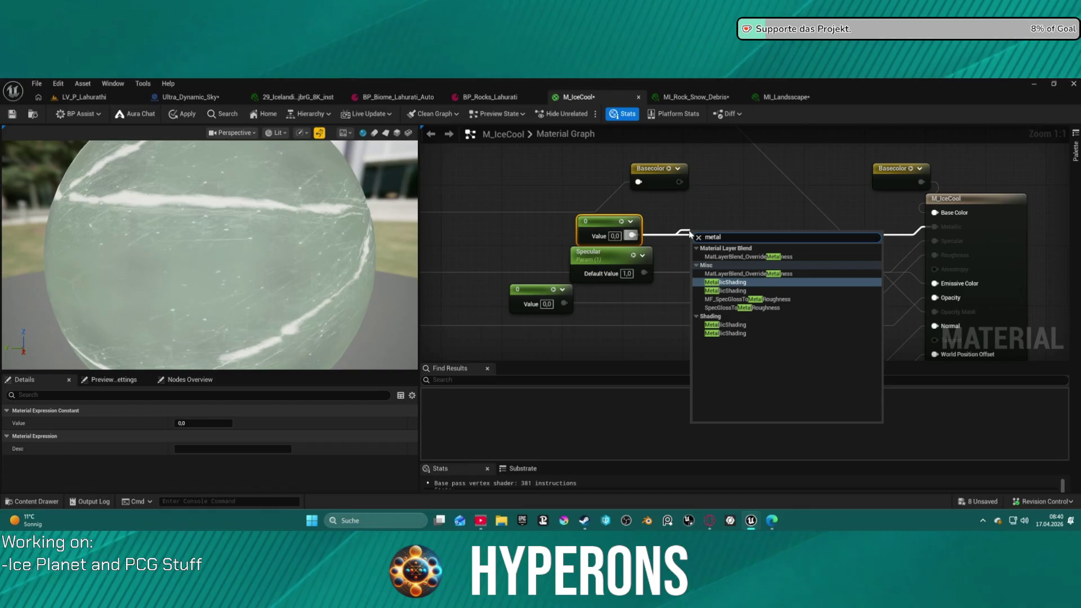
{"action": "key", "text": "BackSpace"}
{"action": "key", "text": "BackSpace"}
{"action": "key", "text": "BackSpace"}
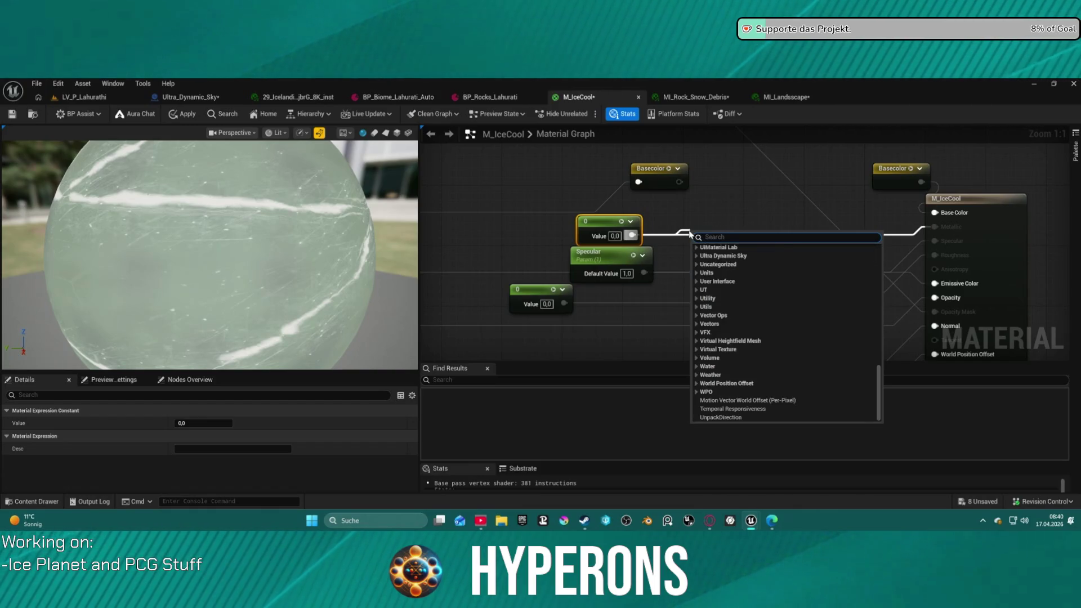
{"action": "type", "text": "Rer dec"}
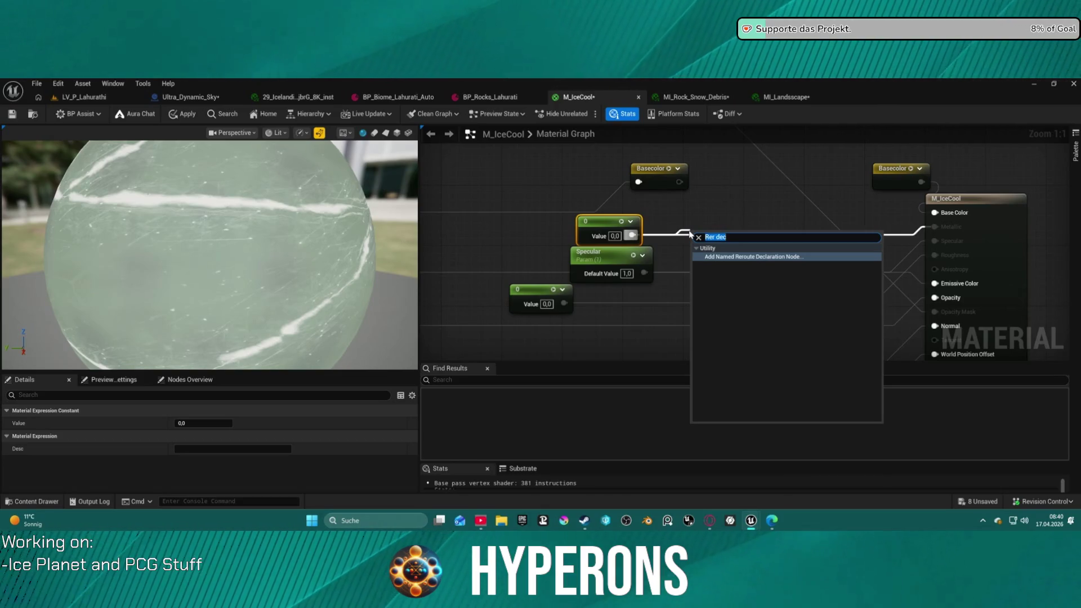
{"action": "key", "text": "Return"}
{"action": "type", "text": "Metallic"}
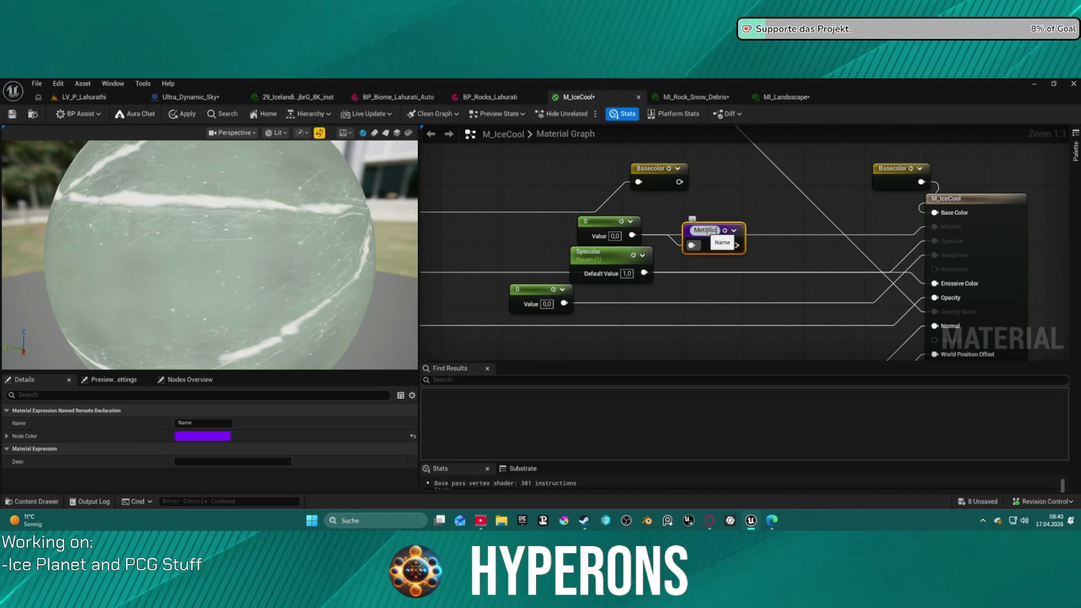
{"action": "key", "text": "Return"}
{"action": "scroll", "coordinate": [772, 219], "scroll_direction": "down", "scroll_amount": 2}
{"action": "mouse_move", "coordinate": [749, 240]}
{"action": "left_mouse_down"}
{"action": "mouse_move", "coordinate": [876, 222]}
{"action": "mouse_move", "coordinate": [864, 221]}
{"action": "left_mouse_up"}
{"action": "type", "text": "metalli"}
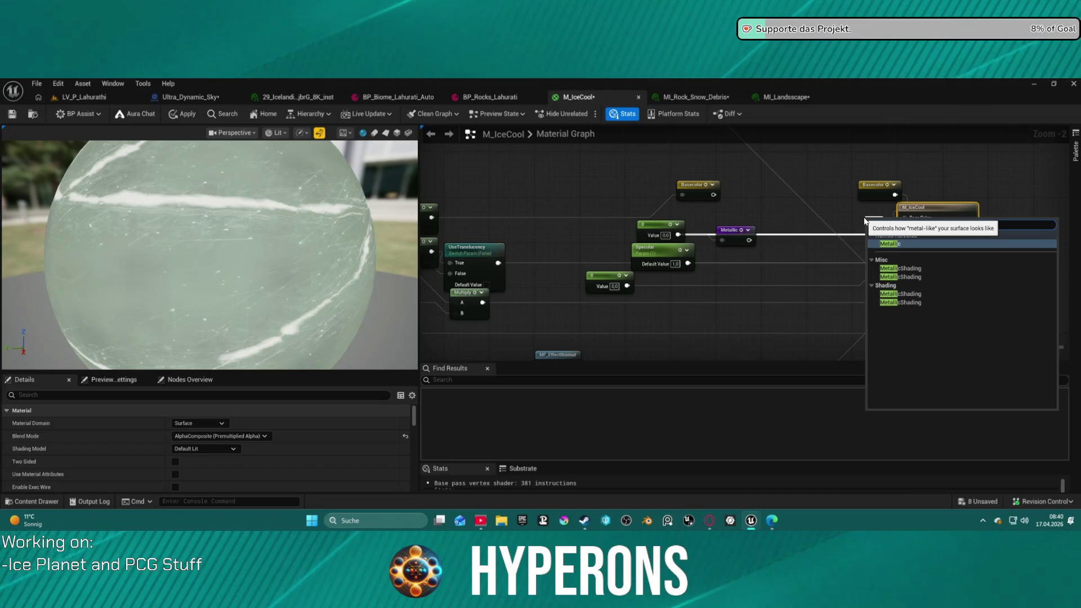
{"action": "key", "text": "Return"}
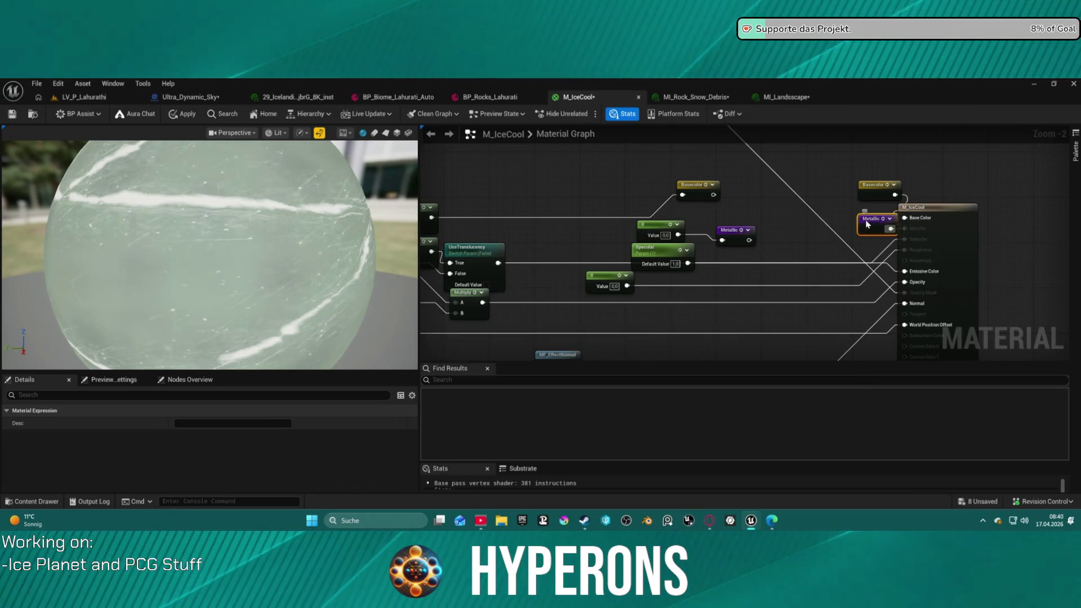
Add a specular named reroute from the Specular parameter, wire it into Specular, and tidy the nodes
{"action": "left_click_drag", "start_coordinate": [688, 263], "coordinate": [735, 264]}
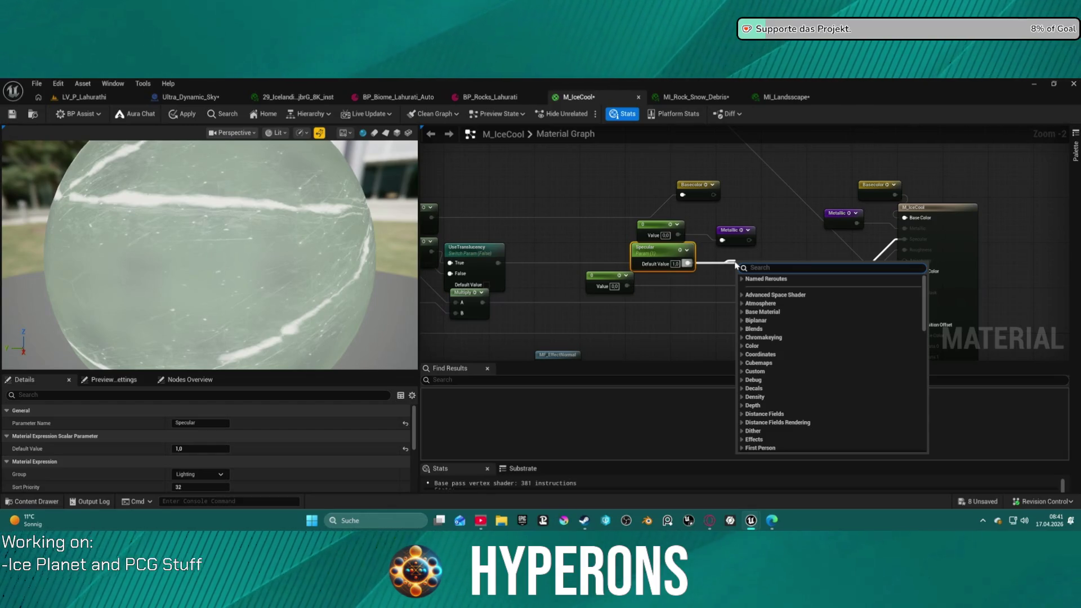
{"action": "type", "text": "named"}
{"action": "key", "text": "Return"}
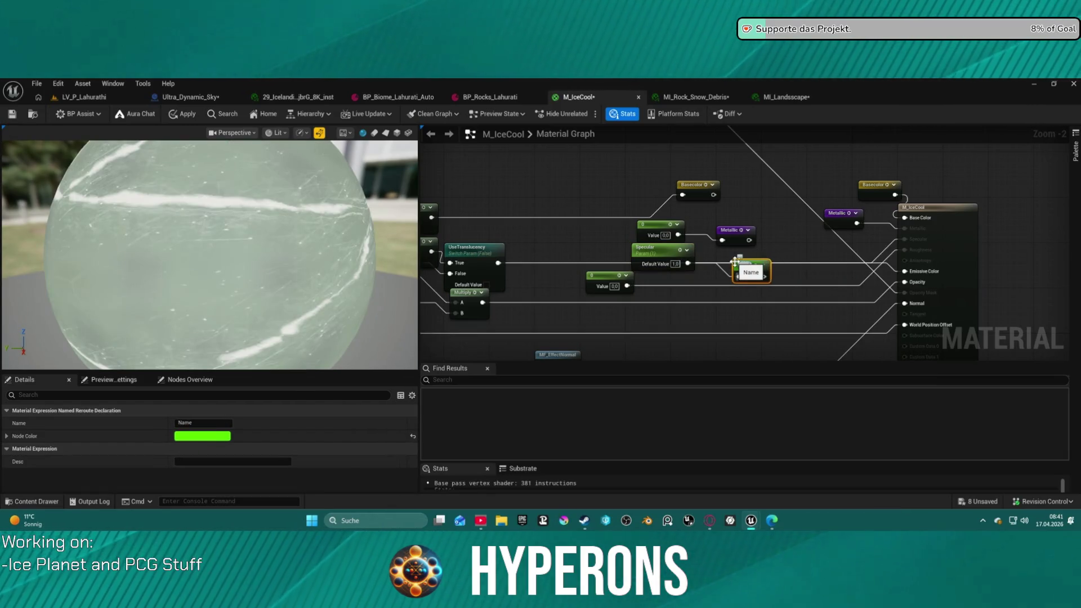
{"action": "type", "text": "specular"}
{"action": "key", "text": "Return"}
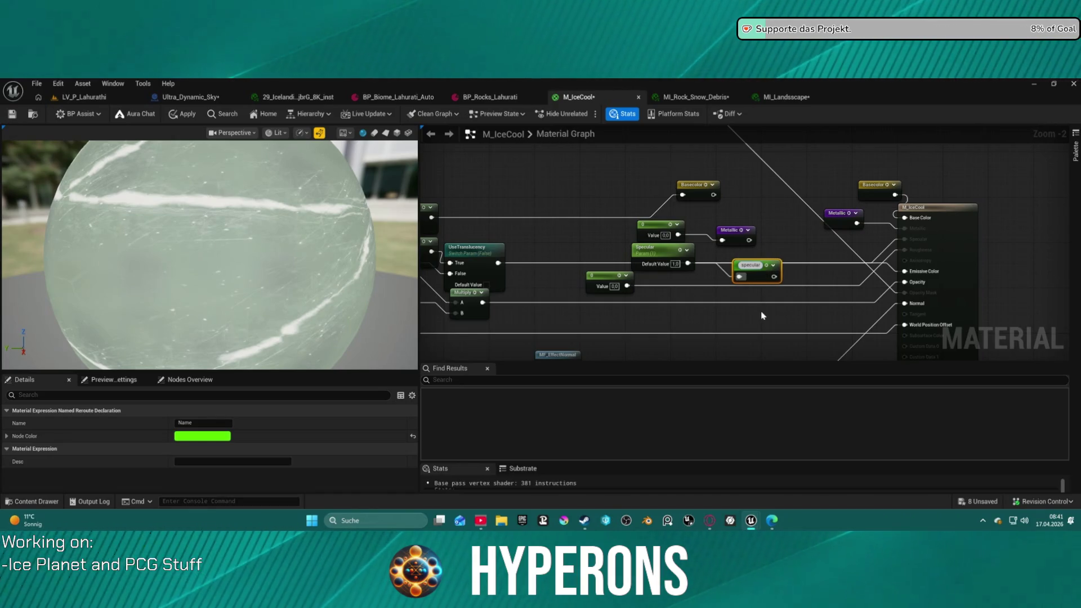
{"action": "mouse_move", "coordinate": [767, 275]}
{"action": "left_mouse_down"}
{"action": "mouse_move", "coordinate": [870, 236]}
{"action": "mouse_move", "coordinate": [900, 242]}
{"action": "mouse_move", "coordinate": [854, 246]}
{"action": "left_mouse_up"}
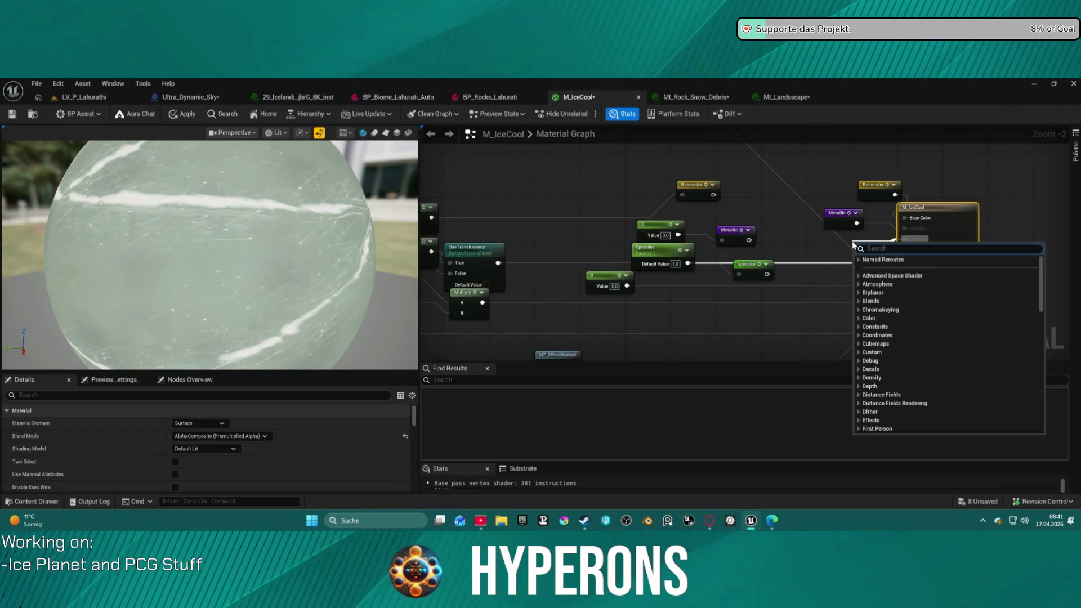
{"action": "type", "text": "spec"}
{"action": "key", "text": "Return"}
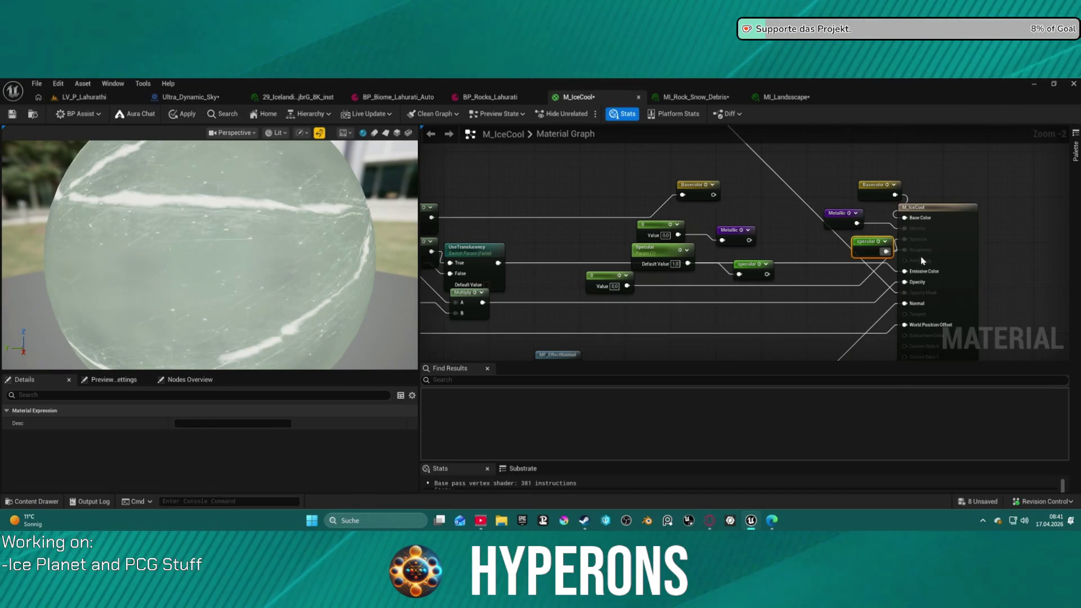
{"action": "left_click_drag", "start_coordinate": [872, 247], "coordinate": [831, 218]}
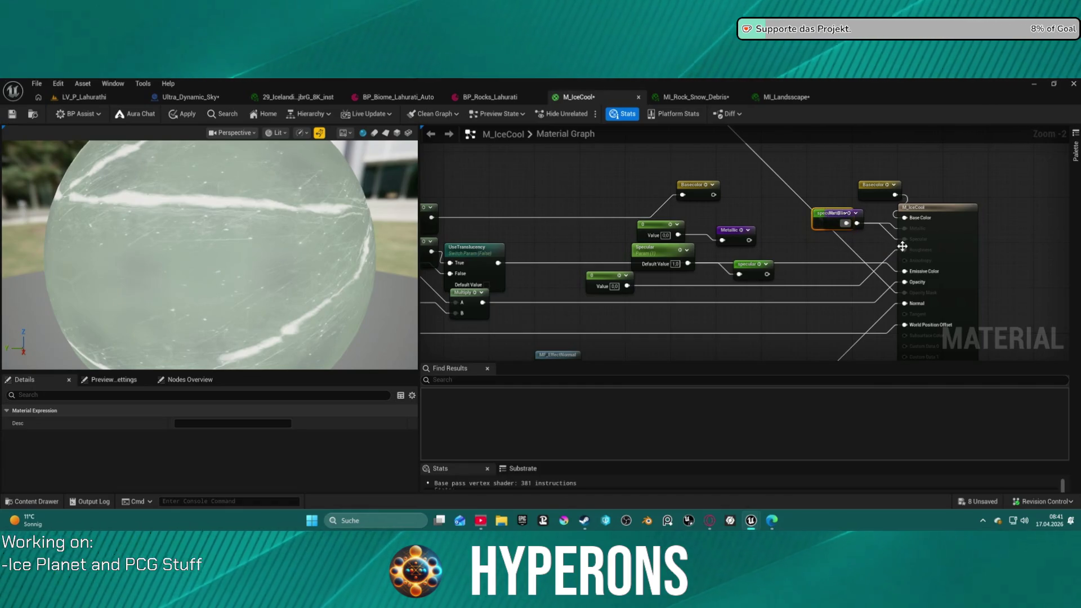
{"action": "left_click_drag", "start_coordinate": [659, 248], "coordinate": [681, 255]}
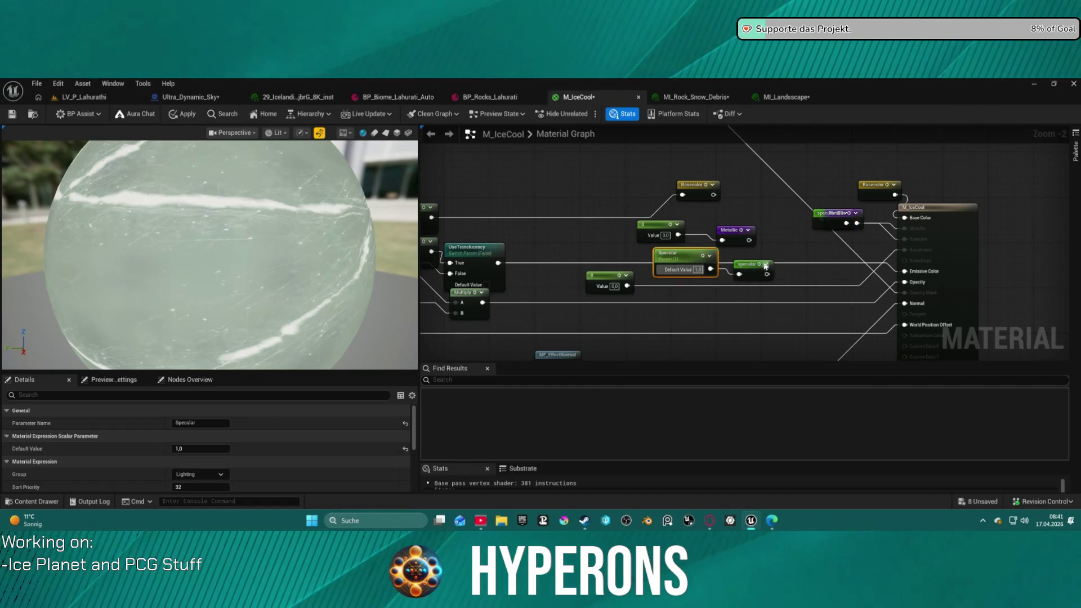
{"action": "mouse_move", "coordinate": [633, 214]}
{"action": "left_mouse_down"}
{"action": "mouse_move", "coordinate": [776, 282]}
{"action": "mouse_move", "coordinate": [683, 167]}
{"action": "mouse_move", "coordinate": [663, 158]}
{"action": "mouse_move", "coordinate": [961, 145]}
{"action": "left_mouse_up"}
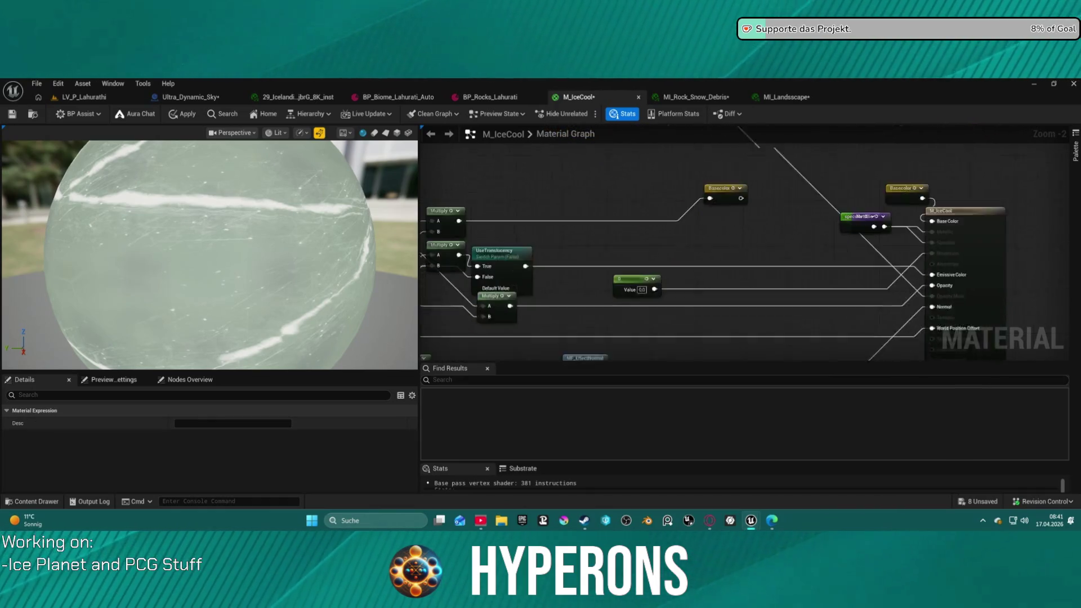
Create a named reroute declaration called Roughness from the constant's output
{"action": "left_click_drag", "start_coordinate": [698, 213], "coordinate": [750, 225]}
{"action": "type", "text": "r"}
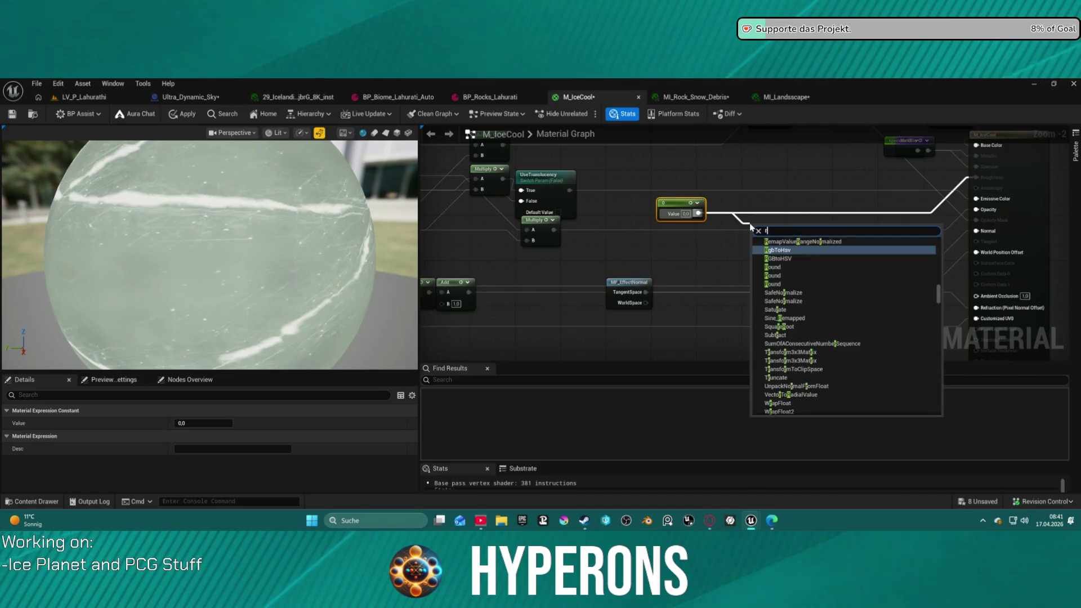
{"action": "type", "text": "oh"}
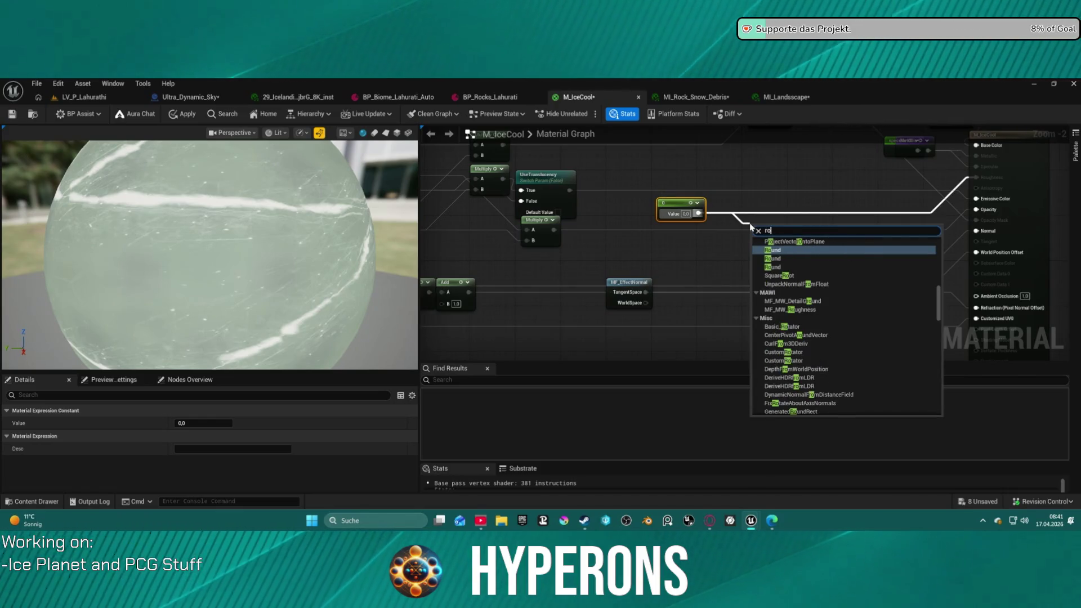
{"action": "key", "text": "BackSpace"}
{"action": "type", "text": "ugh"}
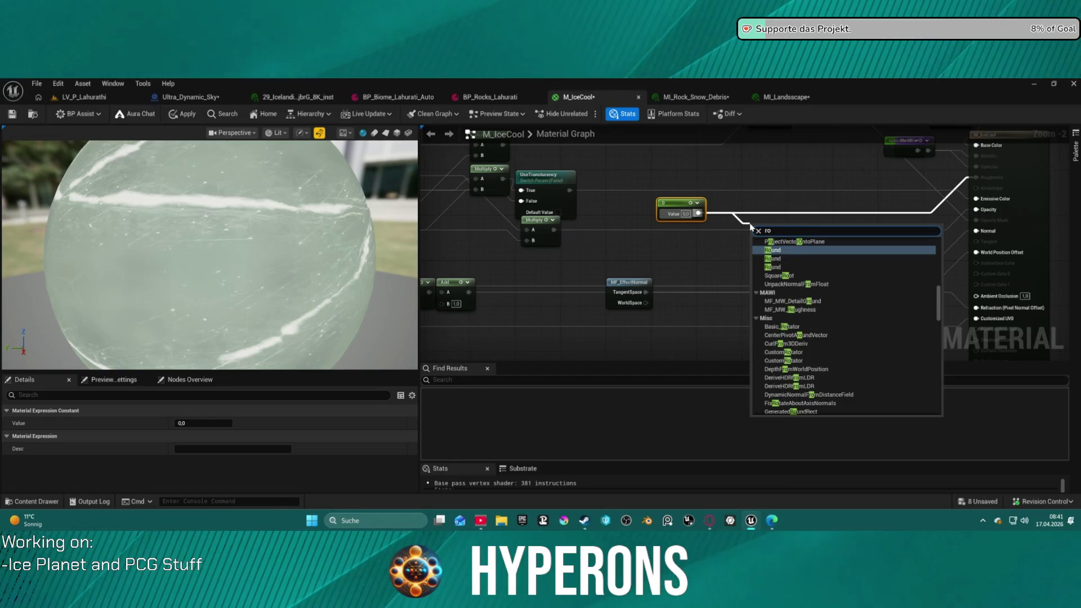
{"action": "type", "text": "ness"}
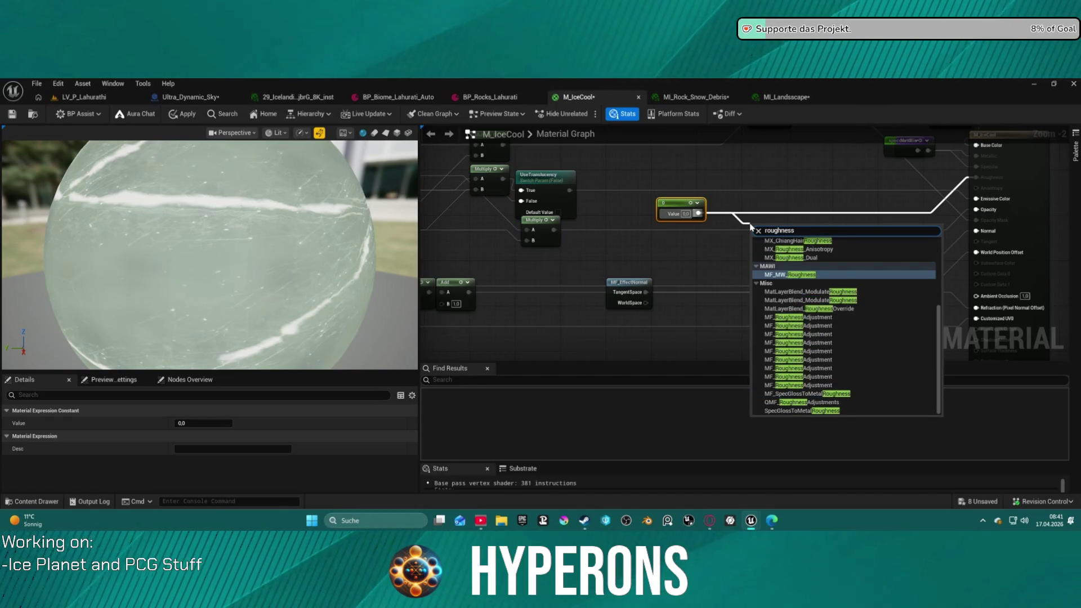
{"action": "key", "text": "ctrl+a"}
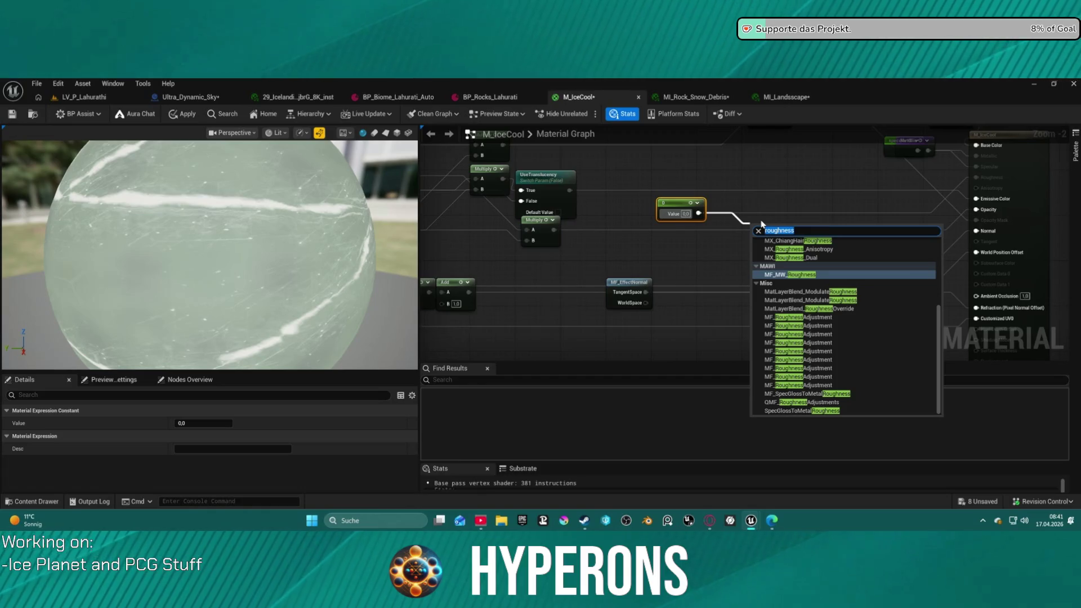
{"action": "type", "text": "named"}
{"action": "key", "text": "Return"}
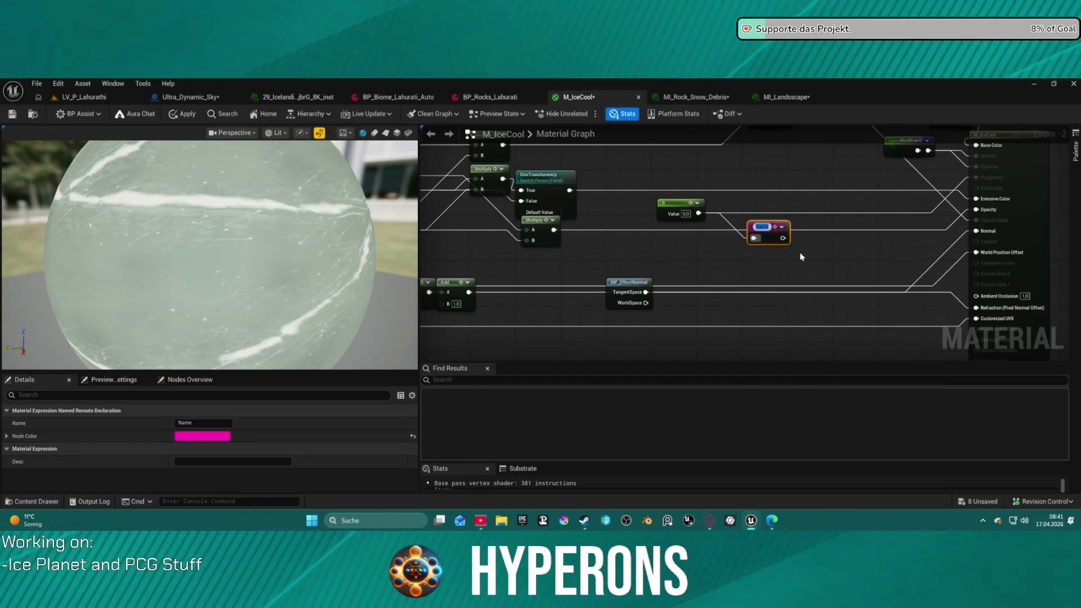
{"action": "type", "text": "Ro"}
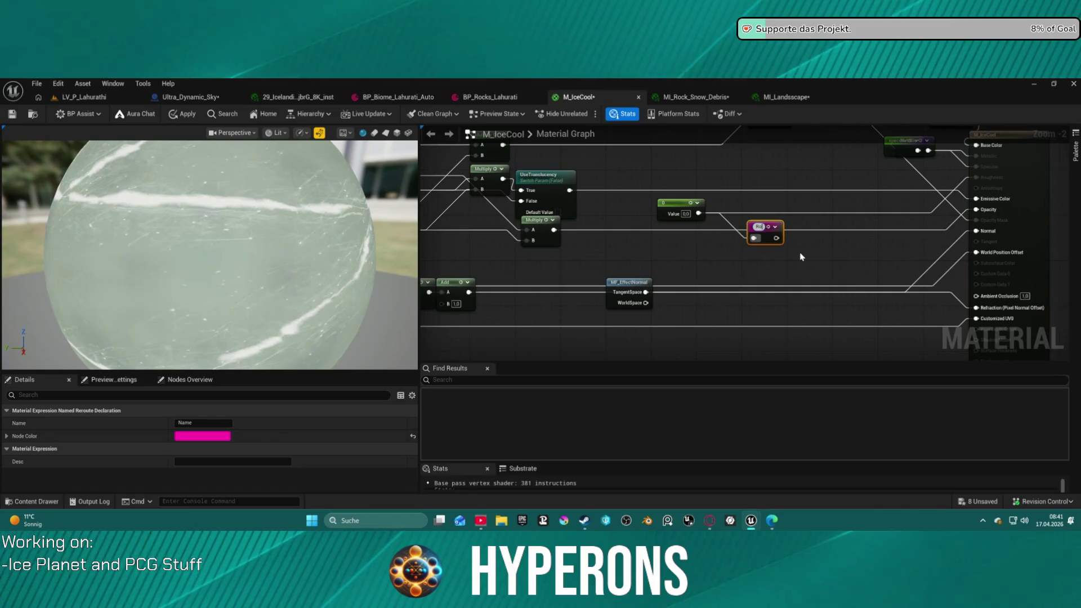
{"action": "type", "text": "ughness"}
{"action": "key", "text": "Return"}
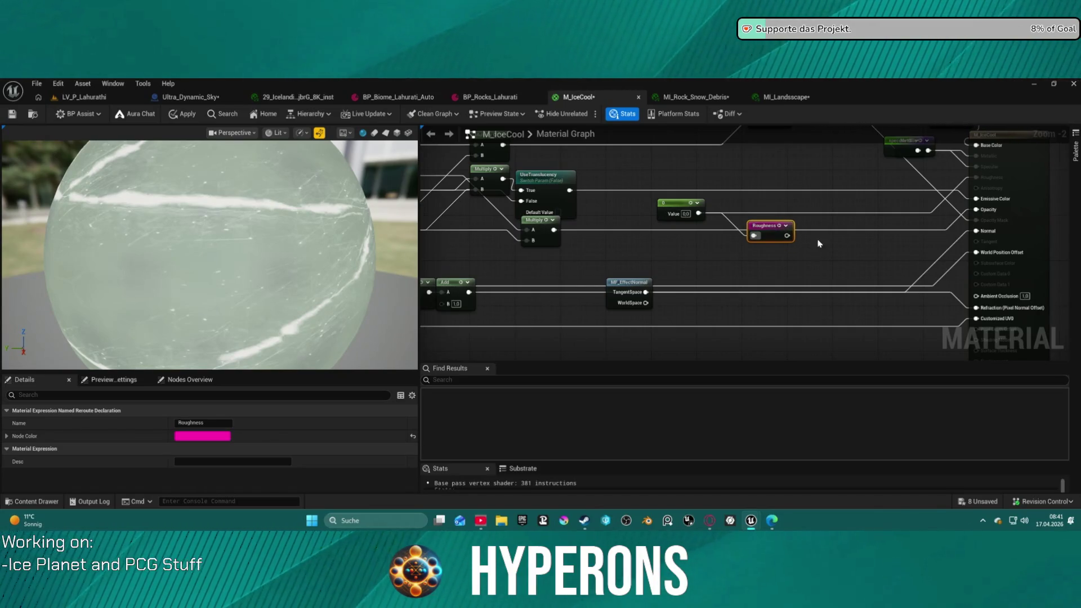
Wire the Roughness reroute into M_IceCool's Roughness input and move it beside the others
{"action": "left_click_drag", "start_coordinate": [977, 177], "coordinate": [939, 182]}
{"action": "type", "text": "ro"}
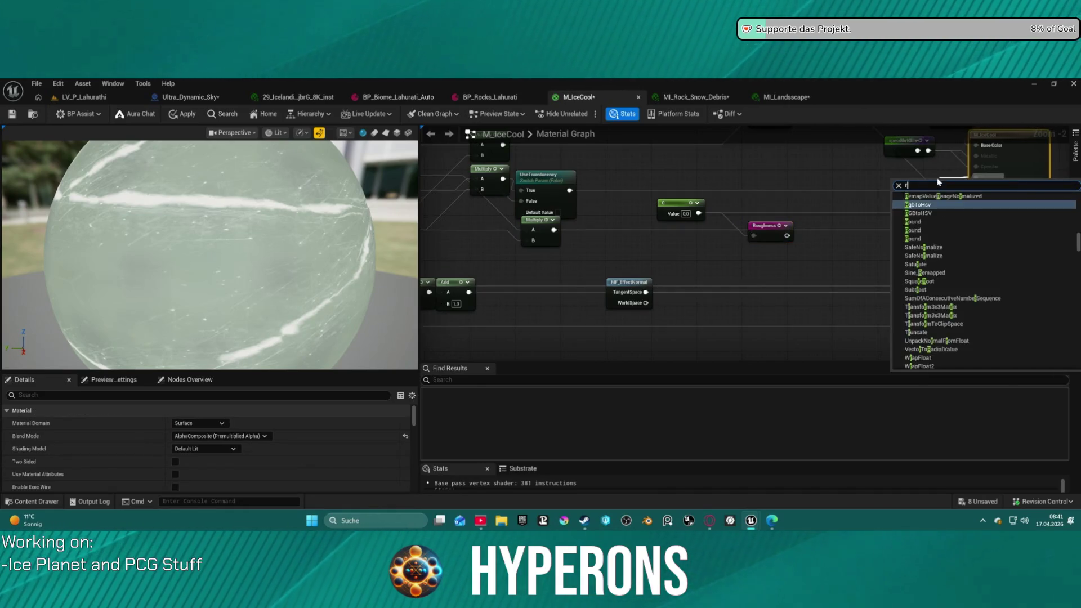
{"action": "key", "text": "Return"}
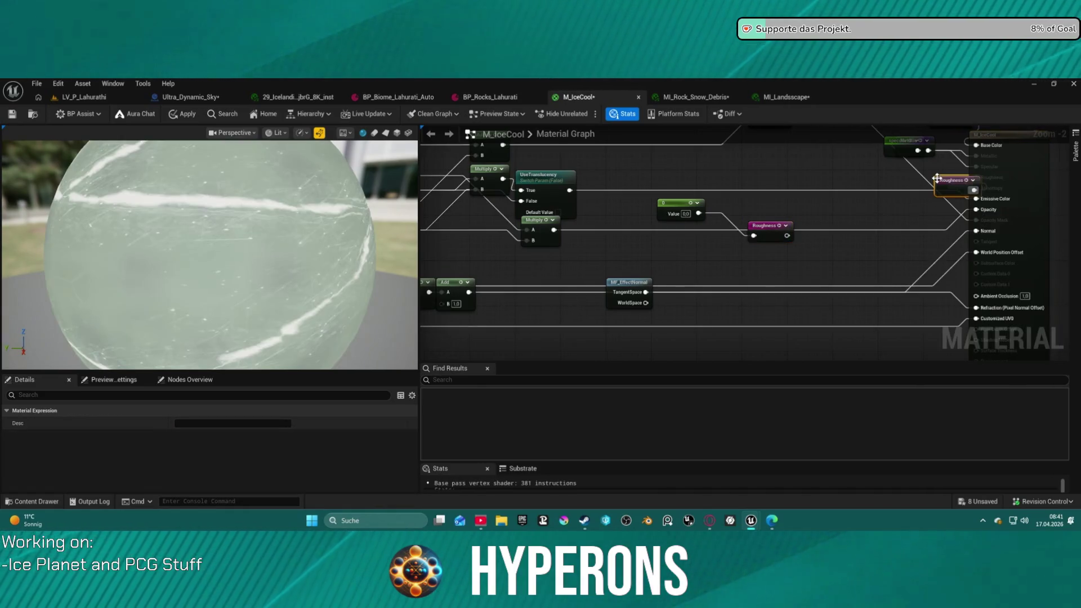
{"action": "mouse_move", "coordinate": [762, 226]}
{"action": "left_mouse_down"}
{"action": "mouse_move", "coordinate": [810, 148]}
{"action": "mouse_move", "coordinate": [840, 231]}
{"action": "mouse_move", "coordinate": [844, 202]}
{"action": "mouse_move", "coordinate": [866, 189]}
{"action": "mouse_move", "coordinate": [912, 304]}
{"action": "mouse_move", "coordinate": [978, 289]}
{"action": "mouse_move", "coordinate": [1008, 212]}
{"action": "mouse_move", "coordinate": [842, 184]}
{"action": "mouse_move", "coordinate": [725, 213]}
{"action": "mouse_move", "coordinate": [639, 201]}
{"action": "left_mouse_up"}
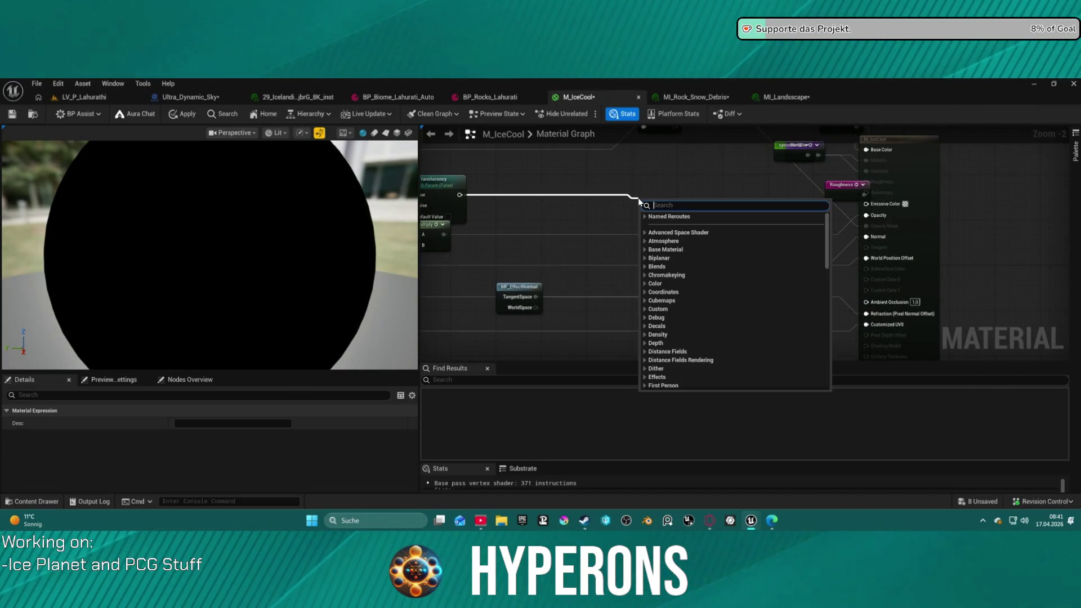
Create an emissive named reroute declaration from the UseTranslucency output
{"action": "type", "text": "emm"}
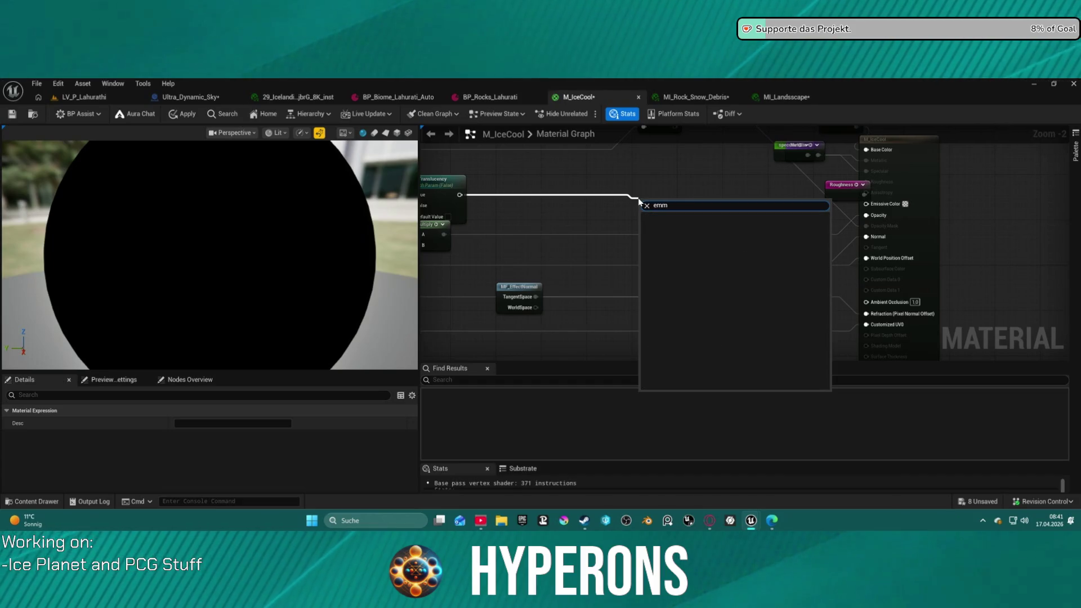
{"action": "type", "text": "reroute"}
{"action": "key", "text": "Return"}
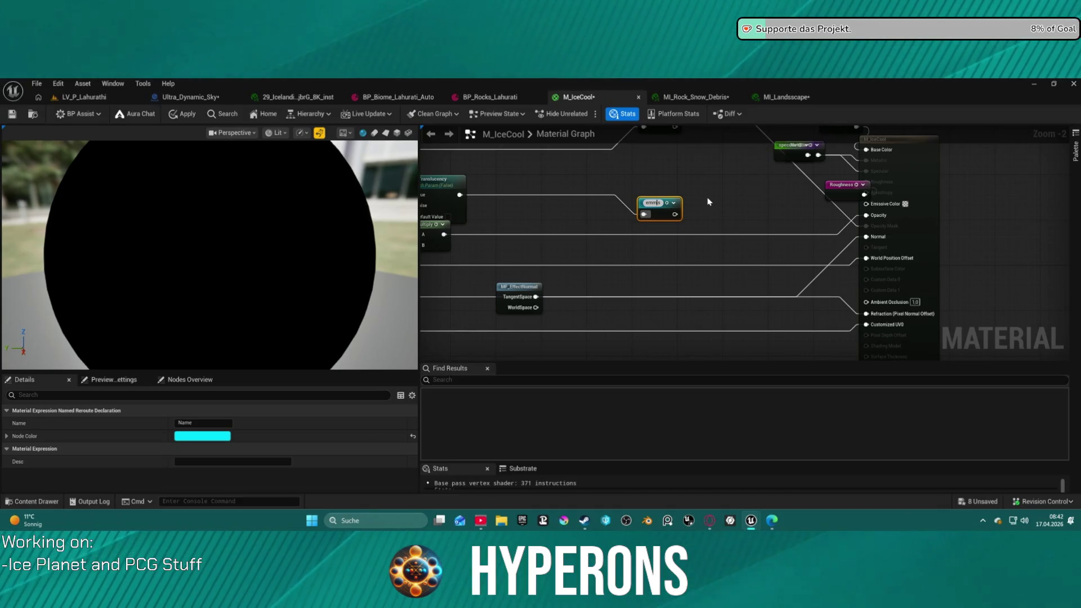
{"action": "type", "text": "sive"}
{"action": "key", "text": "Return"}
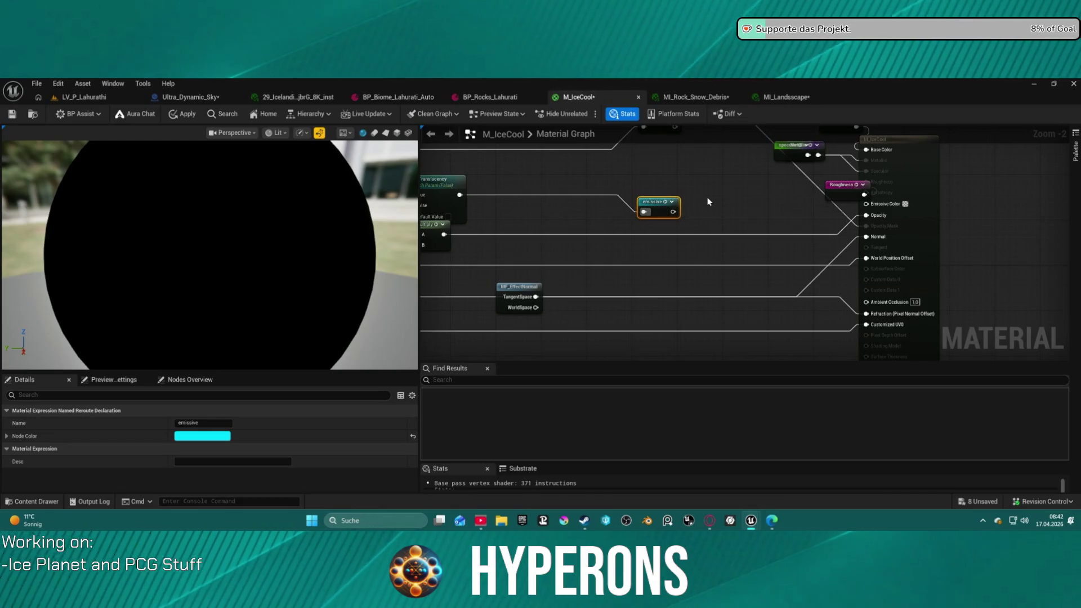
Connect the emissive reroute to Emissive Color and place it beside Roughness
{"action": "left_click_drag", "start_coordinate": [871, 197], "coordinate": [834, 209]}
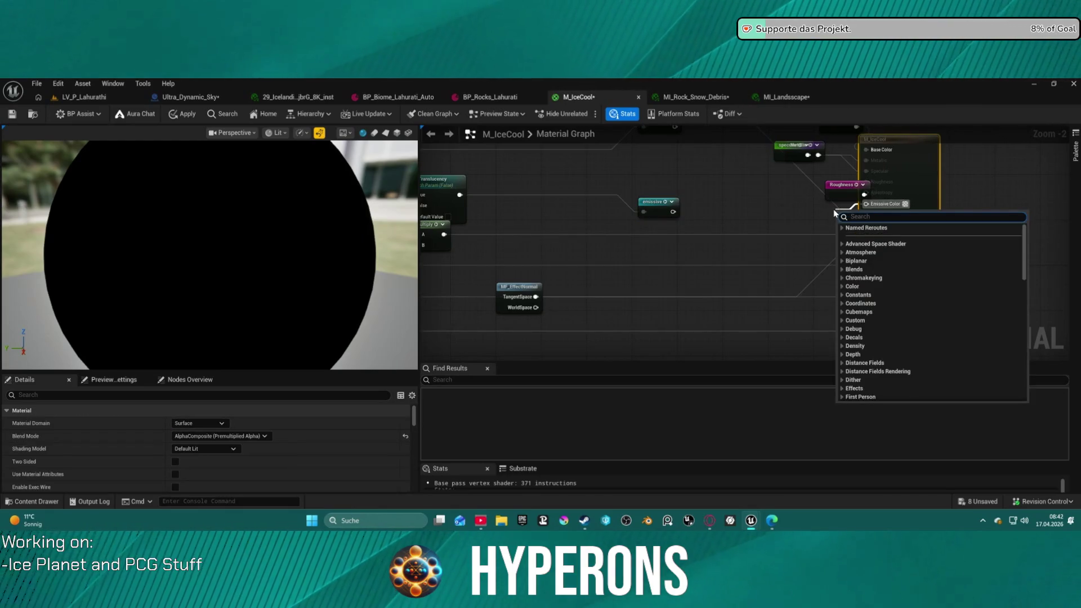
{"action": "type", "text": "me"}
{"action": "key", "text": "BackSpace"}
{"action": "key", "text": "BackSpace"}
{"action": "type", "text": "em"}
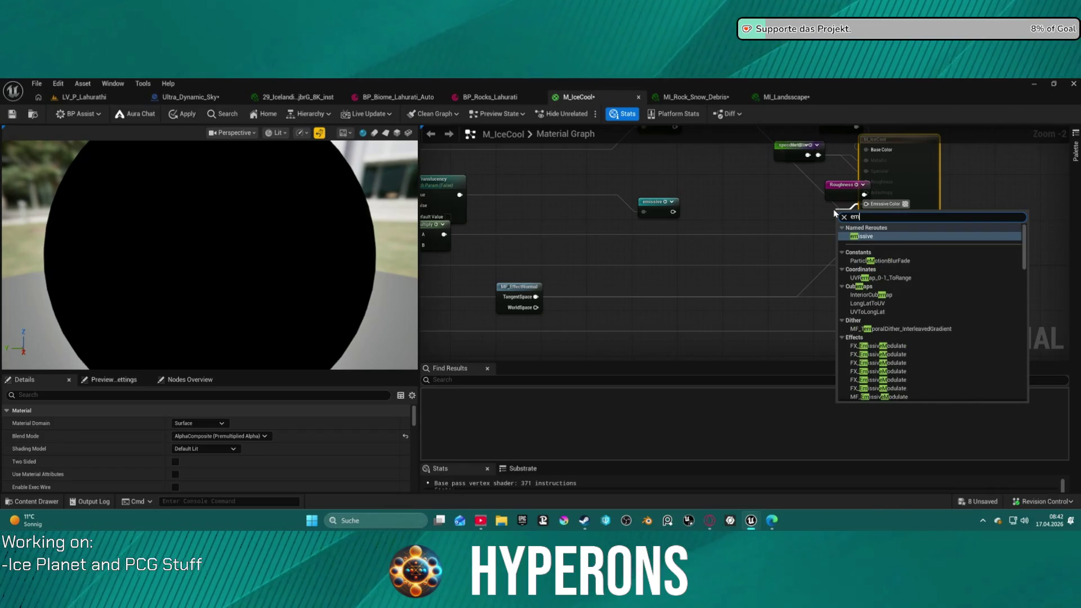
{"action": "key", "text": "Return"}
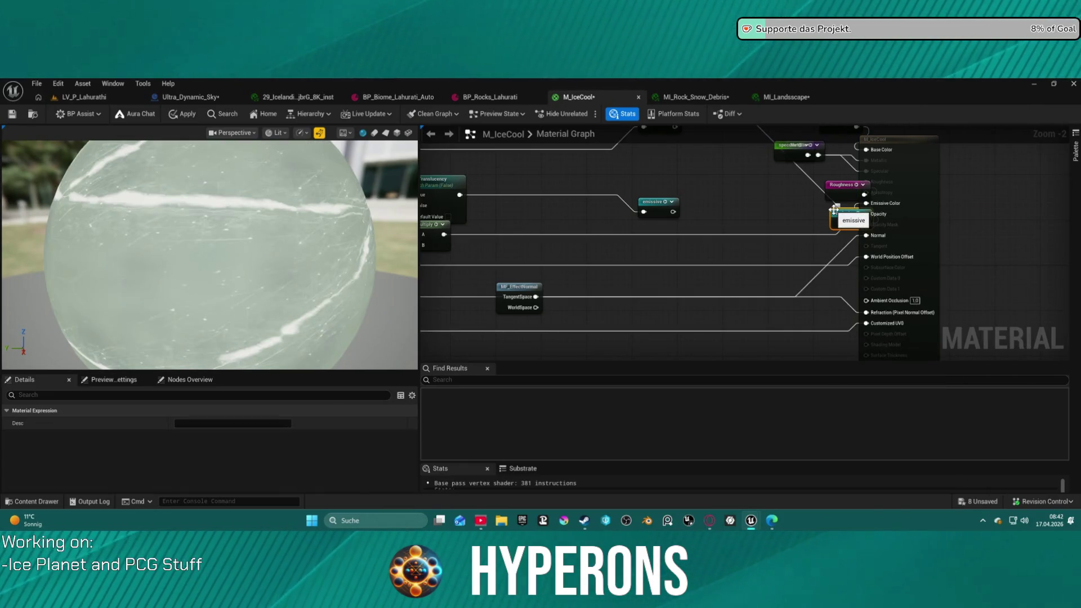
{"action": "mouse_move", "coordinate": [867, 224]}
{"action": "left_mouse_down"}
{"action": "mouse_move", "coordinate": [814, 194]}
{"action": "mouse_move", "coordinate": [819, 237]}
{"action": "left_mouse_up"}
Stack the five parameter reroutes in a column beside the output node, undoing a trial Align Bottom
{"action": "left_click_drag", "start_coordinate": [766, 141], "coordinate": [901, 258]}
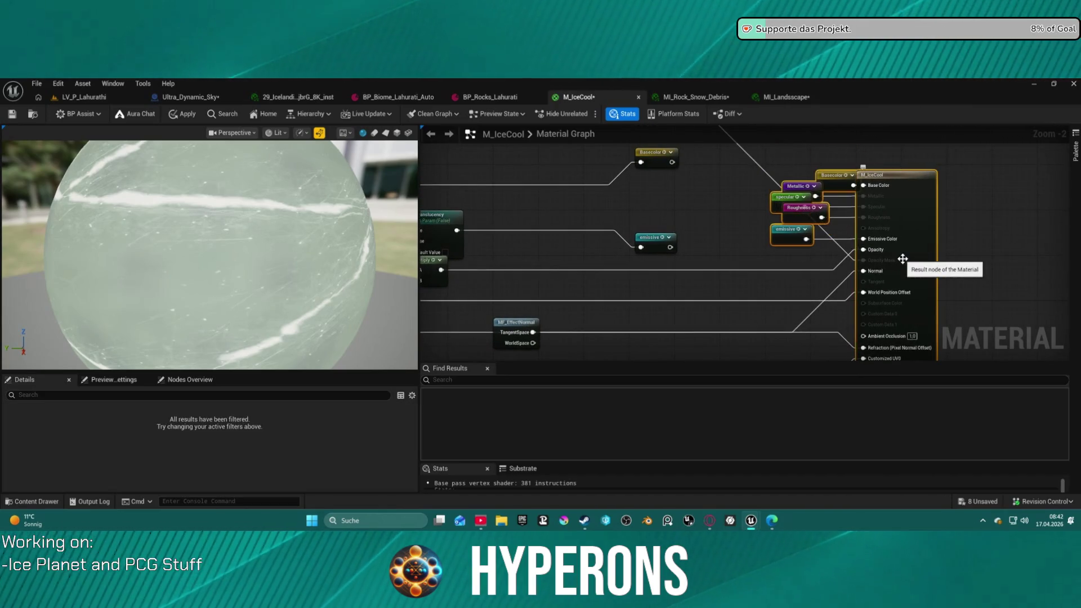
{"action": "key", "text": "ctrl+a"}
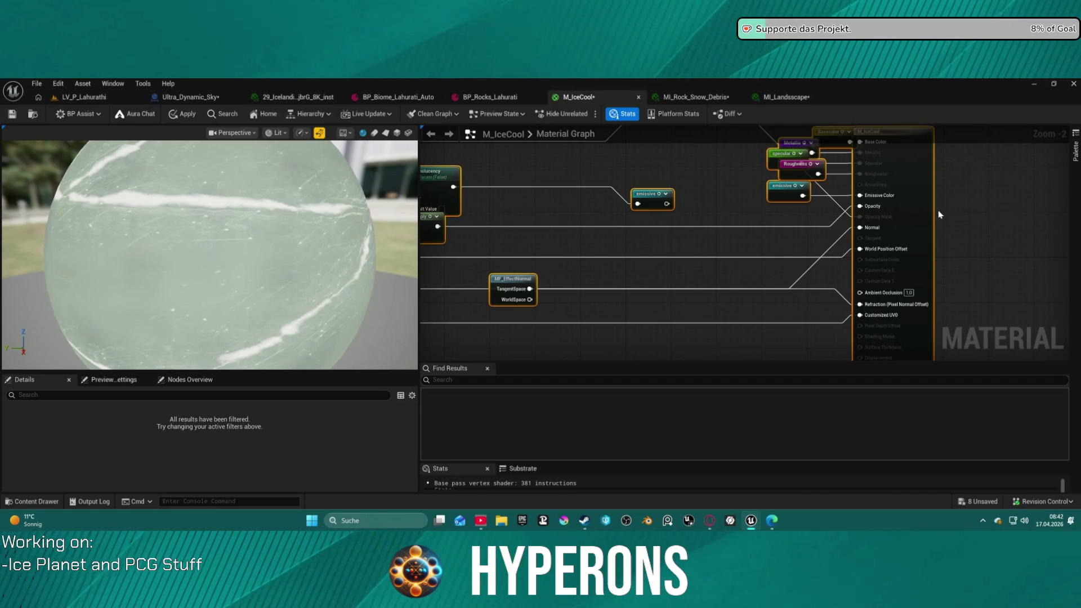
{"action": "left_click", "coordinate": [937, 210]}
{"action": "left_click_drag", "start_coordinate": [791, 163], "coordinate": [859, 262]}
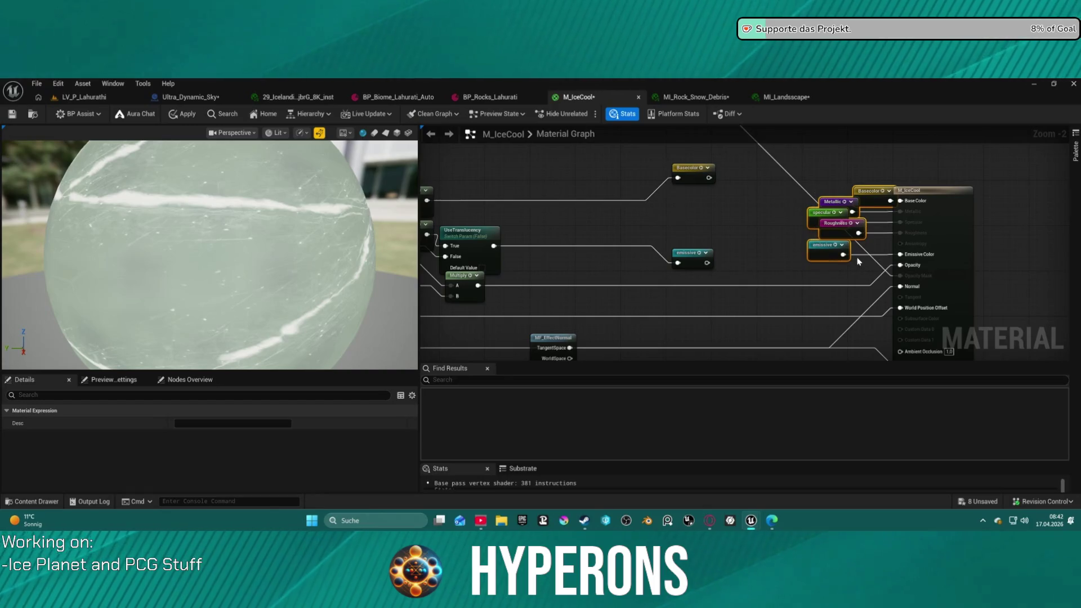
{"action": "key", "text": "ctrl+a"}
{"action": "left_click_drag", "start_coordinate": [819, 190], "coordinate": [855, 262]}
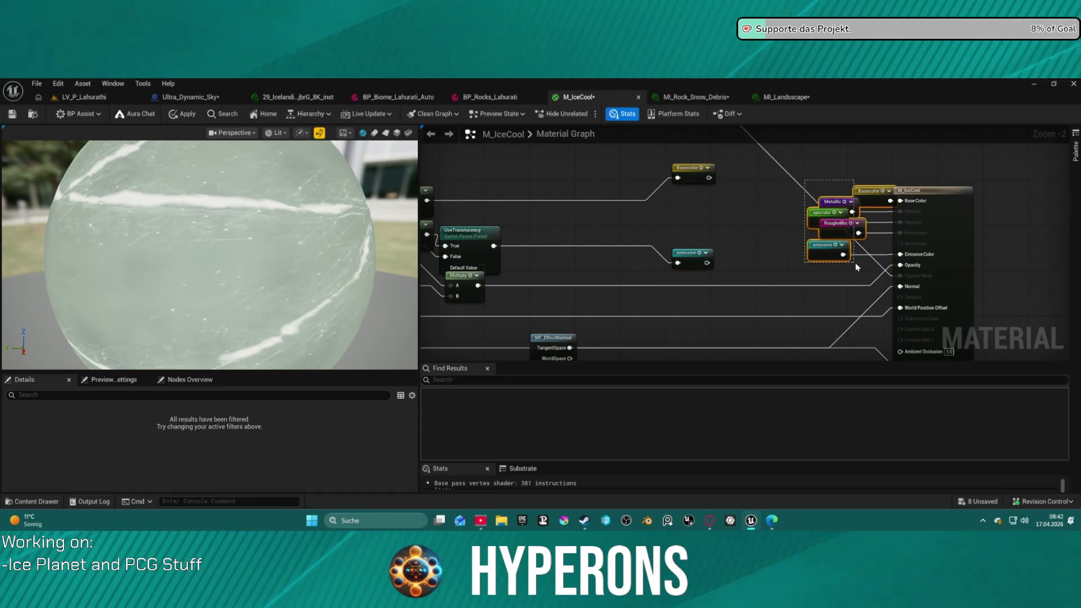
{"action": "key", "text": "shift+s"}
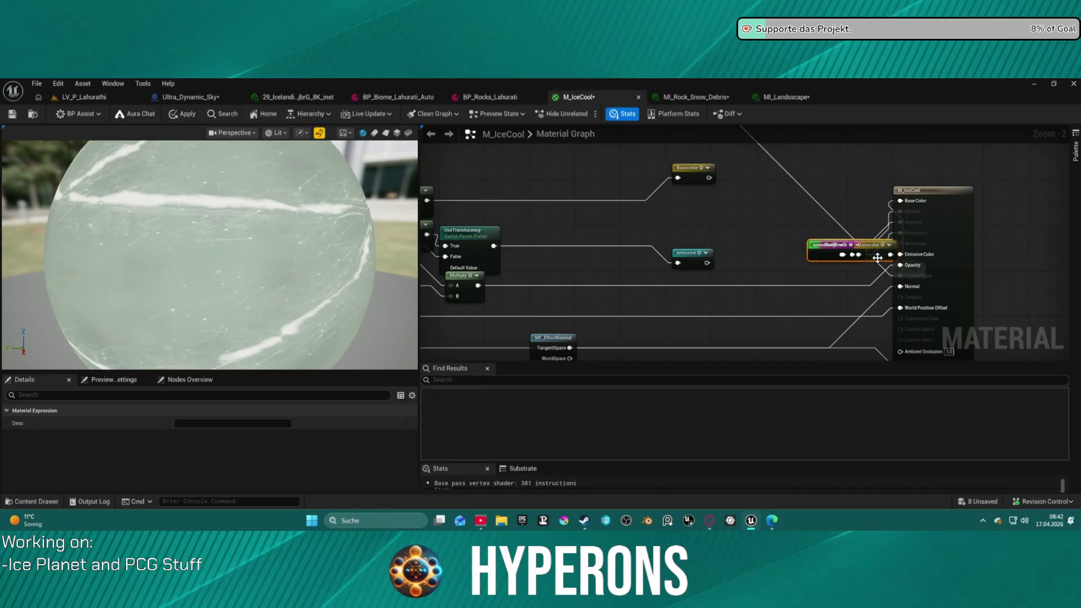
{"action": "key", "text": "ctrl+z"}
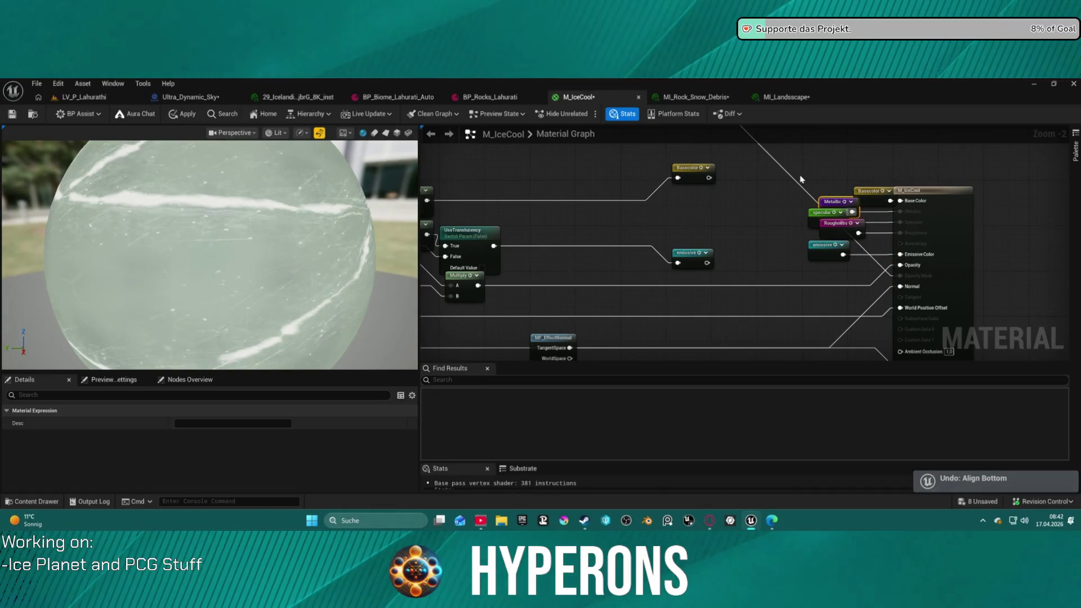
{"action": "left_click", "coordinate": [928, 191], "text": "shift"}
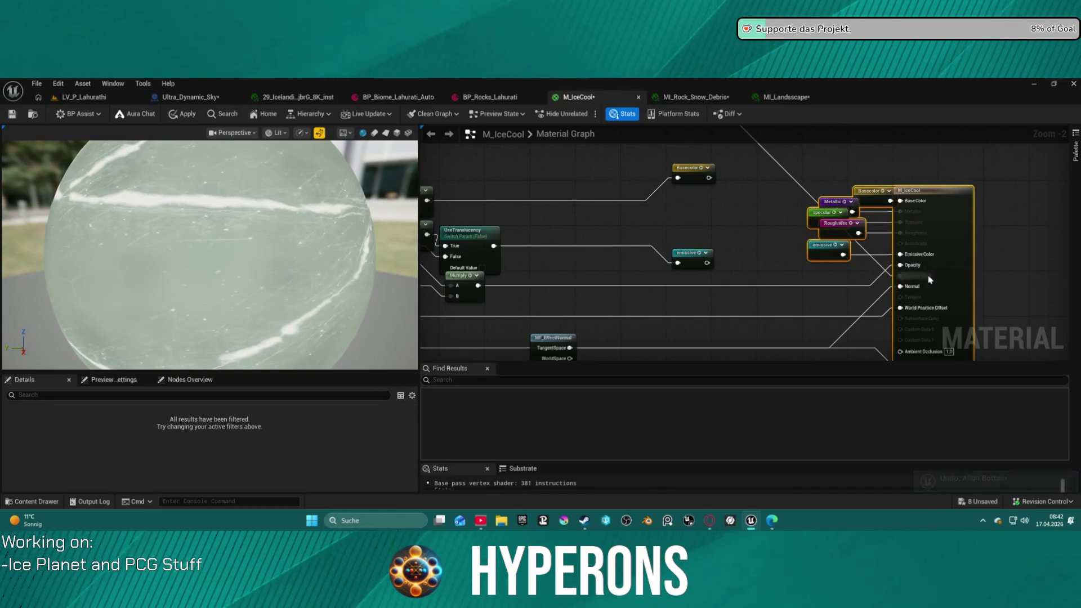
{"action": "mouse_move", "coordinate": [806, 239]}
{"action": "left_mouse_down"}
{"action": "mouse_move", "coordinate": [861, 253]}
{"action": "mouse_move", "coordinate": [854, 266]}
{"action": "left_mouse_up"}
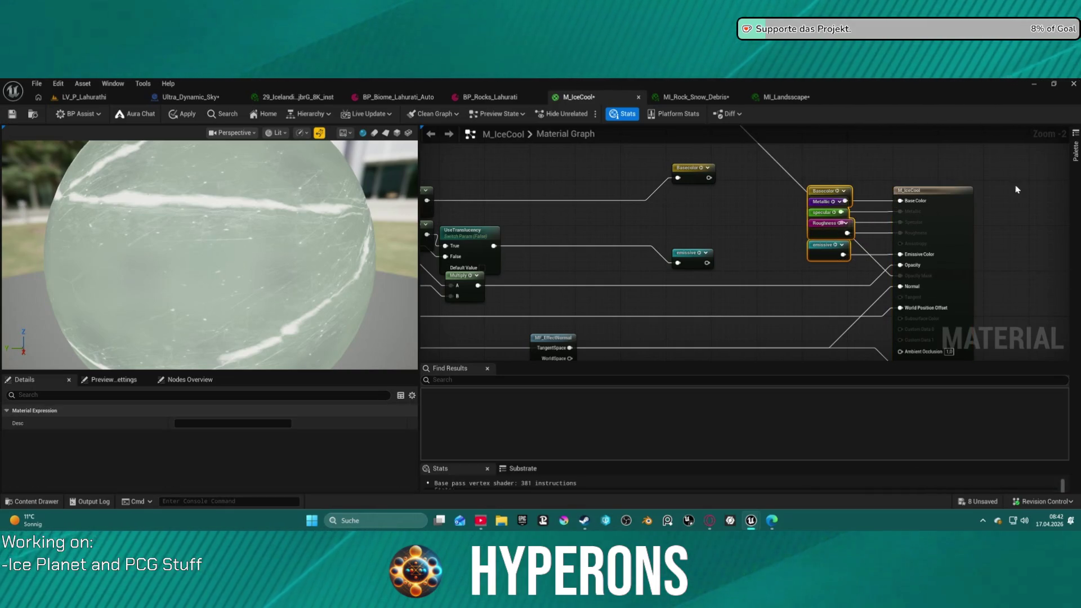
{"action": "left_click", "coordinate": [920, 289]}
{"action": "mouse_move", "coordinate": [920, 289]}
{"action": "left_mouse_down"}
{"action": "mouse_move", "coordinate": [908, 246]}
{"action": "mouse_move", "coordinate": [787, 243]}
{"action": "left_mouse_up"}
Create an Opacity named reroute declaration from the Multiply output and shift it left
{"action": "type", "text": "o"}
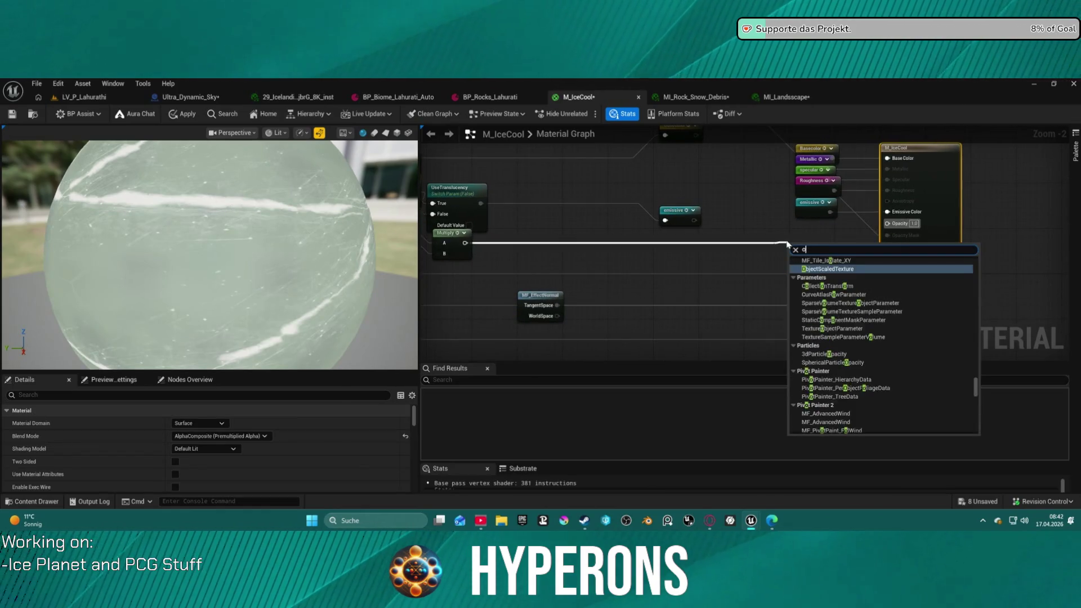
{"action": "key", "text": "BackSpace"}
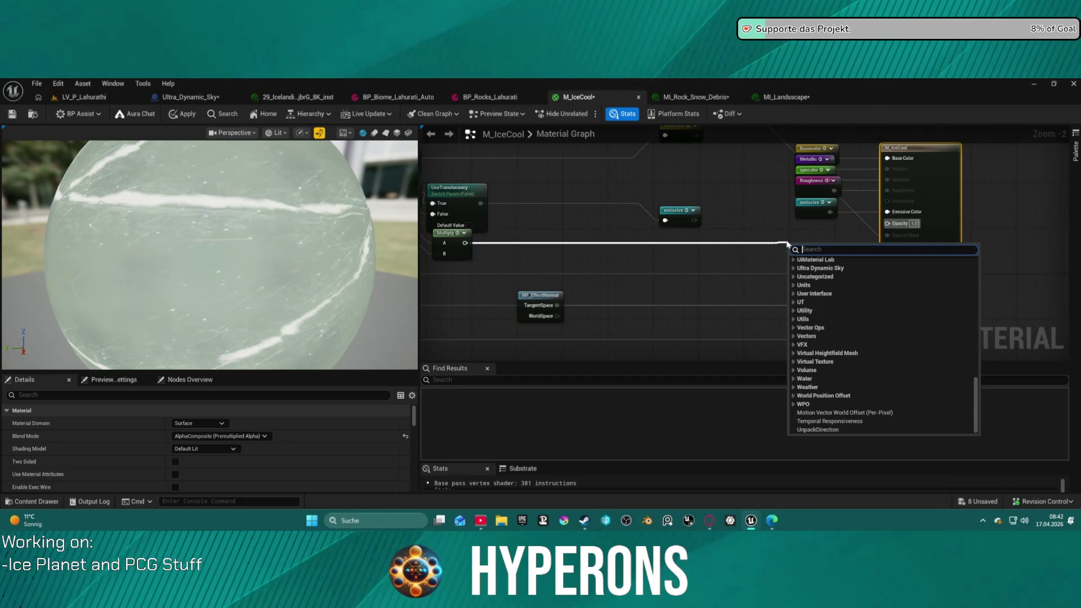
{"action": "type", "text": "named"}
{"action": "key", "text": "Return"}
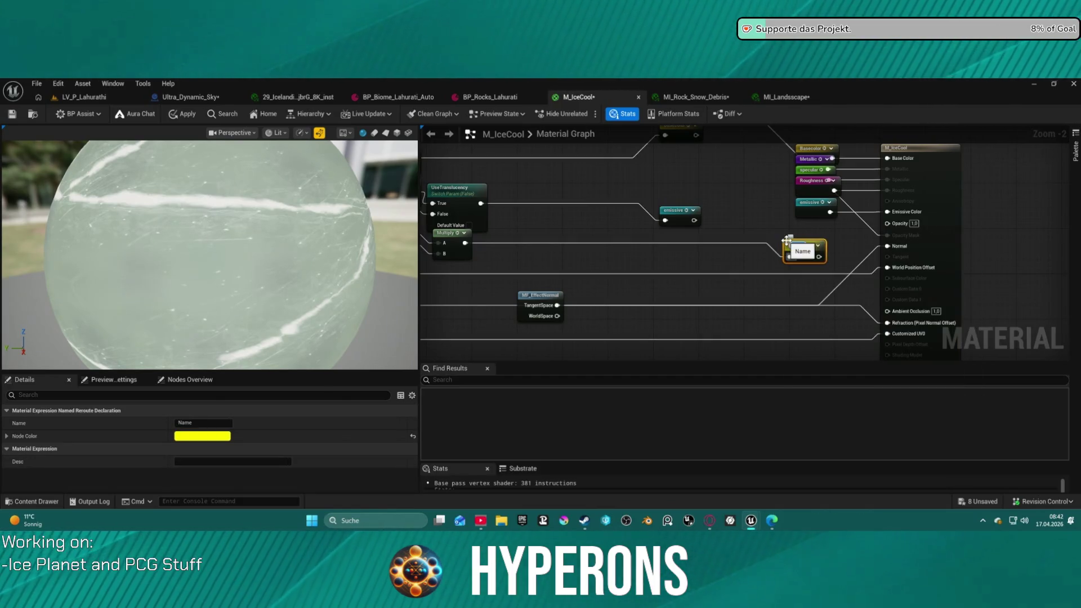
{"action": "type", "text": "Opacity"}
{"action": "key", "text": "Return"}
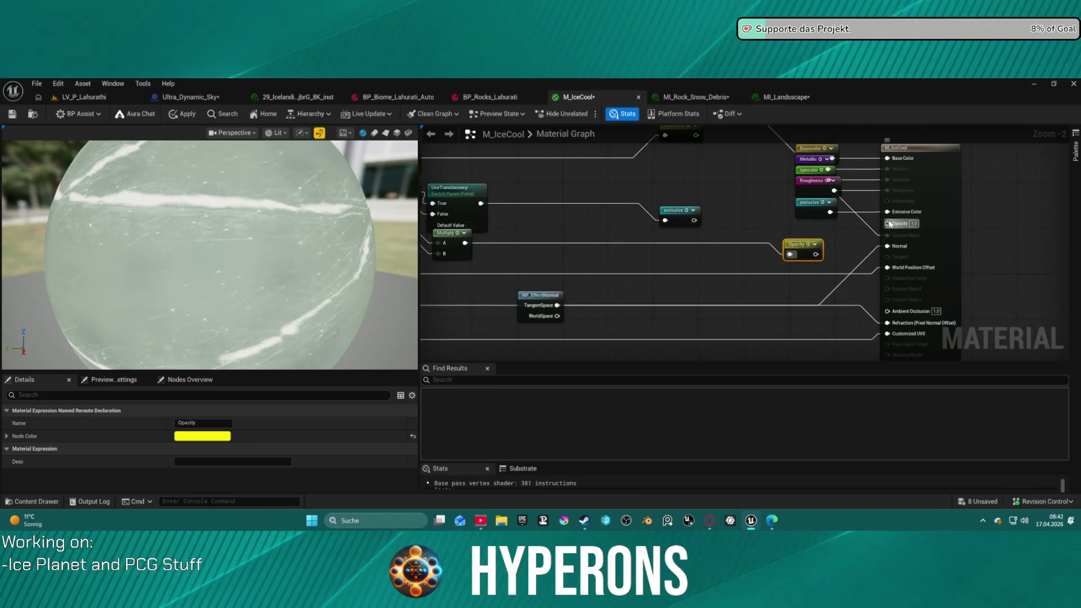
{"action": "left_click_drag", "start_coordinate": [818, 241], "coordinate": [704, 239]}
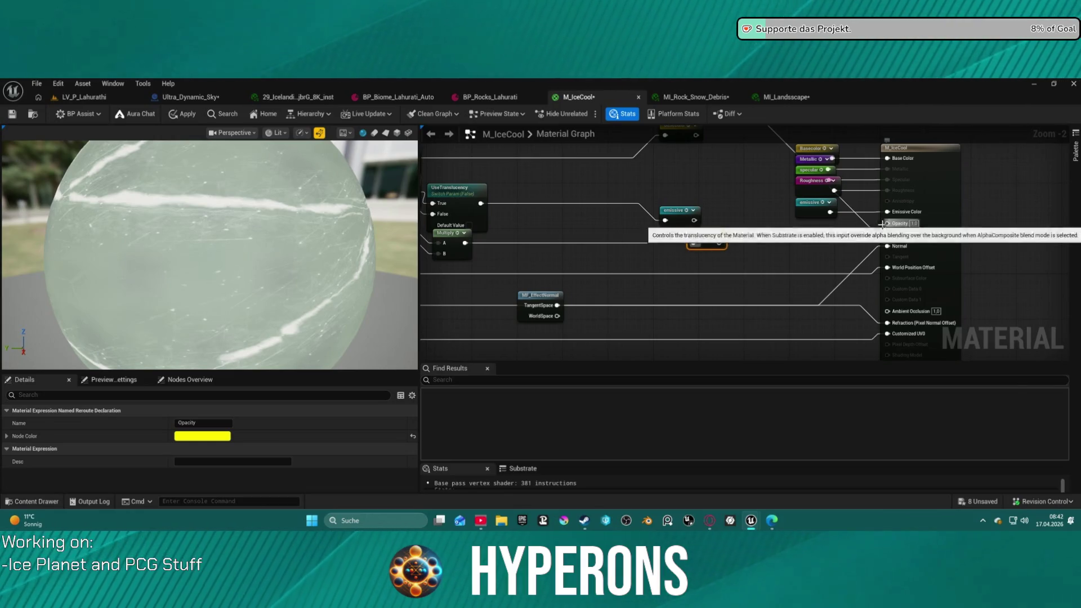
Wire an Opacity reroute into M_IceCool's Opacity input near the output node
{"action": "left_click_drag", "start_coordinate": [883, 224], "coordinate": [822, 231]}
{"action": "type", "text": "opa"}
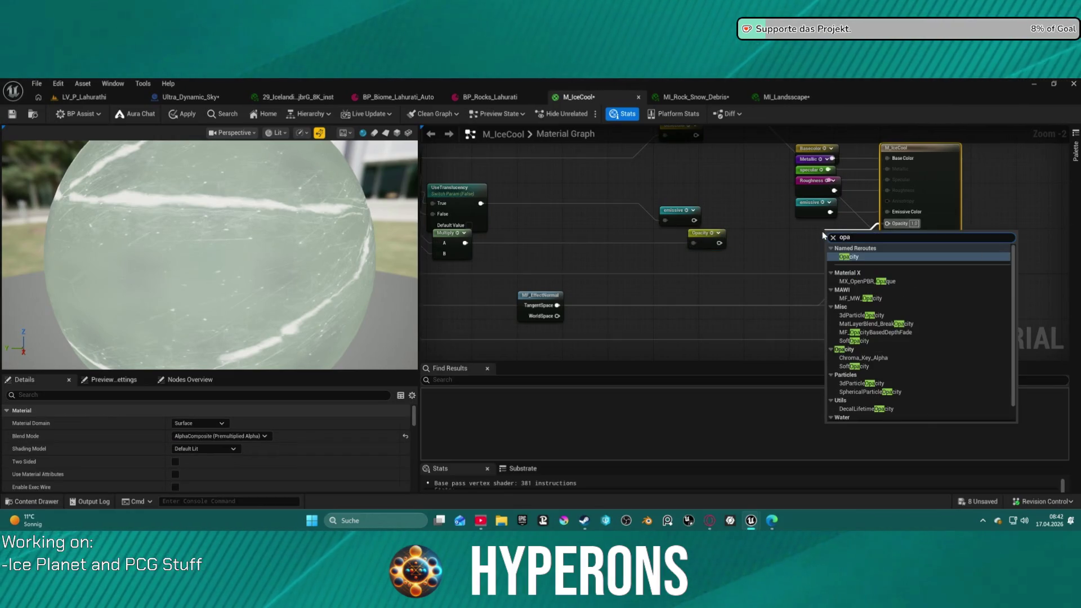
{"action": "key", "text": "Return"}
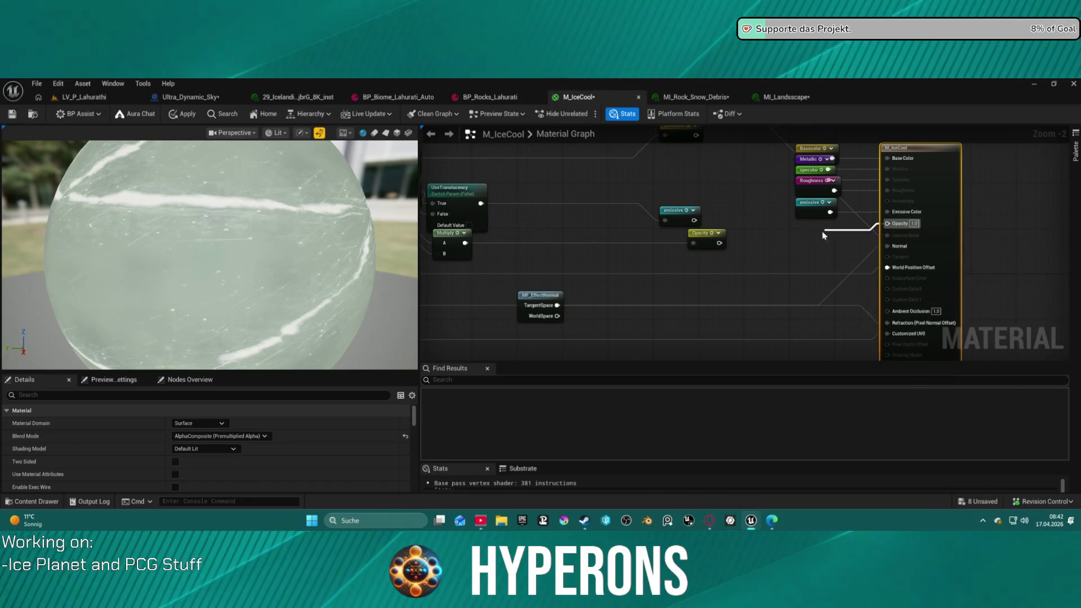
{"action": "left_click_drag", "start_coordinate": [841, 236], "coordinate": [813, 226]}
Create an Opacity mask named reroute declaration and place it beside the emissive reroute
{"action": "left_click_drag", "start_coordinate": [889, 232], "coordinate": [799, 247]}
{"action": "type", "text": "Rer dec"}
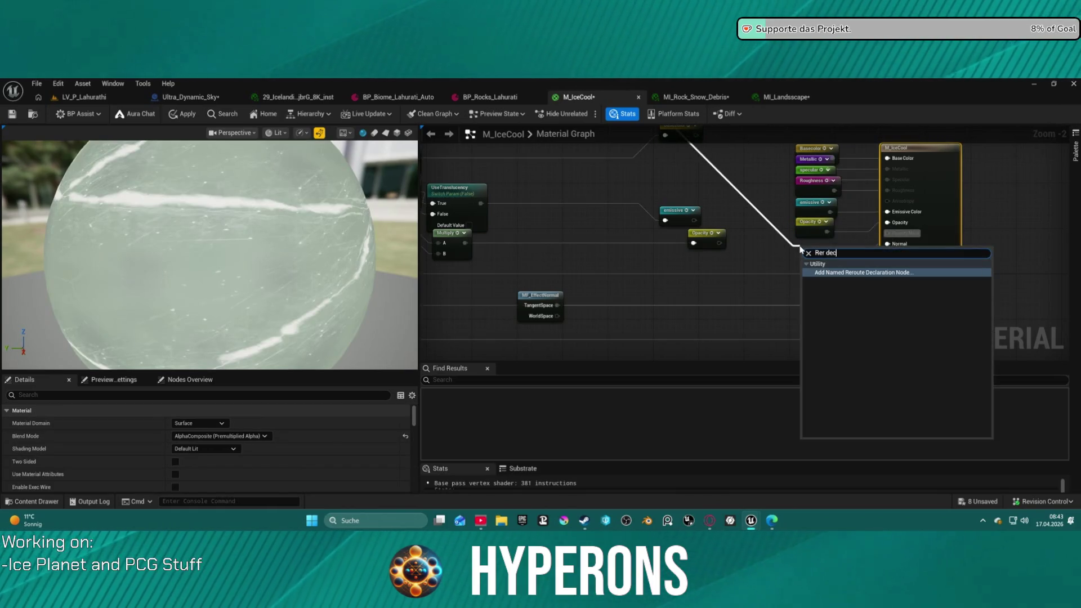
{"action": "key", "text": "Return"}
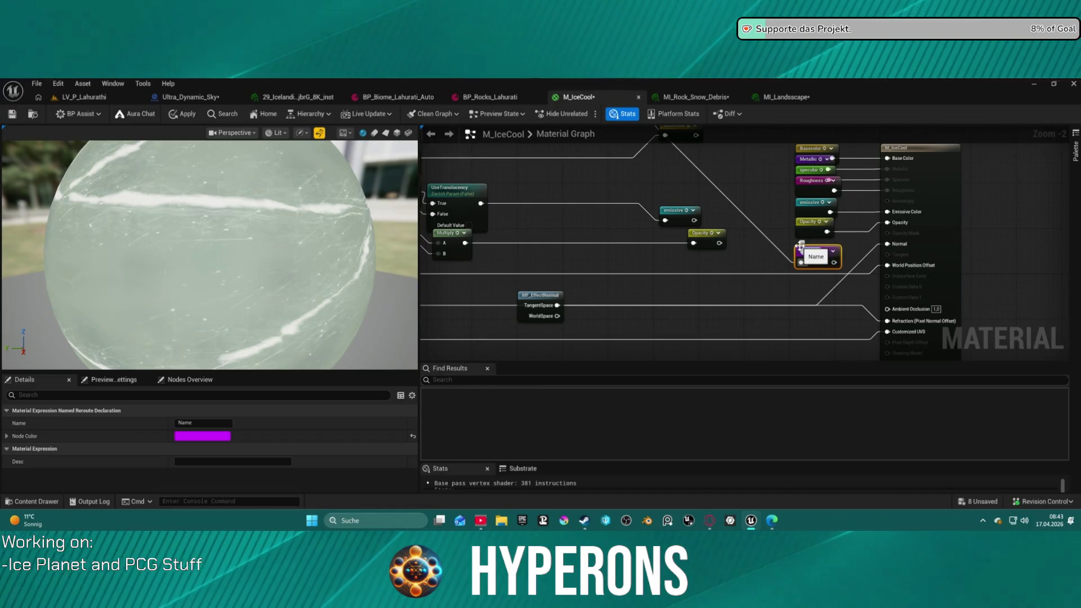
{"action": "type", "text": "Opacity mask"}
{"action": "key", "text": "Return"}
{"action": "mouse_move", "coordinate": [800, 248]}
{"action": "left_mouse_down"}
{"action": "mouse_move", "coordinate": [724, 221]}
{"action": "mouse_move", "coordinate": [716, 207]}
{"action": "left_mouse_up"}
Plug the Opacity mask reroute into the Opacity Mask input, clear of the output node
{"action": "left_click_drag", "start_coordinate": [887, 234], "coordinate": [861, 239]}
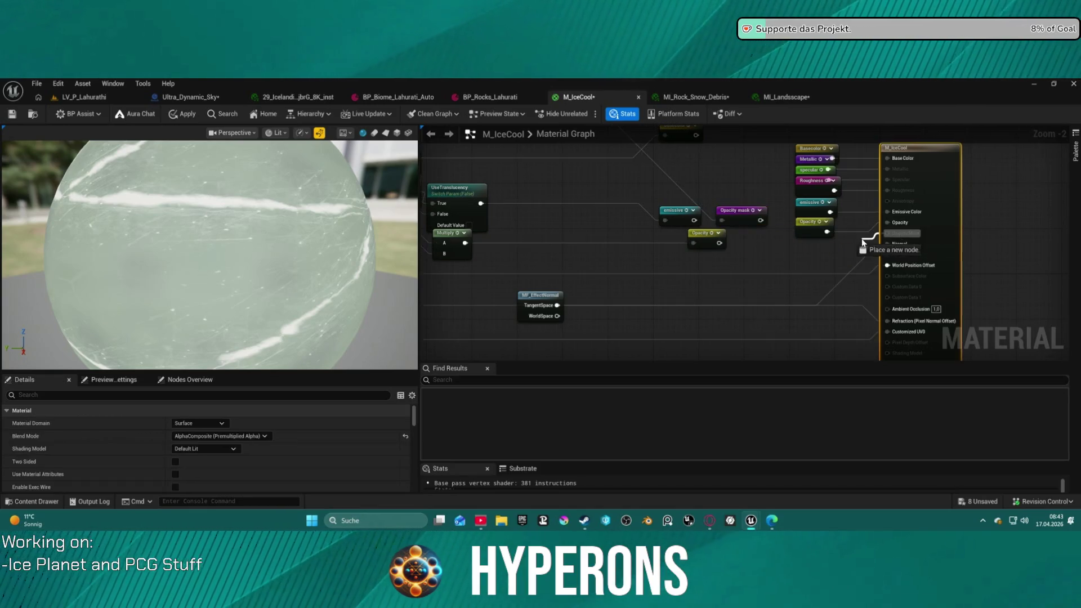
{"action": "type", "text": "opact"}
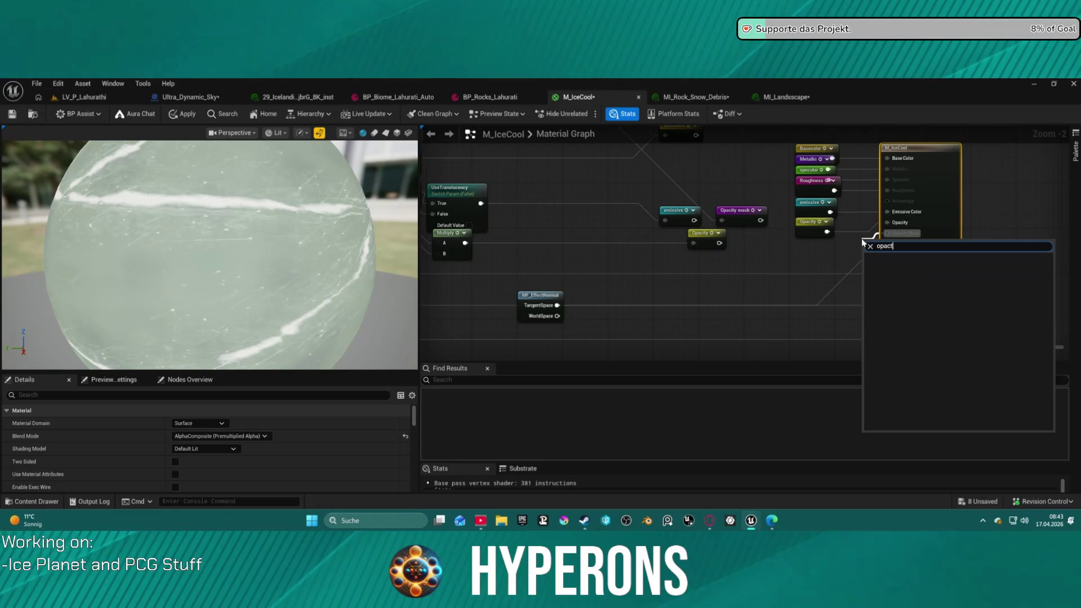
{"action": "key", "text": "BackSpace"}
{"action": "type", "text": "i"}
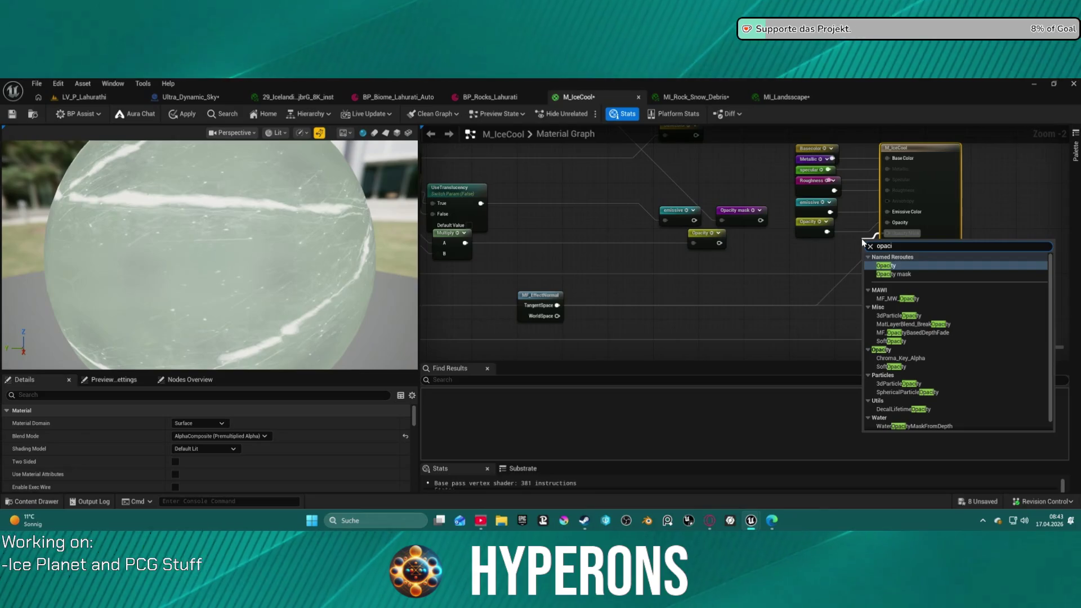
{"action": "key", "text": "Down"}
{"action": "key", "text": "Return"}
{"action": "left_click_drag", "start_coordinate": [898, 244], "coordinate": [773, 246]}
Create a WPO named reroute declaration and a usage node feeding World Position Offset
{"action": "left_click_drag", "start_coordinate": [888, 265], "coordinate": [745, 283]}
{"action": "type", "text": "Rer dec"}
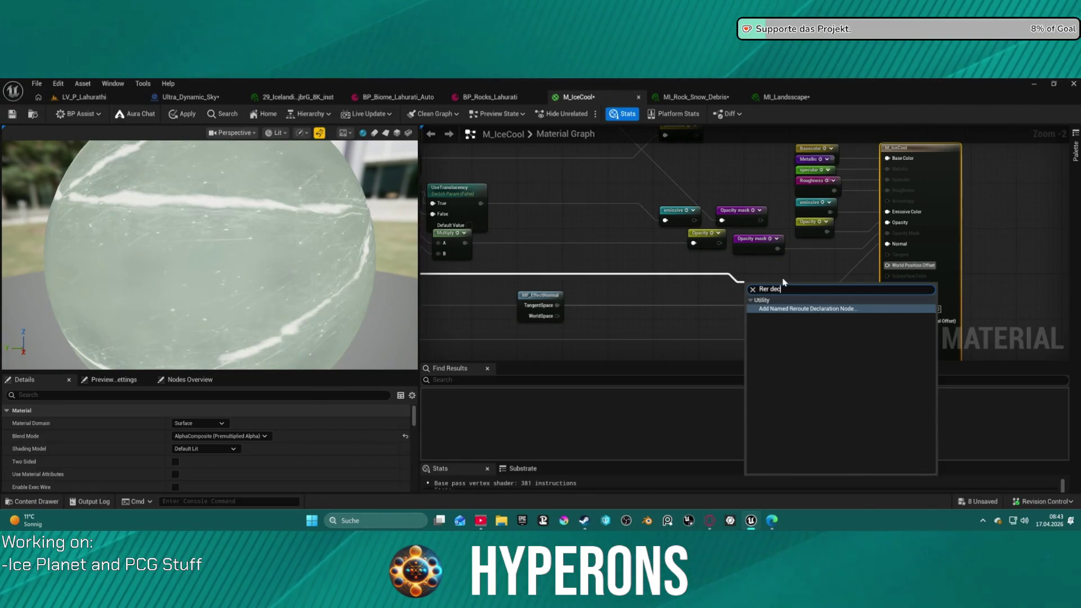
{"action": "key", "text": "Return"}
{"action": "type", "text": "O"}
{"action": "key", "text": "Return"}
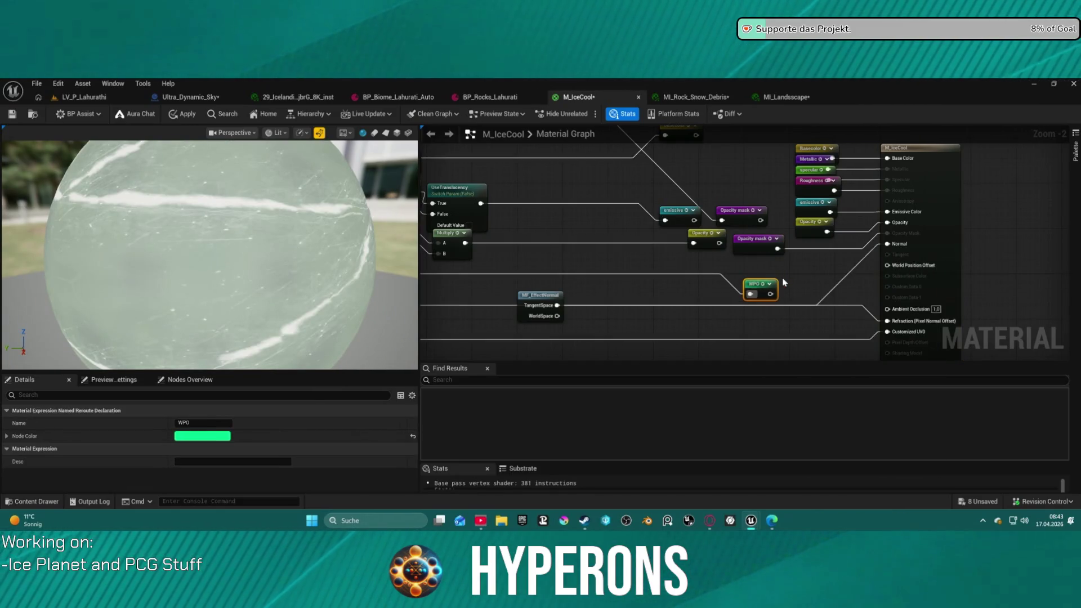
{"action": "left_click_drag", "start_coordinate": [887, 243], "coordinate": [855, 272]}
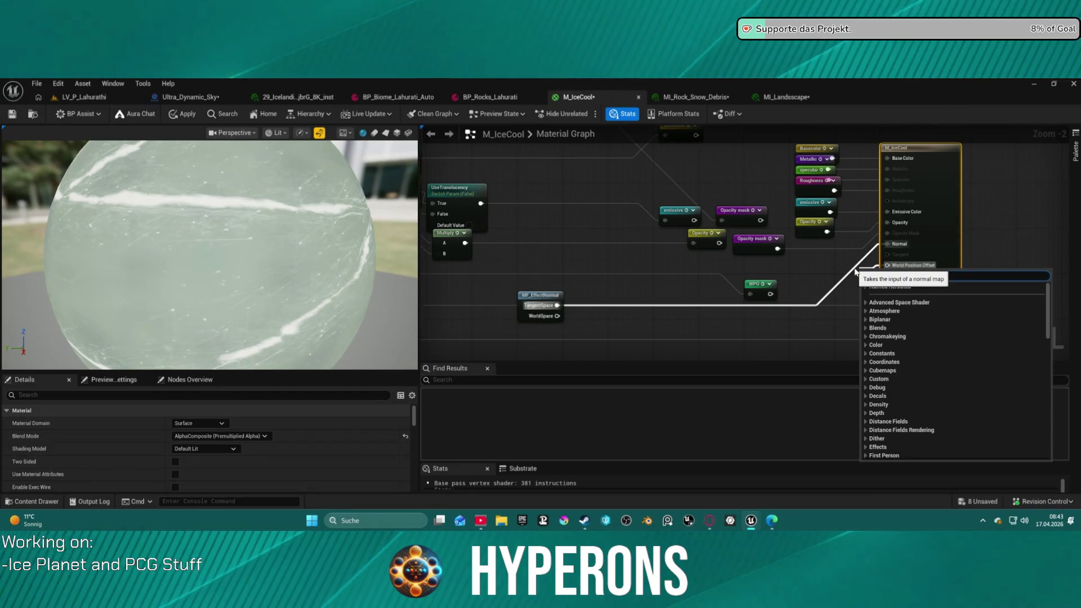
{"action": "type", "text": "WPO"}
{"action": "key", "text": "Return"}
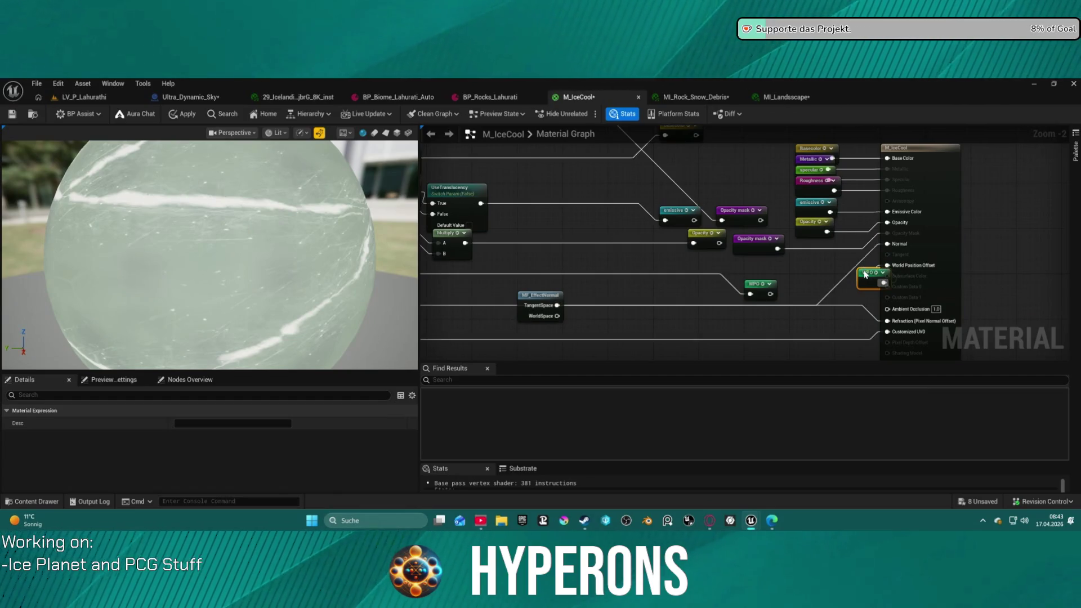
Move the WPO declaration and usage nodes left beside the World Position Offset input
{"action": "left_click_drag", "start_coordinate": [866, 274], "coordinate": [827, 263]}
{"action": "left_click_drag", "start_coordinate": [754, 284], "coordinate": [705, 266]}
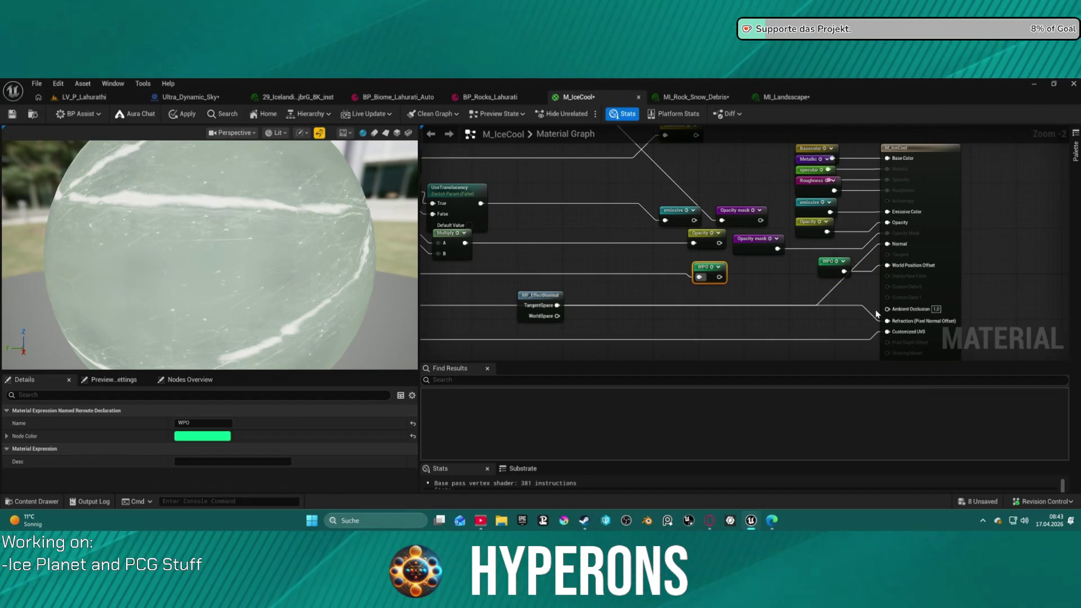
{"action": "left_click_drag", "start_coordinate": [829, 269], "coordinate": [799, 264]}
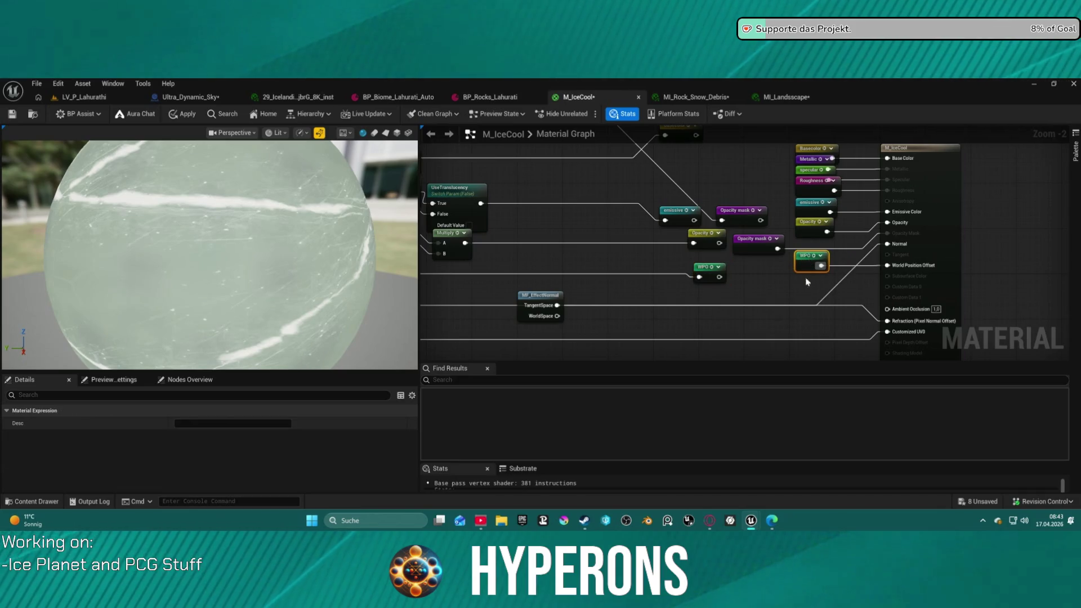
{"action": "left_click_drag", "start_coordinate": [706, 267], "coordinate": [689, 261]}
{"action": "mouse_move", "coordinate": [915, 327]}
{"action": "left_mouse_down"}
{"action": "mouse_move", "coordinate": [869, 286]}
{"action": "mouse_move", "coordinate": [728, 278]}
{"action": "mouse_move", "coordinate": [718, 263]}
{"action": "left_mouse_up"}
Add a named reroute declaration called Refraction
{"action": "type", "text": "refra"}
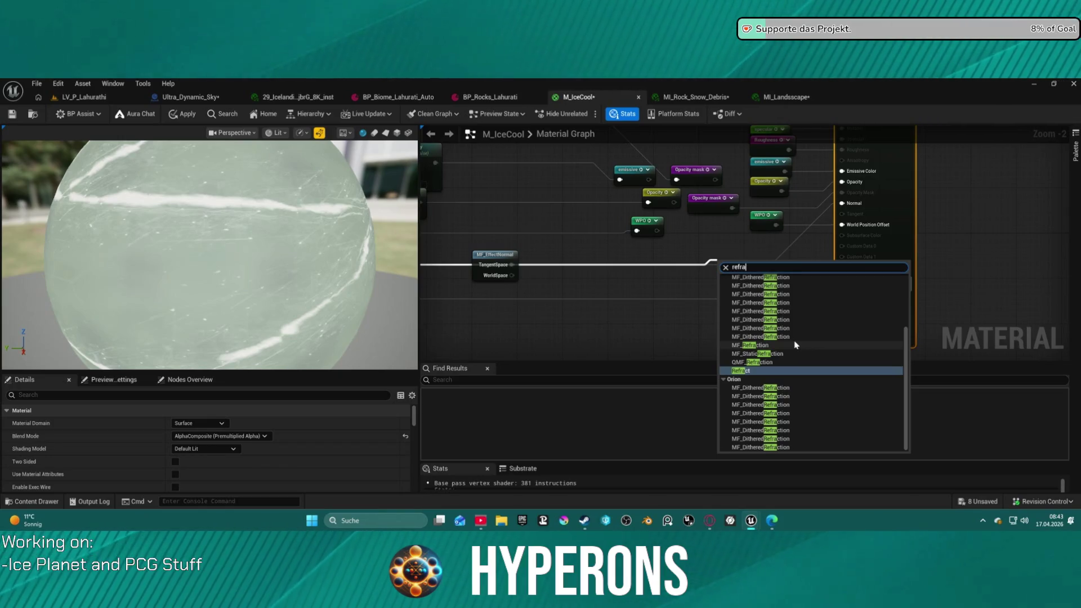
{"action": "key", "text": "ctrl+a"}
{"action": "type", "text": "Rer decRefractio"}
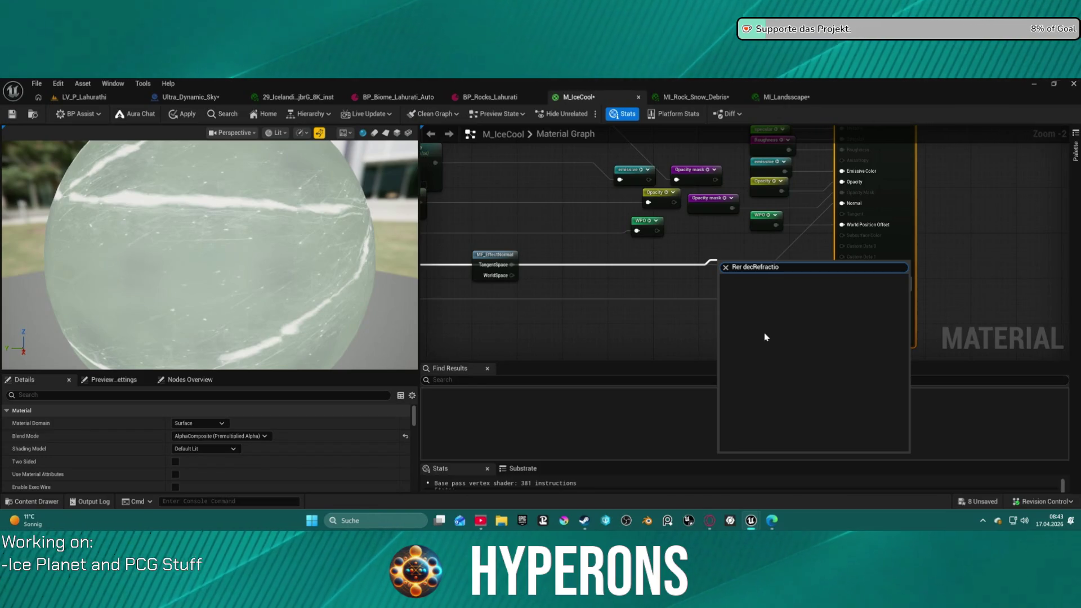
{"action": "key", "text": "BackSpace"}
{"action": "key", "text": "Return"}
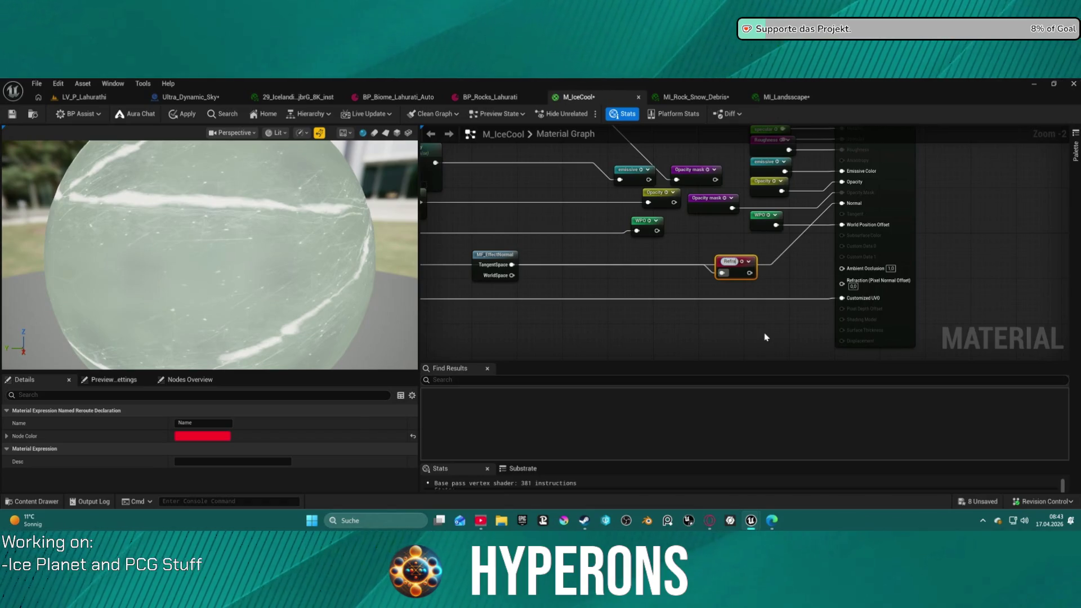
{"action": "type", "text": "ction"}
{"action": "key", "text": "Return"}
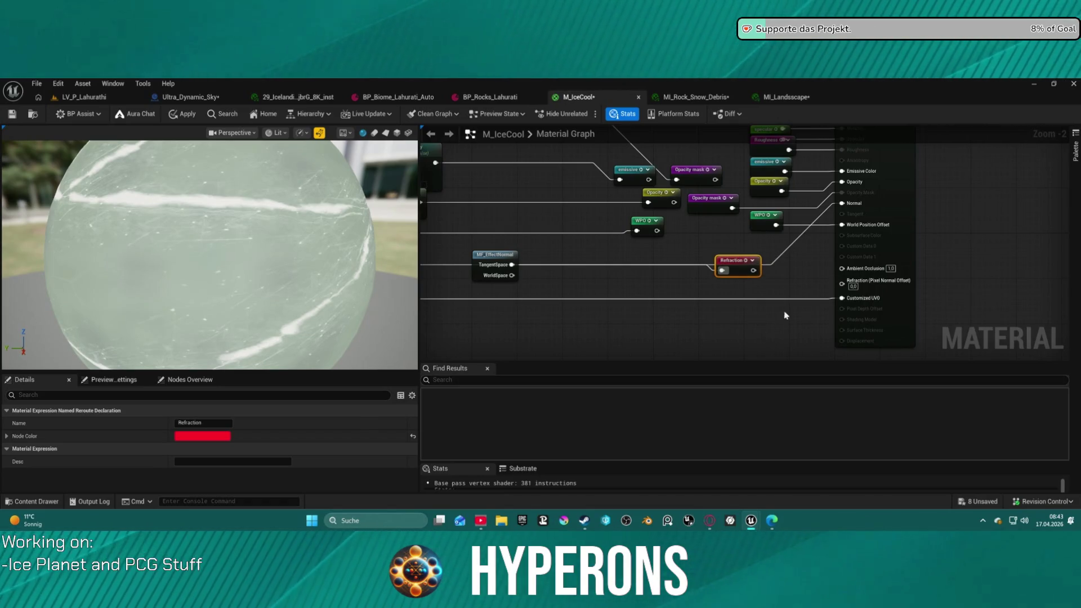
Feed the Refraction input from a Refraction reroute usage node and position both nodes
{"action": "left_click_drag", "start_coordinate": [842, 283], "coordinate": [804, 292]}
{"action": "type", "text": "re"}
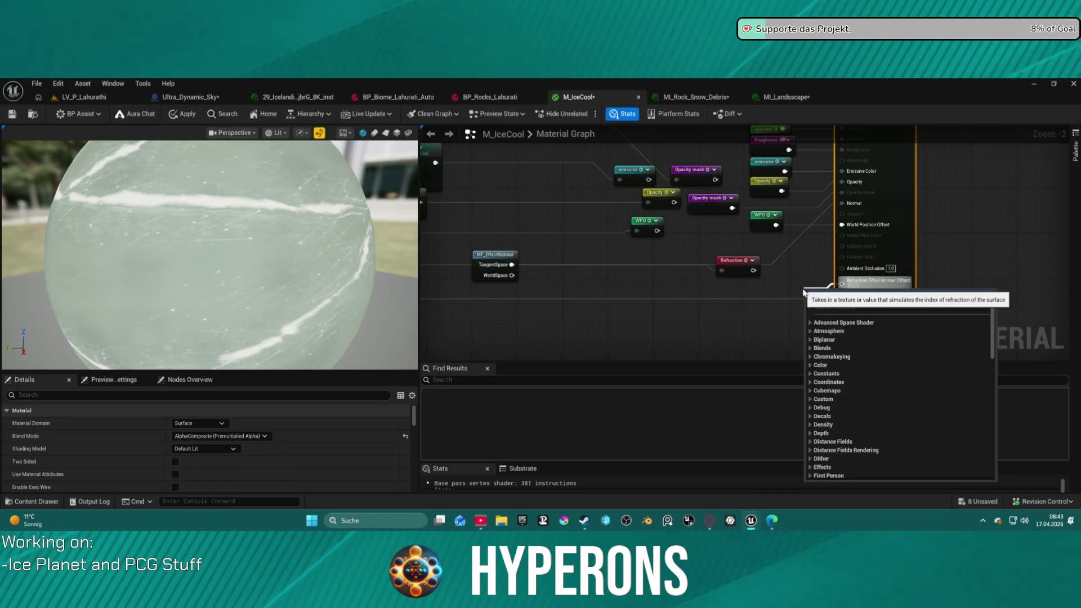
{"action": "type", "text": "fraction"}
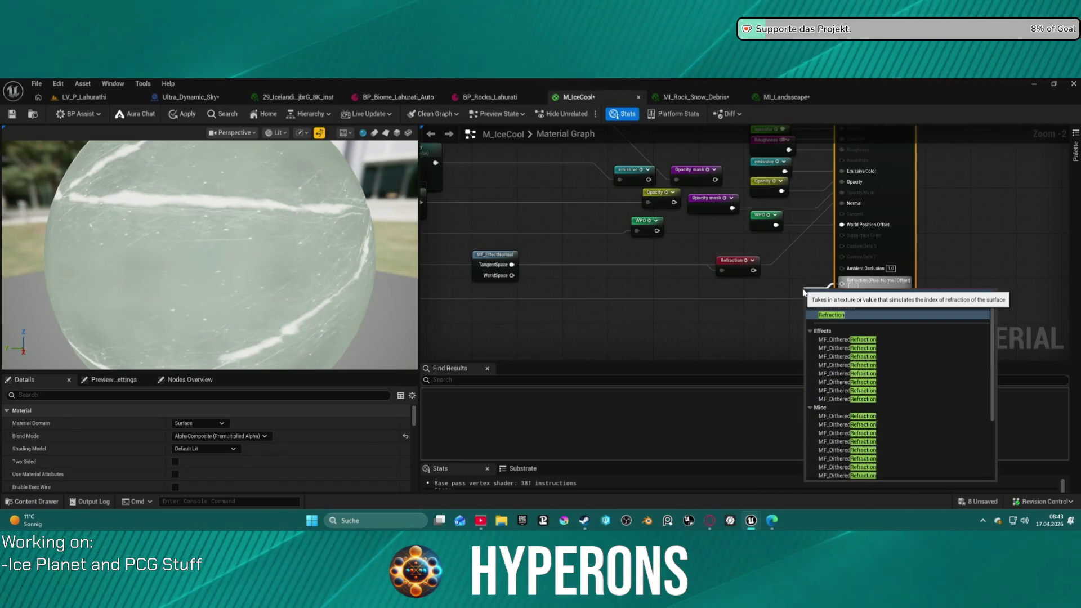
{"action": "key", "text": "Return"}
{"action": "mouse_move", "coordinate": [822, 293]}
{"action": "left_mouse_down"}
{"action": "mouse_move", "coordinate": [788, 270]}
{"action": "mouse_move", "coordinate": [666, 250]}
{"action": "left_mouse_up"}
{"action": "left_click_drag", "start_coordinate": [784, 264], "coordinate": [746, 284]}
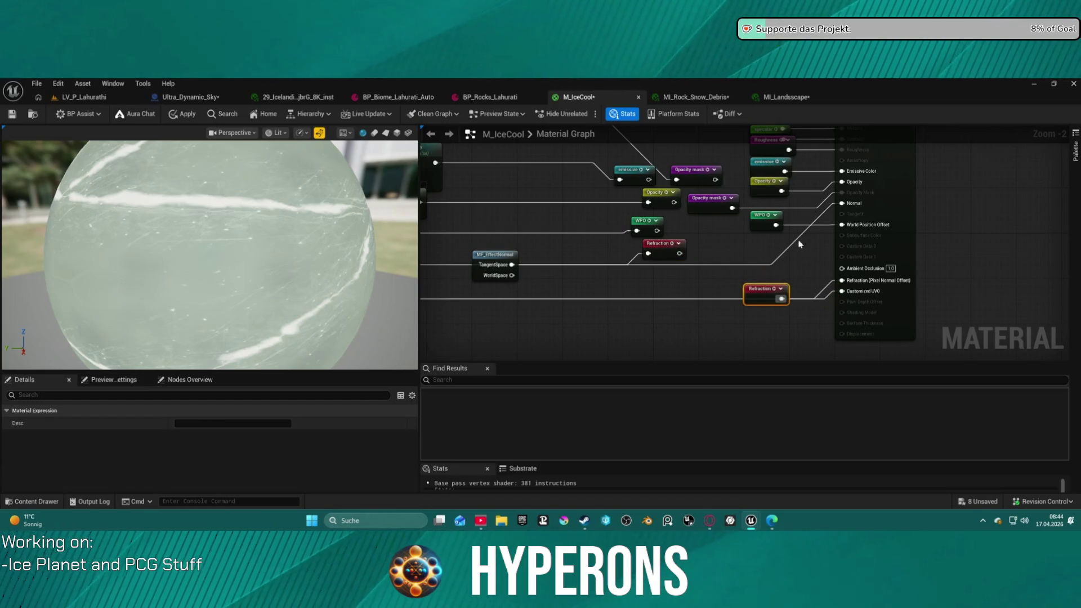
Add a named reroute declaration called Normal on the effect normal's TangentSpace output
{"action": "key", "text": "Delete"}
{"action": "left_click_drag", "start_coordinate": [512, 264], "coordinate": [730, 237]}
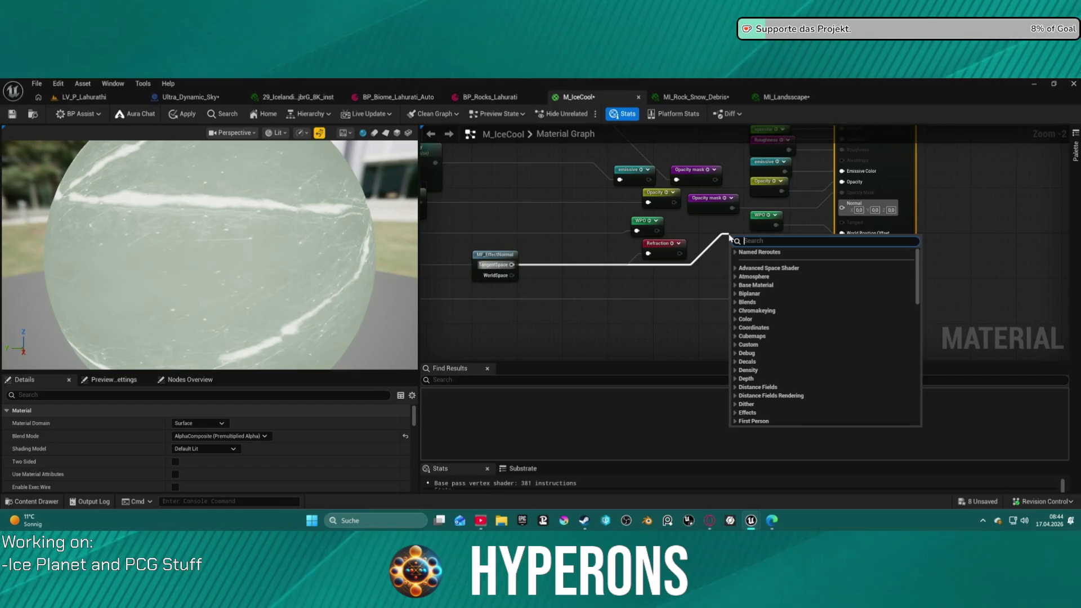
{"action": "type", "text": "named"}
{"action": "key", "text": "Return"}
{"action": "type", "text": "Normal"}
{"action": "key", "text": "Return"}
Feed the material's Normal input from a Normal reroute usage node and tidy the usage nodes
{"action": "left_click_drag", "start_coordinate": [842, 207], "coordinate": [816, 217]}
{"action": "type", "text": "norm"}
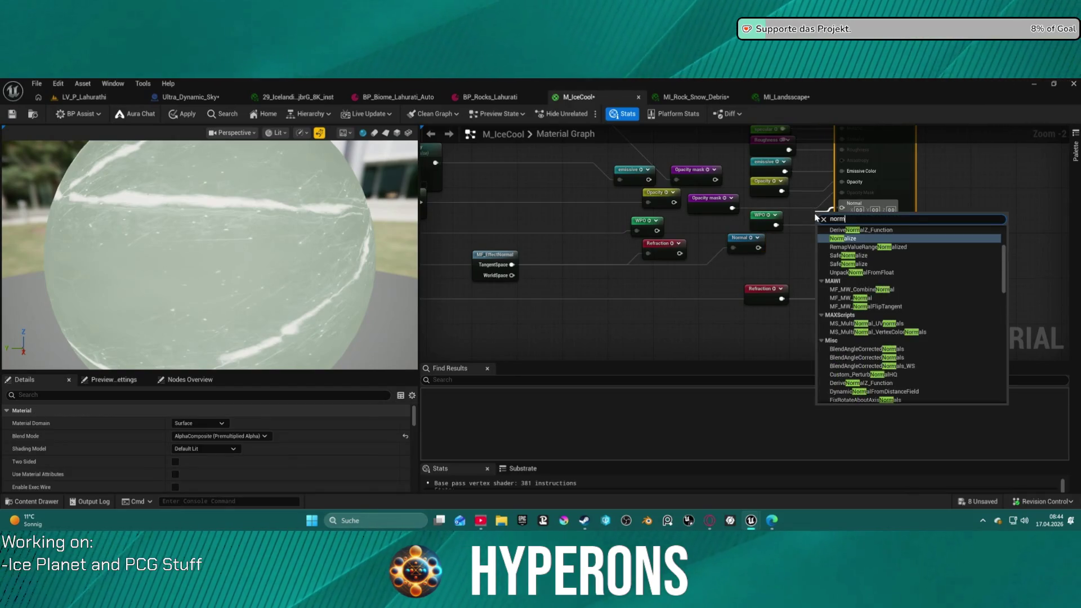
{"action": "type", "text": "als"}
{"action": "key", "text": "BackSpace"}
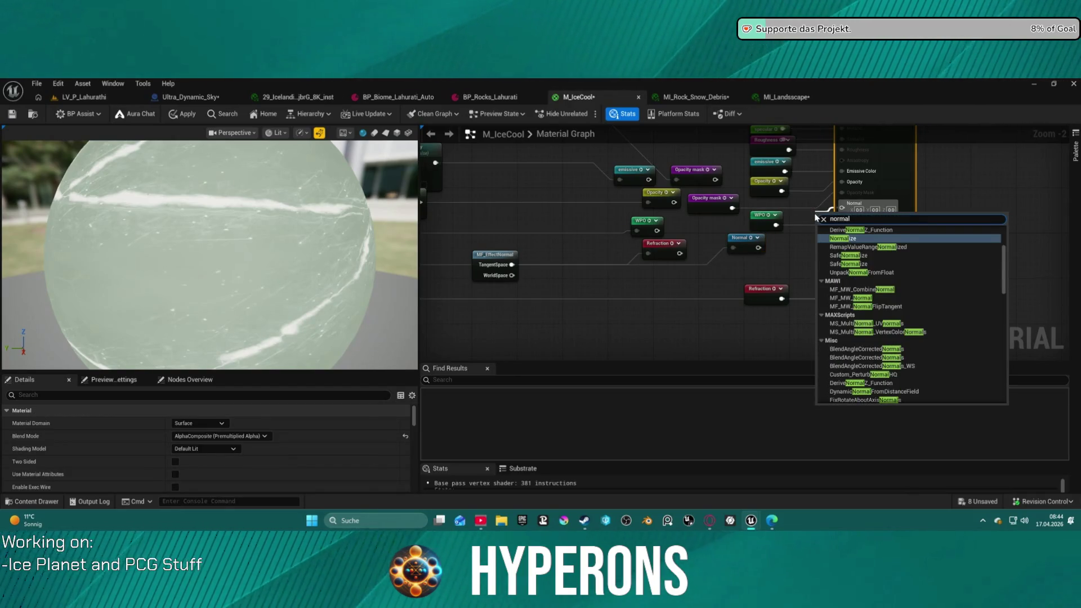
{"action": "scroll", "coordinate": [901, 310], "scroll_direction": "down", "scroll_amount": 2}
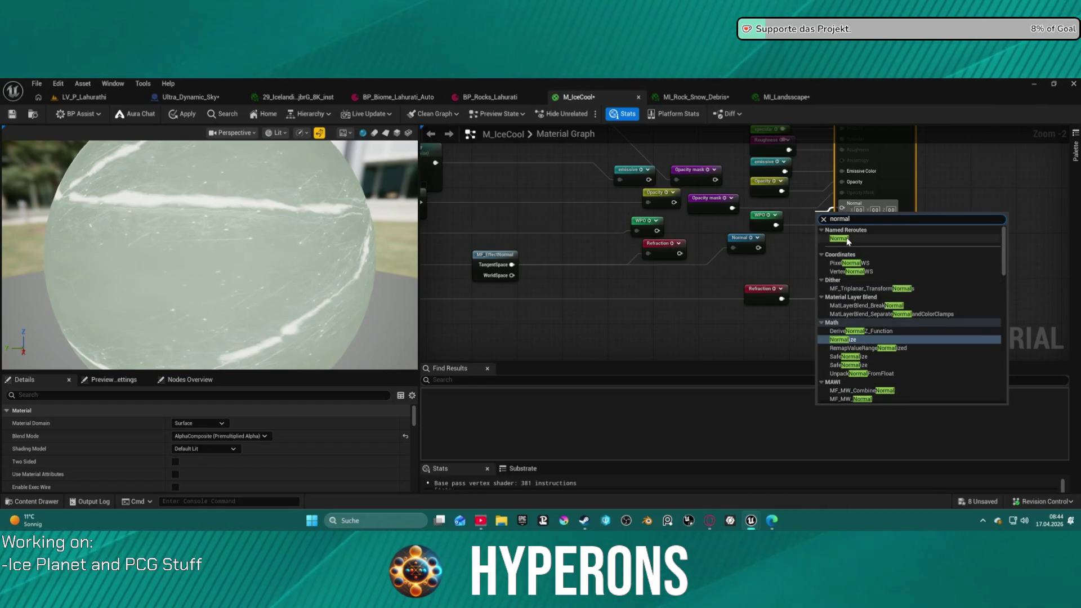
{"action": "left_click", "coordinate": [850, 238]}
{"action": "scroll", "coordinate": [834, 247], "scroll_direction": "up", "scroll_amount": 2}
{"action": "left_click_drag", "start_coordinate": [813, 219], "coordinate": [772, 233]}
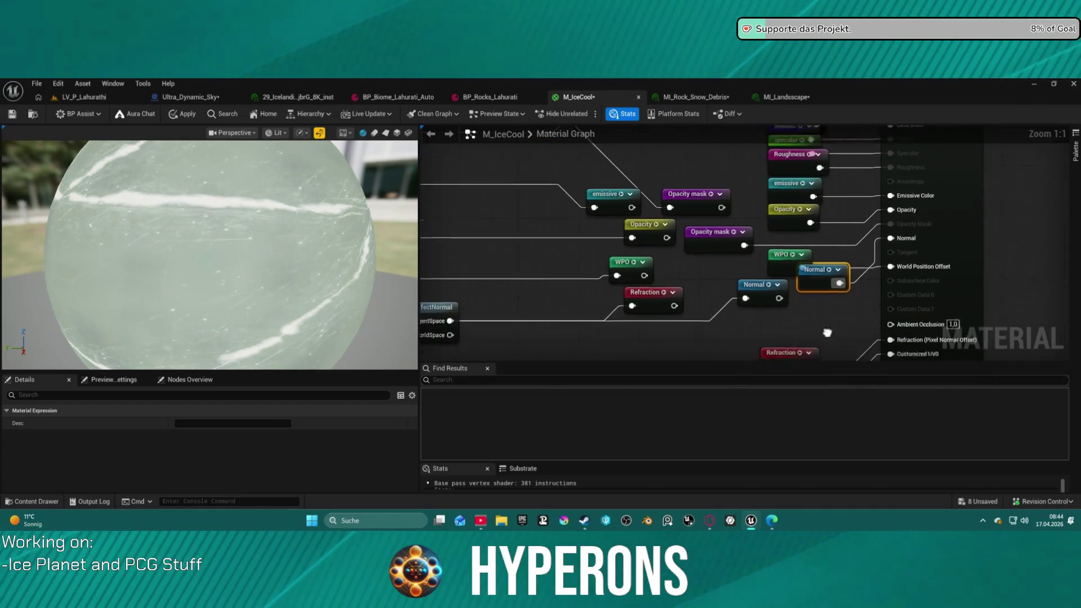
{"action": "left_click_drag", "start_coordinate": [771, 287], "coordinate": [771, 250]}
{"action": "left_click_drag", "start_coordinate": [880, 286], "coordinate": [761, 302]}
{"action": "type", "text": "c"}
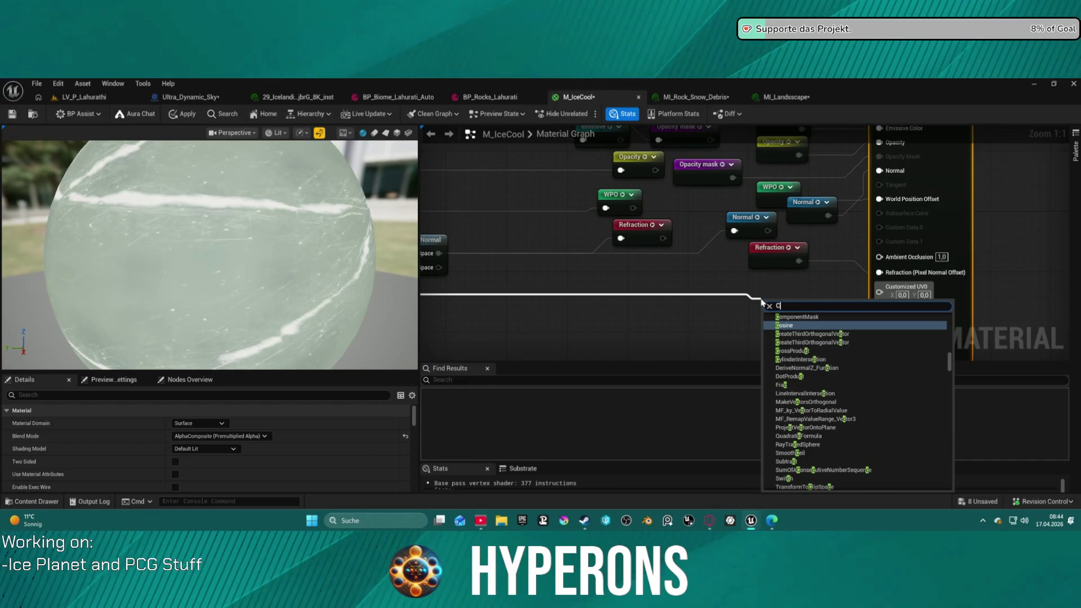
{"action": "type", "text": " UV0"}
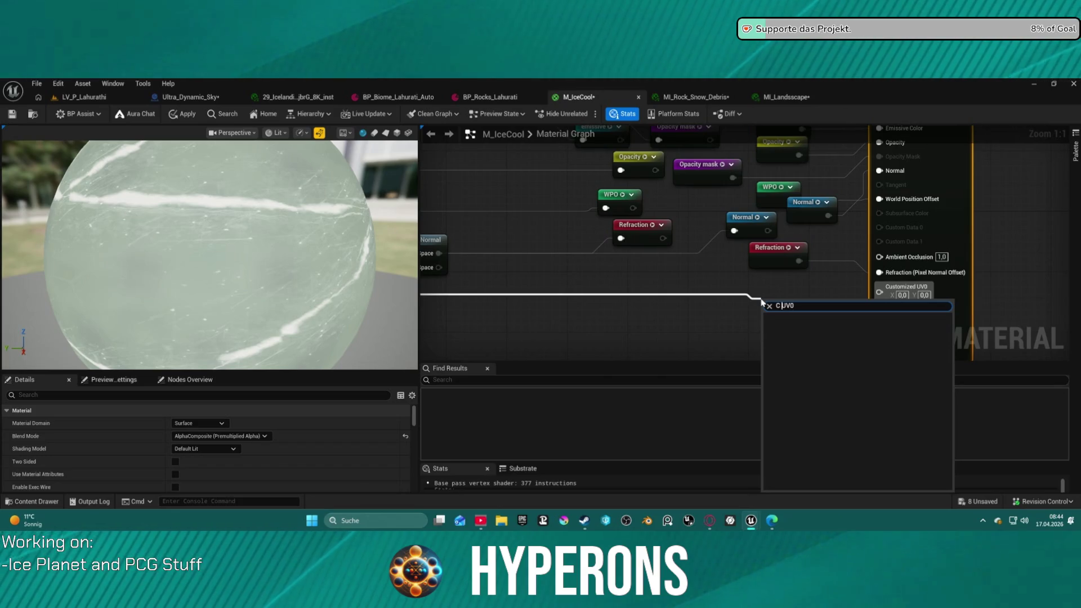
Add a named reroute declaration on the UV wire and correct its name to Custom UV0
{"action": "key", "text": "ctrl+a"}
{"action": "type", "text": "Rer dec"}
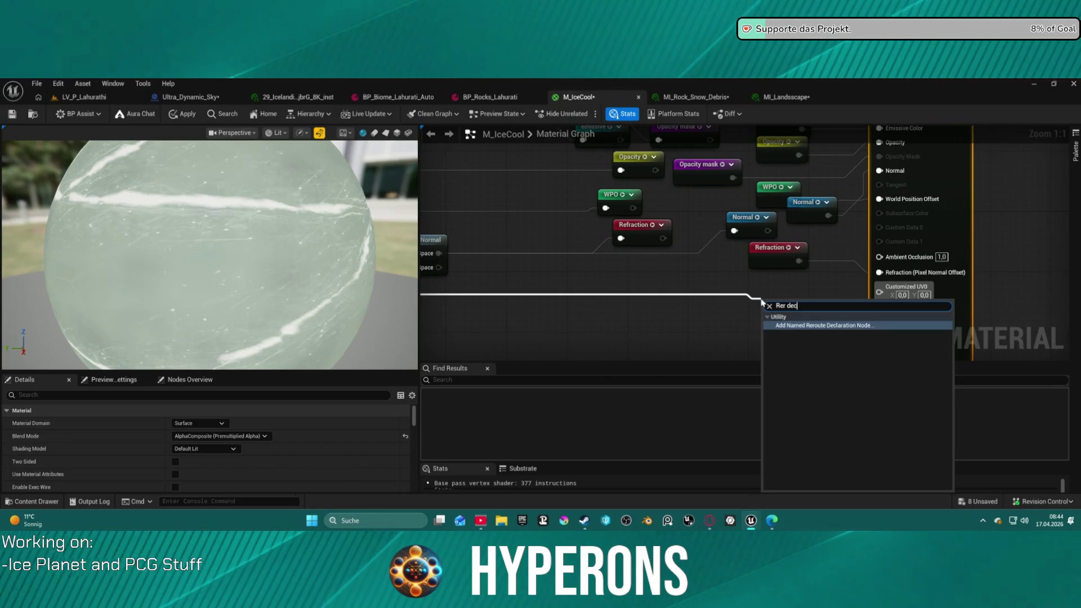
{"action": "key", "text": "Return"}
{"action": "type", "text": "CUV"}
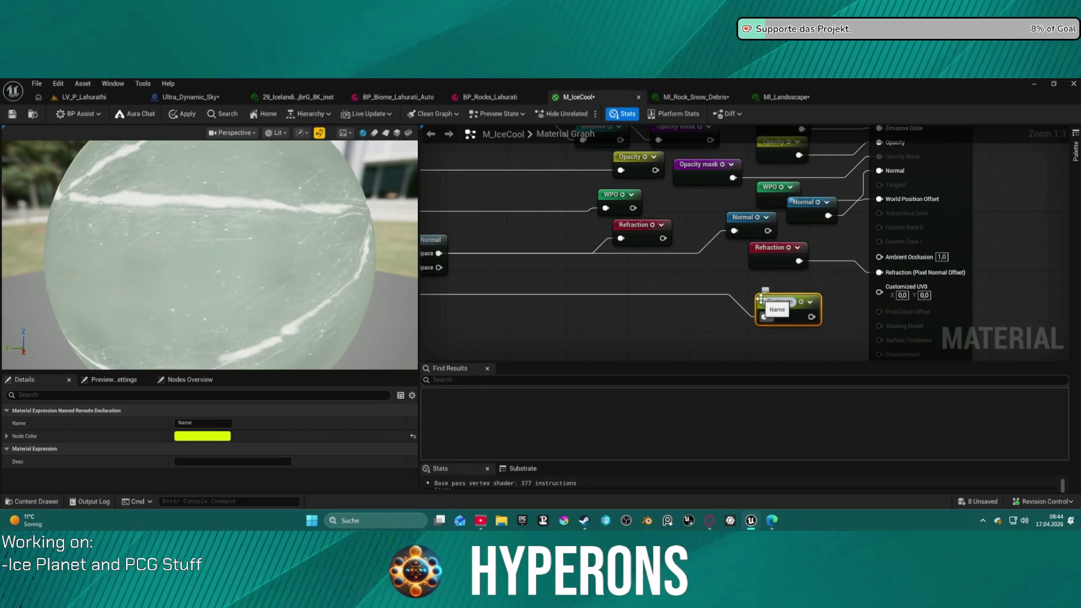
{"action": "key", "text": "Return"}
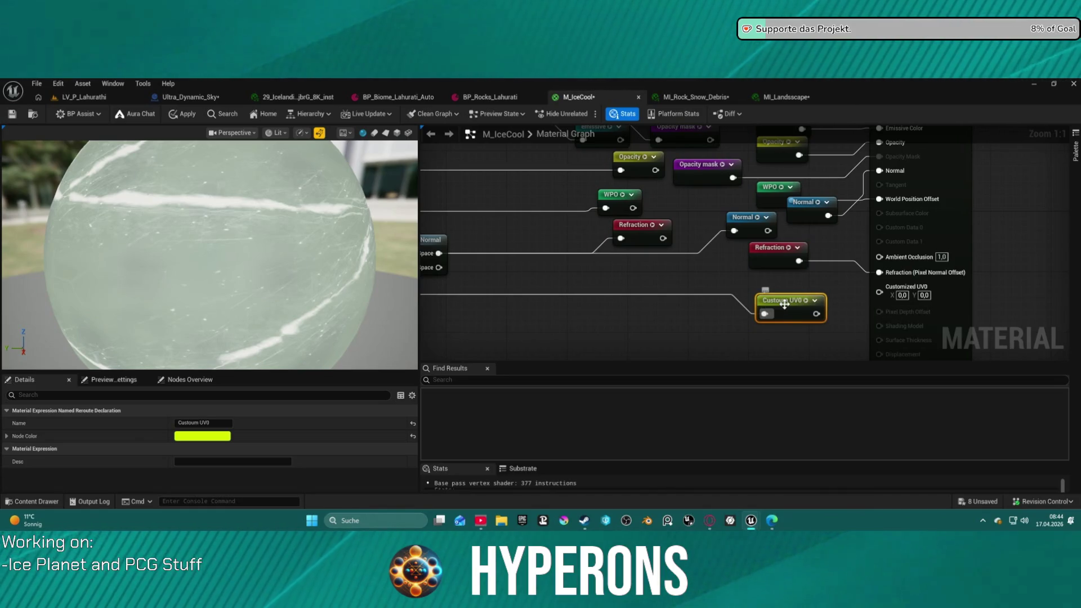
{"action": "double_click", "coordinate": [785, 303]}
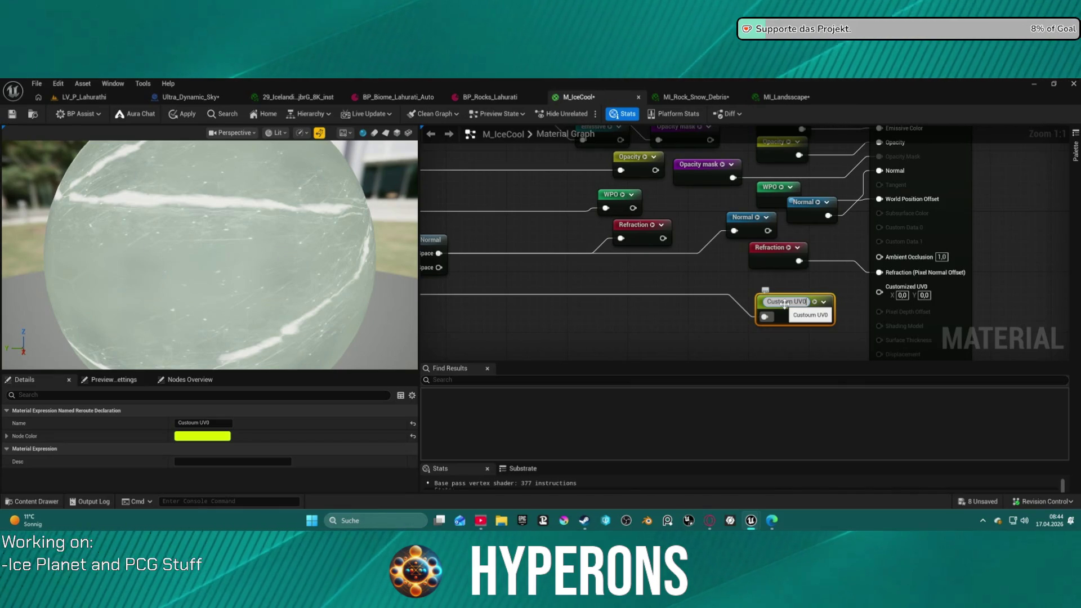
{"action": "key", "text": "Left"}
{"action": "key", "text": "BackSpace"}
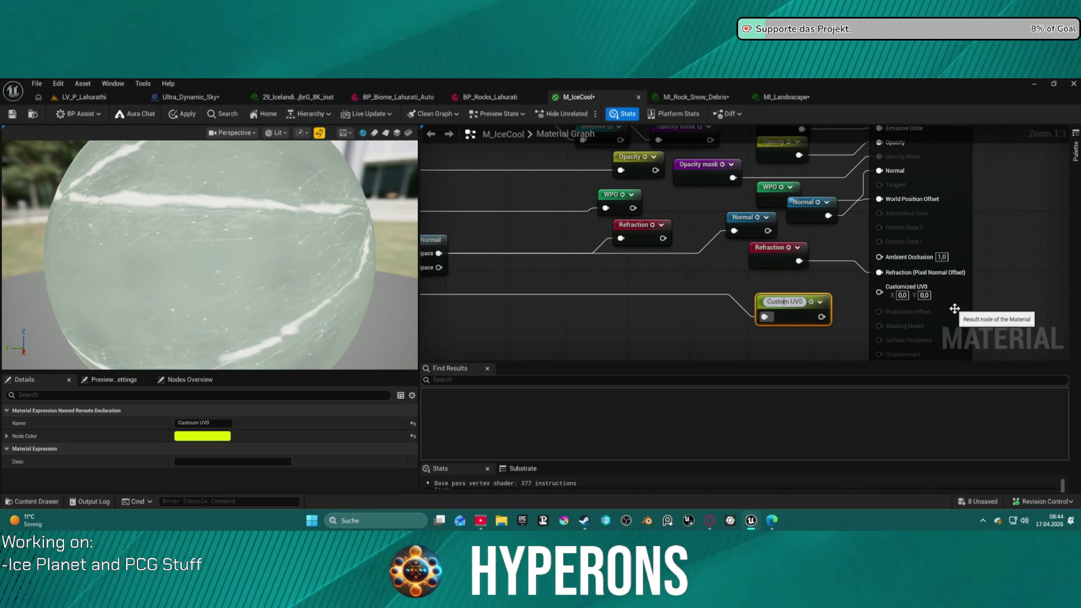
{"action": "key", "text": "Return"}
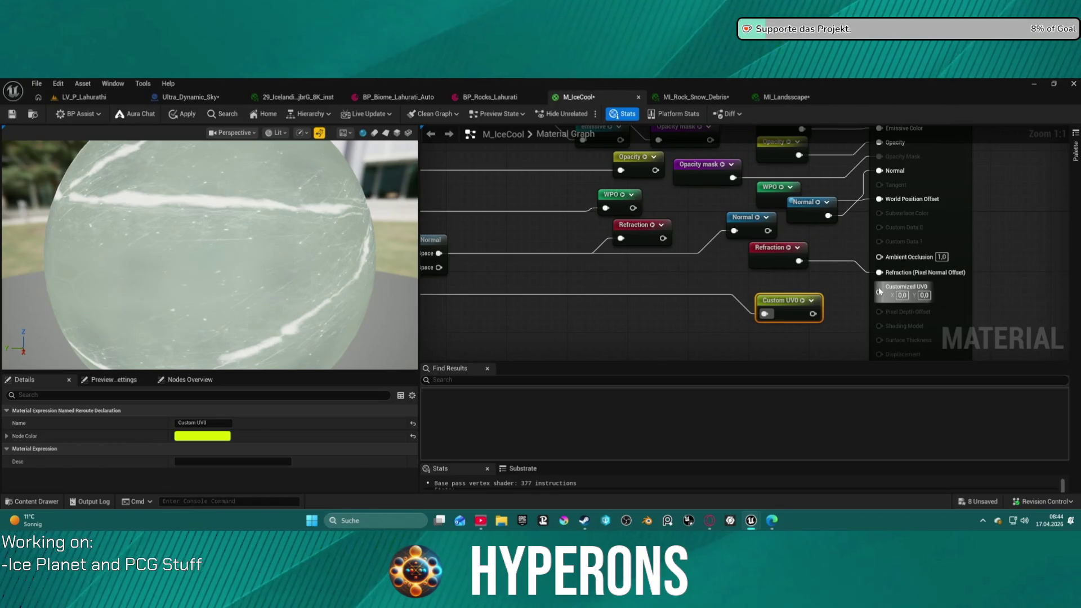
Delete an accidentally added Custom expression node and move the Custom UV0 declaration left
{"action": "right_click", "coordinate": [859, 286]}
{"action": "type", "text": "custom"}
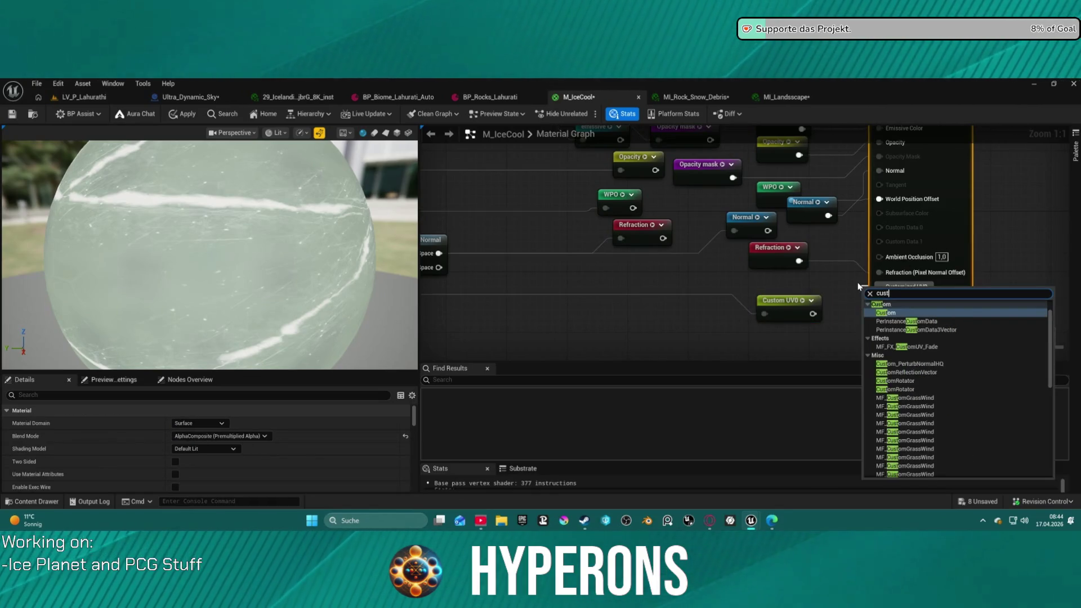
{"action": "key", "text": "Return"}
{"action": "mouse_move", "coordinate": [1036, 291]}
{"action": "left_mouse_down"}
{"action": "mouse_move", "coordinate": [885, 296]}
{"action": "mouse_move", "coordinate": [985, 245]}
{"action": "left_mouse_up"}
{"action": "key", "text": "Delete"}
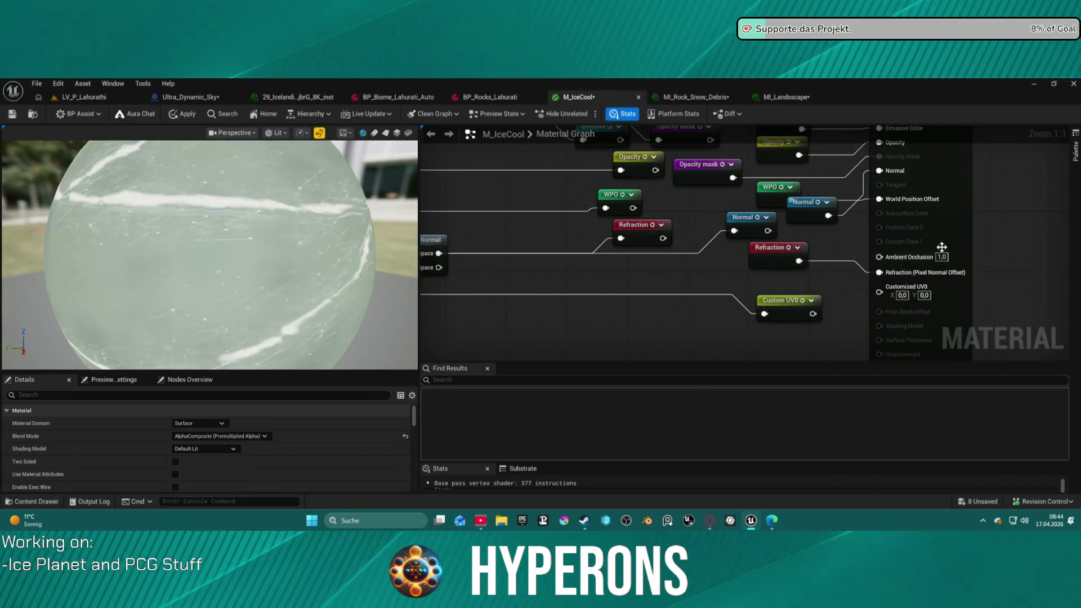
{"action": "left_click_drag", "start_coordinate": [782, 300], "coordinate": [702, 285]}
Place a Custom UV0 usage node at Customized UV0 and fix the declaration's spelling
{"action": "right_click", "coordinate": [825, 298]}
{"action": "type", "text": "cus"}
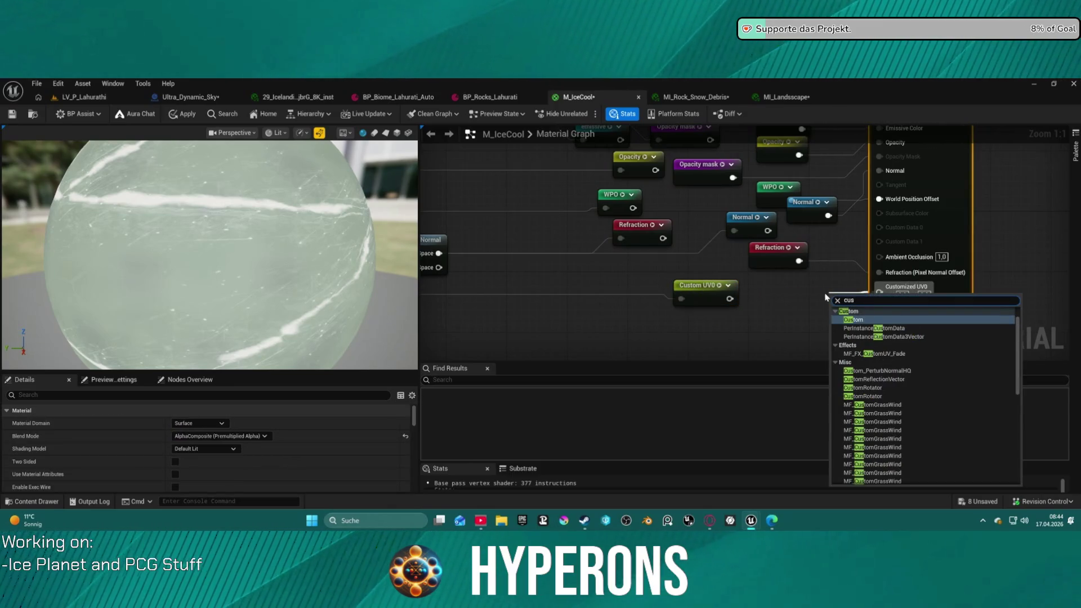
{"action": "left_click", "coordinate": [889, 315]}
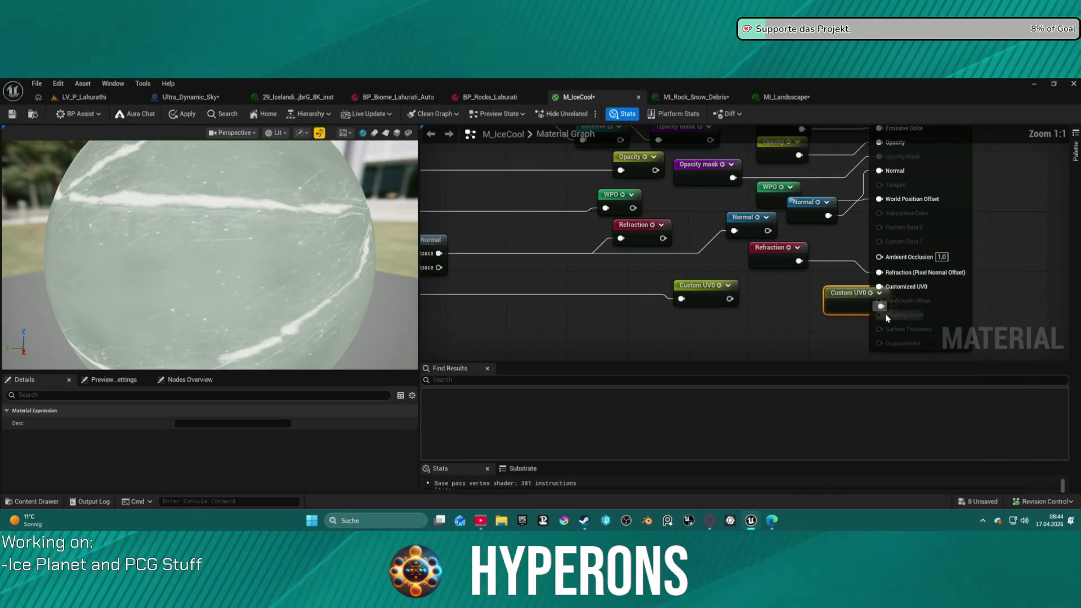
{"action": "double_click", "coordinate": [711, 297]}
{"action": "key", "text": "Left"}
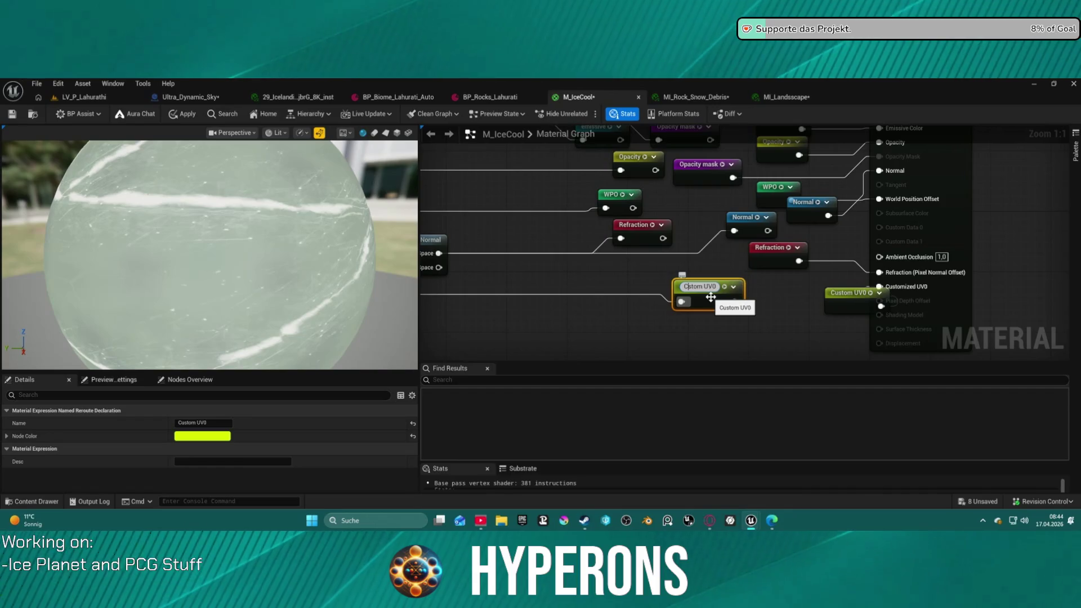
{"action": "key", "text": "Delete"}
{"action": "type", "text": "o"}
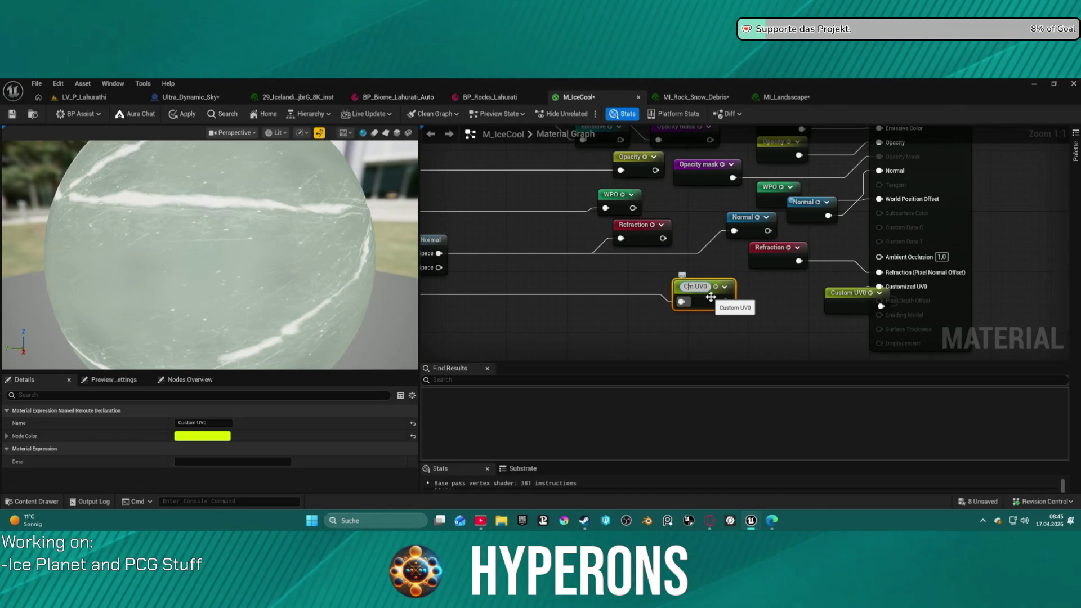
{"action": "key", "text": "BackSpace"}
{"action": "type", "text": "om"}
{"action": "key", "text": "Right"}
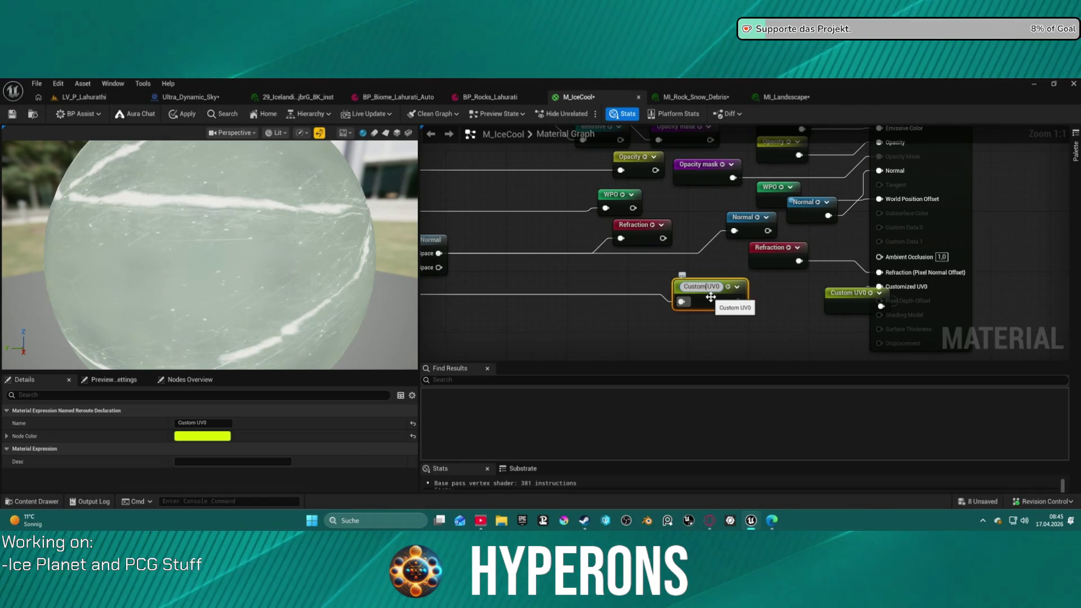
{"action": "scroll", "coordinate": [673, 348], "scroll_direction": "down", "scroll_amount": 5}
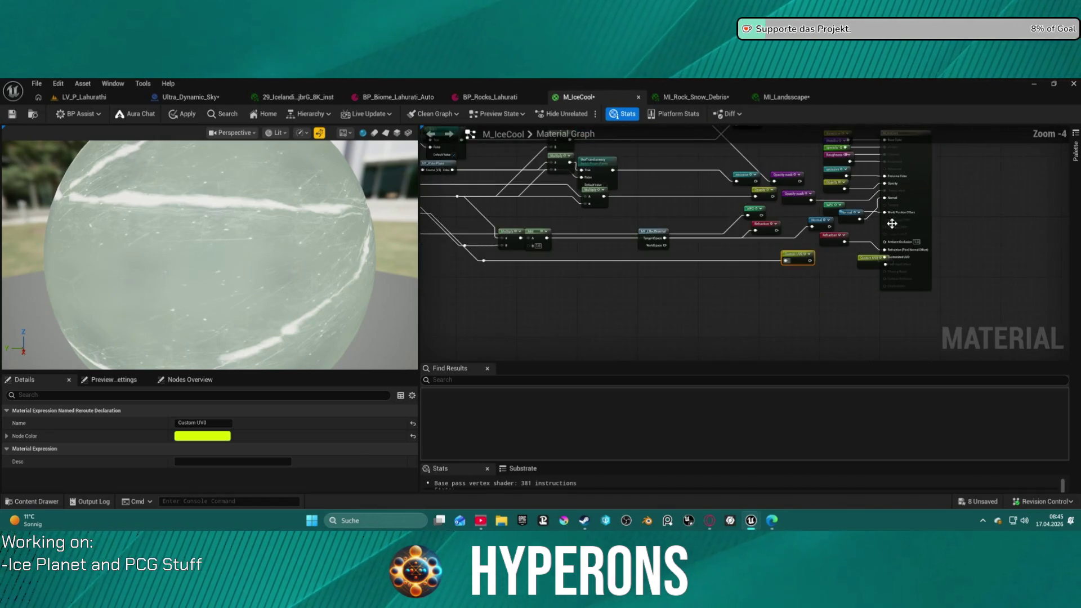
Reposition the Normal, Custom UV0 and Opacity mask reroute nodes into the column
{"action": "left_click_drag", "start_coordinate": [672, 348], "coordinate": [724, 259]}
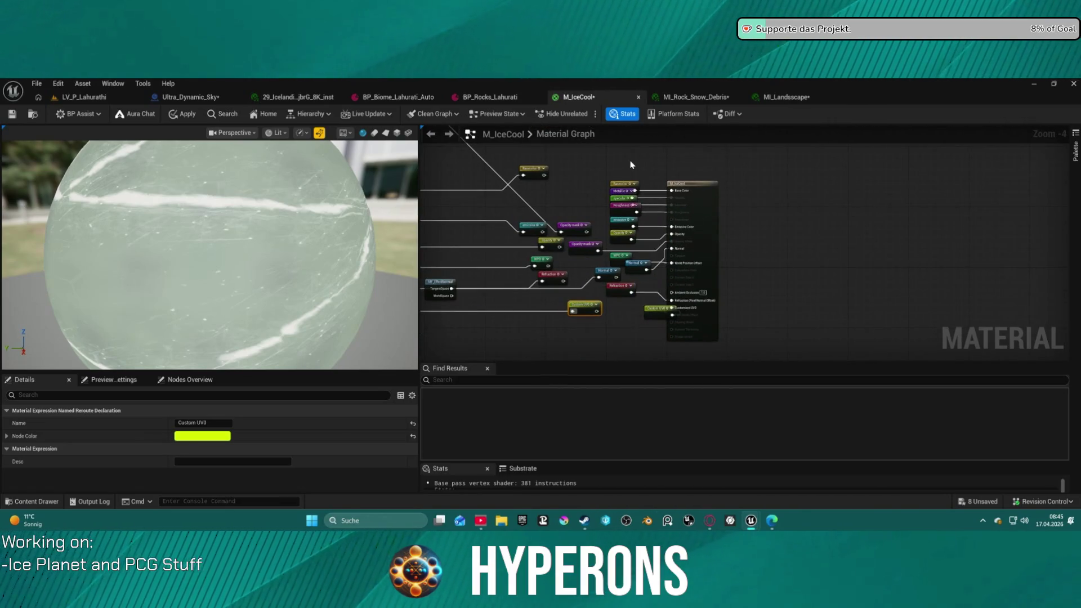
{"action": "mouse_move", "coordinate": [600, 272]}
{"action": "left_mouse_down"}
{"action": "mouse_move", "coordinate": [567, 277]}
{"action": "mouse_move", "coordinate": [527, 307]}
{"action": "left_mouse_up"}
{"action": "left_click_drag", "start_coordinate": [583, 244], "coordinate": [642, 233]}
{"action": "mouse_move", "coordinate": [617, 169]}
{"action": "left_mouse_down"}
{"action": "mouse_move", "coordinate": [633, 188]}
{"action": "mouse_move", "coordinate": [653, 312]}
{"action": "left_mouse_up"}
Left-align the named reroute column, move the output node right, and enable Use Material Attributes
{"action": "key", "text": "ctrl+a"}
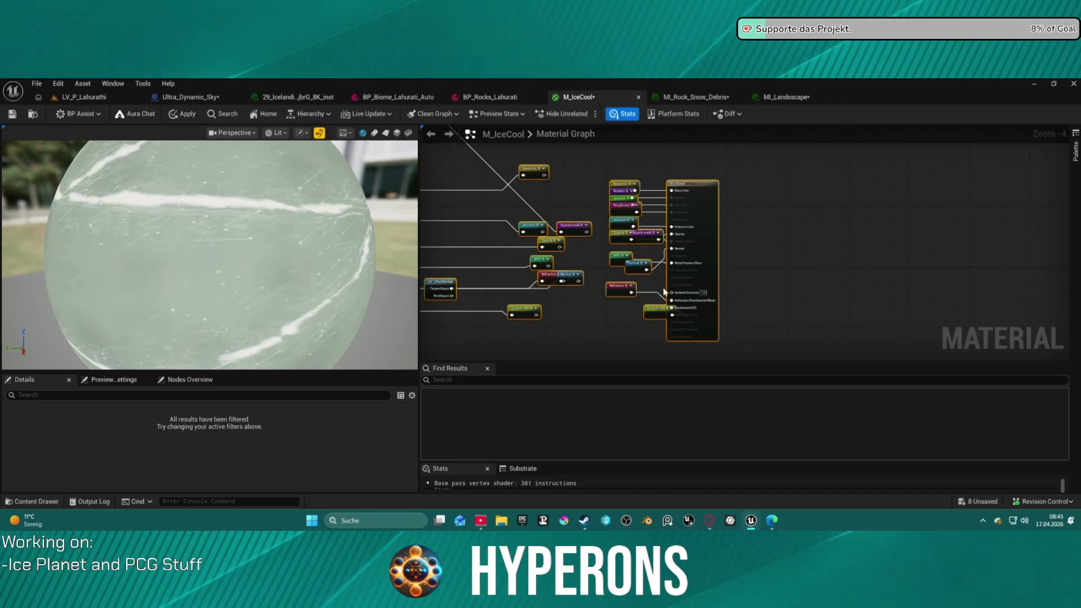
{"action": "left_click", "coordinate": [626, 167]}
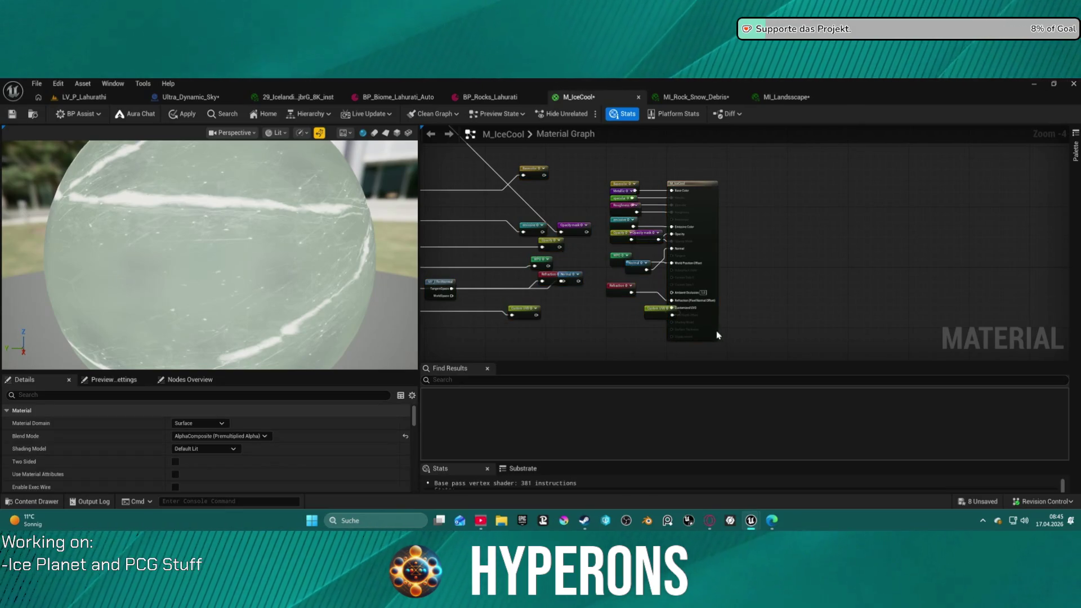
{"action": "left_click_drag", "start_coordinate": [599, 165], "coordinate": [728, 345]}
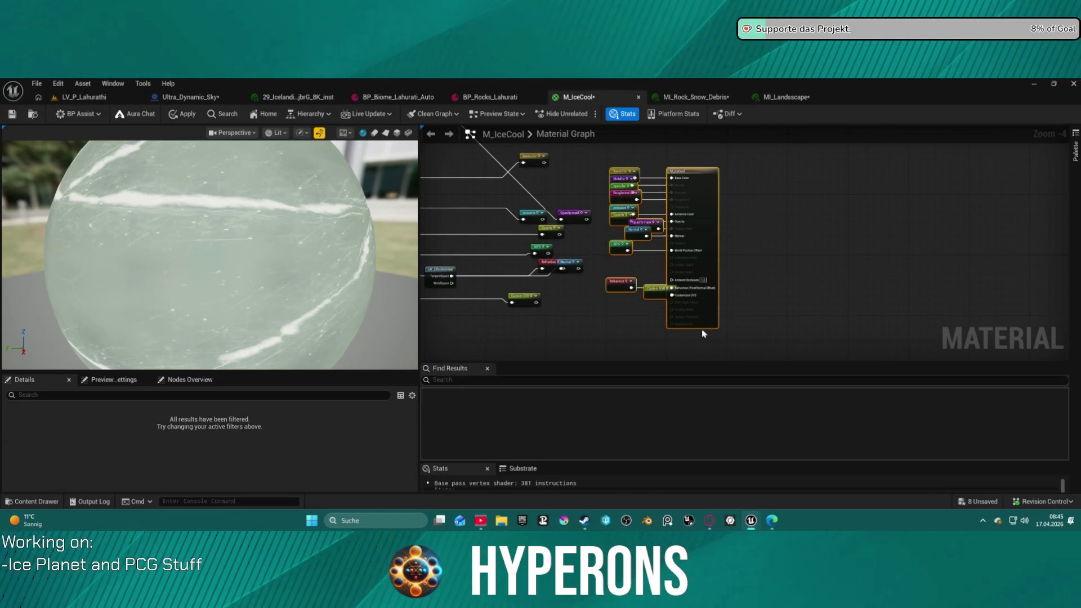
{"action": "left_click_drag", "start_coordinate": [593, 147], "coordinate": [658, 307]}
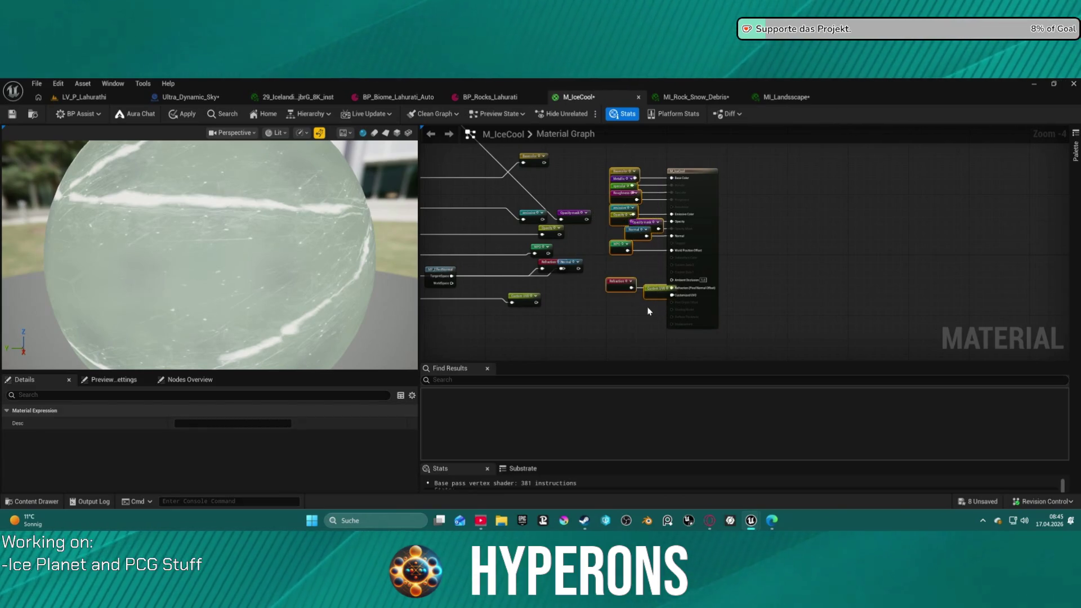
{"action": "key", "text": "shift+a"}
{"action": "mouse_move", "coordinate": [695, 210]}
{"action": "left_mouse_down"}
{"action": "mouse_move", "coordinate": [803, 206]}
{"action": "mouse_move", "coordinate": [913, 220]}
{"action": "mouse_move", "coordinate": [868, 201]}
{"action": "mouse_move", "coordinate": [958, 209]}
{"action": "left_mouse_up"}
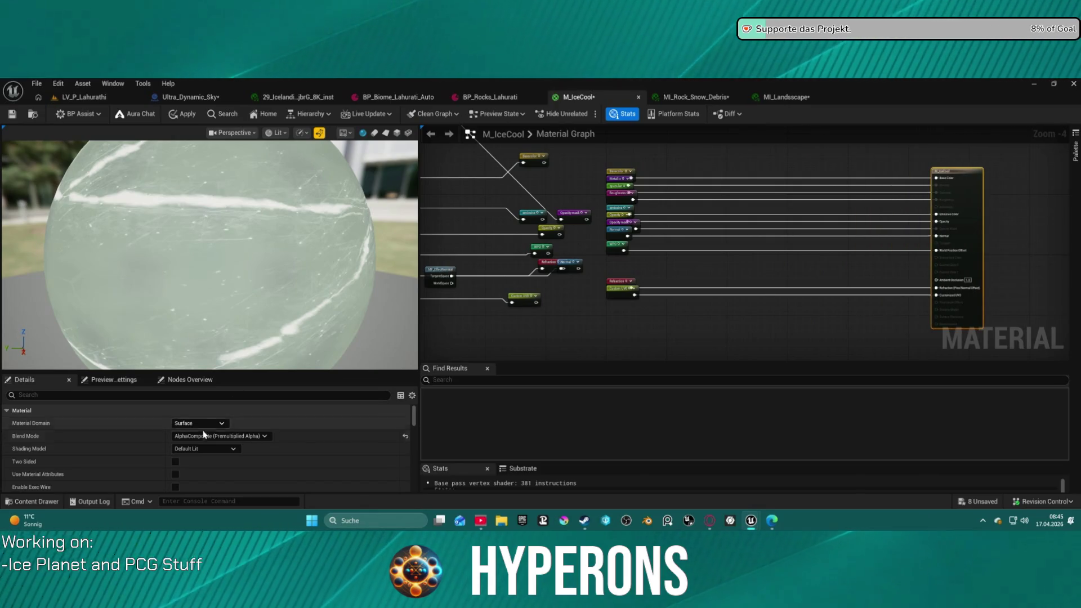
{"action": "left_click", "coordinate": [175, 474]}
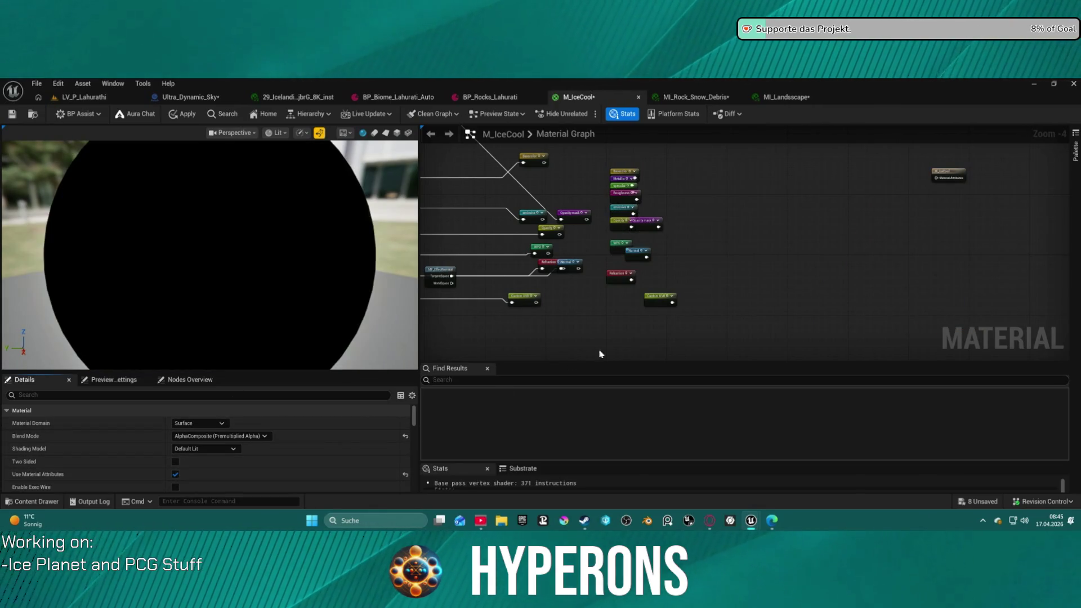
Add a MakeMaterialAttributes node wired to the output's Material Attributes input
{"action": "left_click_drag", "start_coordinate": [936, 178], "coordinate": [716, 183]}
{"action": "type", "text": "make am"}
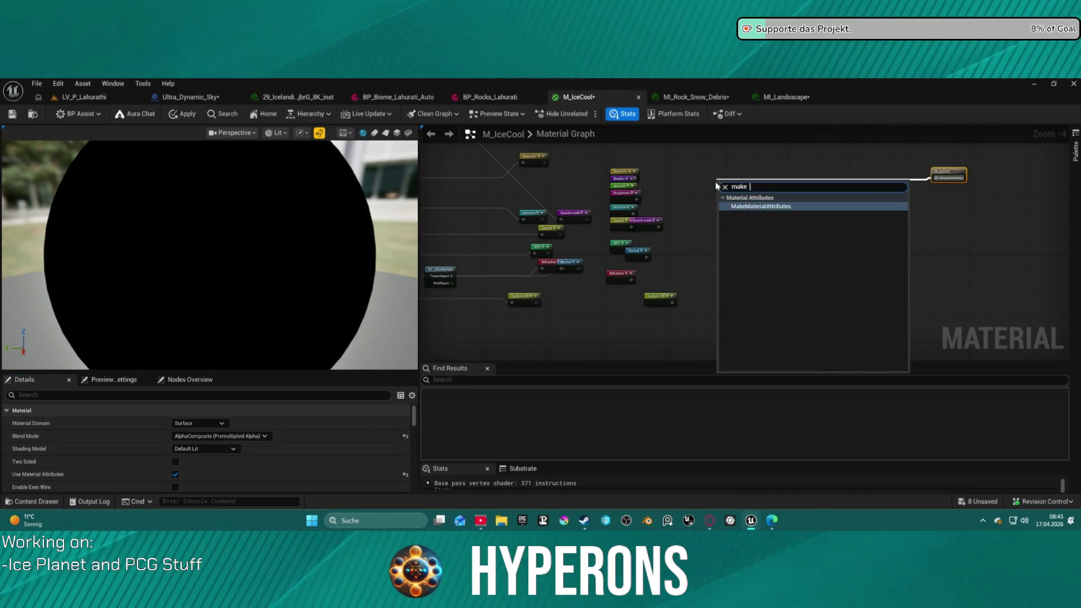
{"action": "key", "text": "Return"}
{"action": "scroll", "coordinate": [708, 190], "scroll_direction": "up", "scroll_amount": 5}
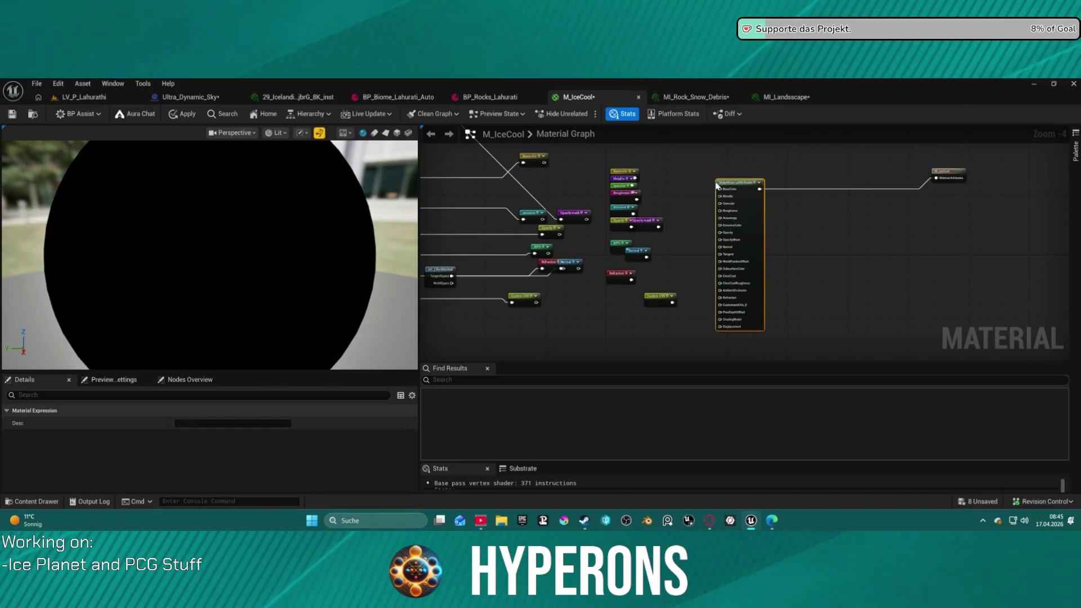
Wire the Basecolor, Metallic, Specular, Roughness and Emissive reroutes into their matching inputs
{"action": "mouse_move", "coordinate": [567, 161]}
{"action": "left_mouse_down"}
{"action": "mouse_move", "coordinate": [573, 153]}
{"action": "mouse_move", "coordinate": [668, 179]}
{"action": "left_mouse_up"}
{"action": "left_click_drag", "start_coordinate": [736, 192], "coordinate": [736, 192]}
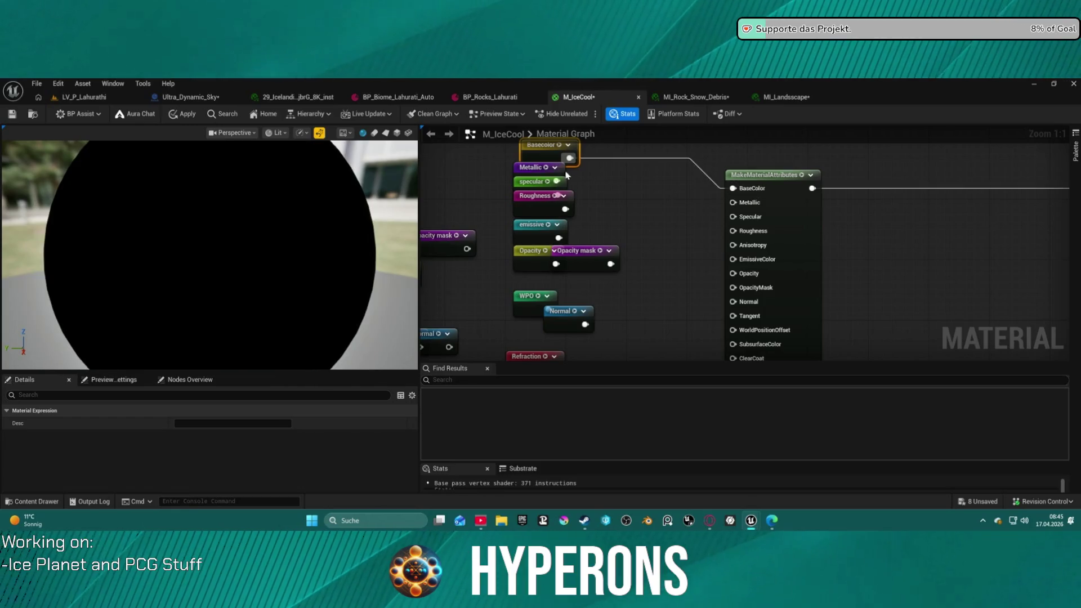
{"action": "mouse_move", "coordinate": [532, 167]}
{"action": "left_mouse_down"}
{"action": "mouse_move", "coordinate": [578, 168]}
{"action": "mouse_move", "coordinate": [711, 208]}
{"action": "mouse_move", "coordinate": [733, 202]}
{"action": "left_mouse_up"}
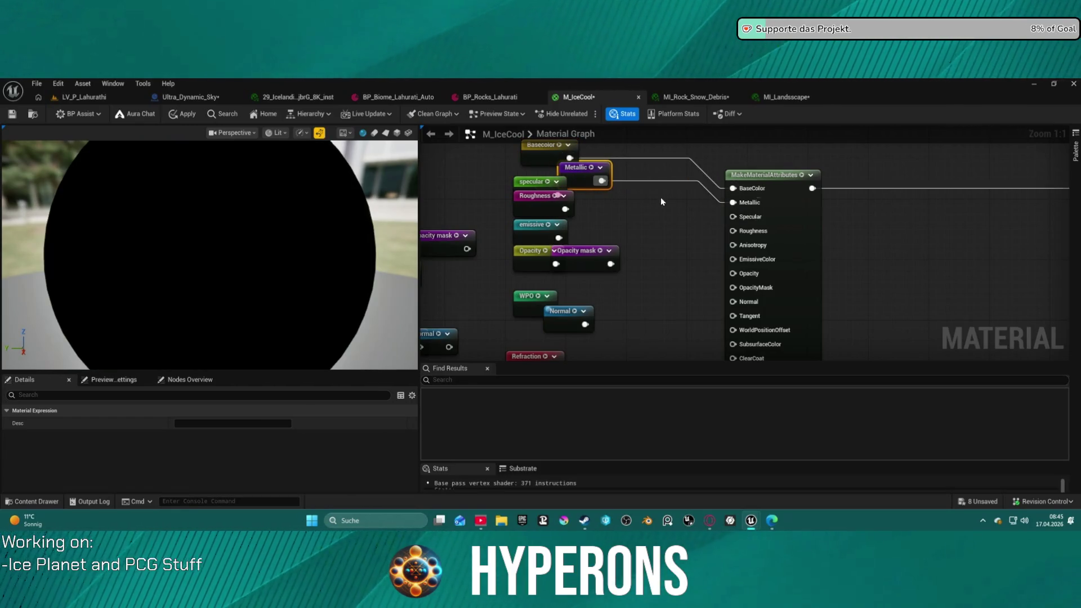
{"action": "mouse_move", "coordinate": [532, 206]}
{"action": "left_mouse_down"}
{"action": "mouse_move", "coordinate": [532, 223]}
{"action": "mouse_move", "coordinate": [733, 216]}
{"action": "left_mouse_up"}
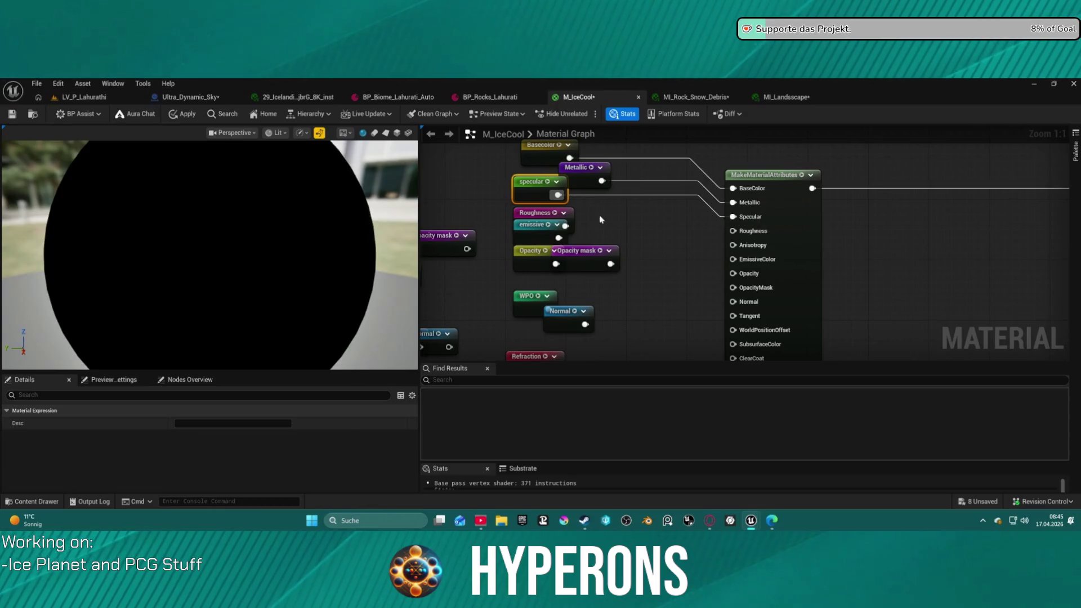
{"action": "mouse_move", "coordinate": [566, 226]}
{"action": "left_mouse_down"}
{"action": "mouse_move", "coordinate": [729, 236]}
{"action": "mouse_move", "coordinate": [715, 248]}
{"action": "mouse_move", "coordinate": [563, 247]}
{"action": "left_mouse_up"}
{"action": "left_click", "coordinate": [635, 220]}
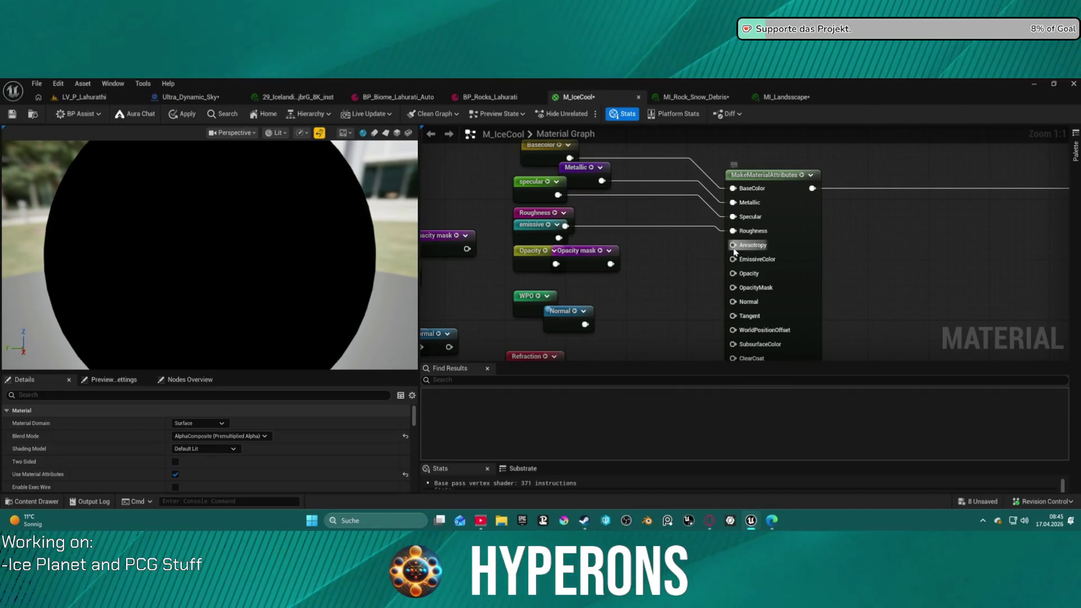
{"action": "left_click_drag", "start_coordinate": [733, 259], "coordinate": [559, 238]}
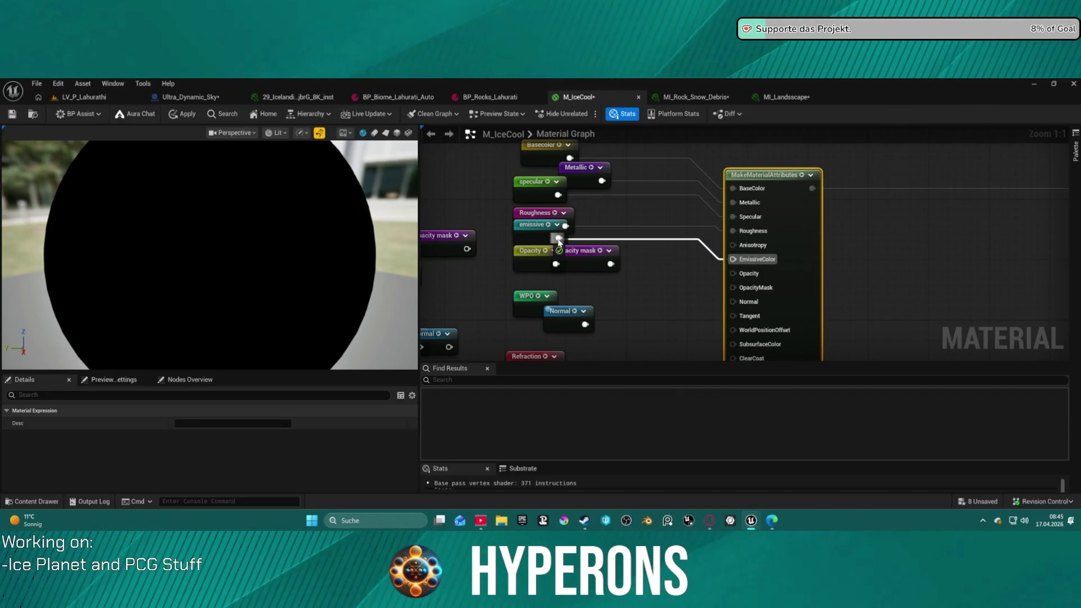
Wire the Opacity mask, Opacity, Normal, WPO, Refraction and Custom UV0 reroutes into their inputs
{"action": "mouse_move", "coordinate": [611, 264]}
{"action": "left_mouse_down"}
{"action": "mouse_move", "coordinate": [697, 295]}
{"action": "mouse_move", "coordinate": [749, 291]}
{"action": "left_mouse_up"}
{"action": "mouse_move", "coordinate": [580, 251]}
{"action": "left_mouse_down"}
{"action": "mouse_move", "coordinate": [569, 280]}
{"action": "mouse_move", "coordinate": [749, 281]}
{"action": "left_mouse_up"}
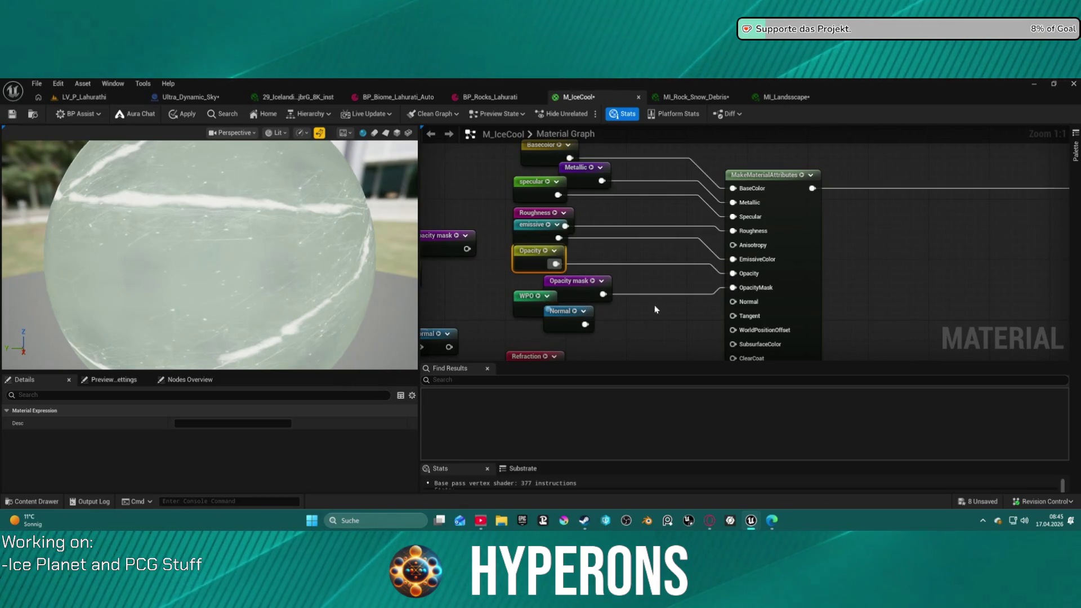
{"action": "left_click_drag", "start_coordinate": [584, 325], "coordinate": [733, 302]}
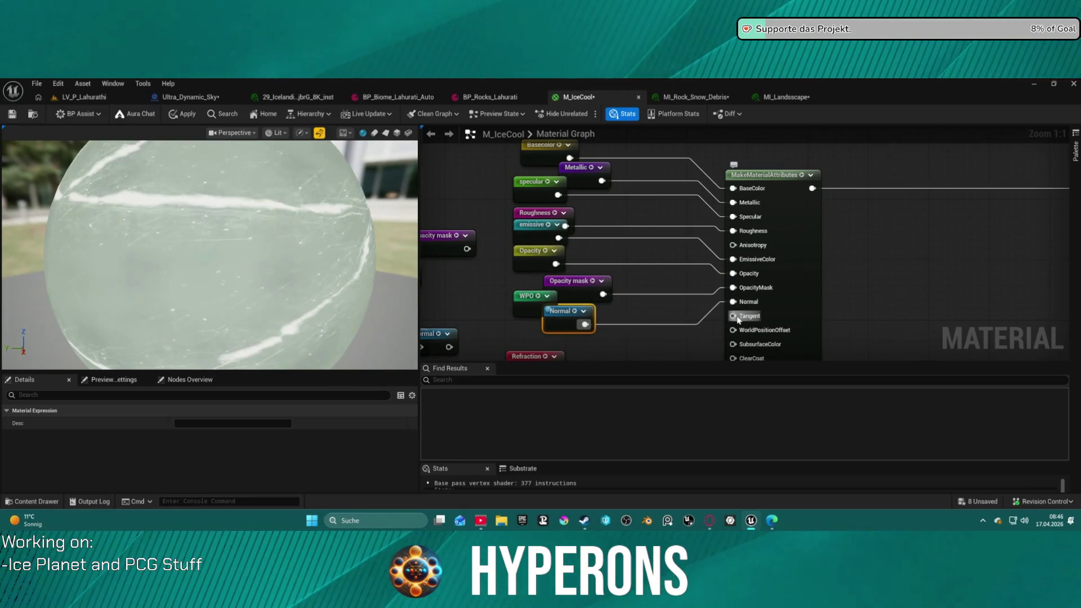
{"action": "mouse_move", "coordinate": [704, 242]}
{"action": "left_mouse_down"}
{"action": "mouse_move", "coordinate": [513, 225]}
{"action": "mouse_move", "coordinate": [556, 237]}
{"action": "left_mouse_up"}
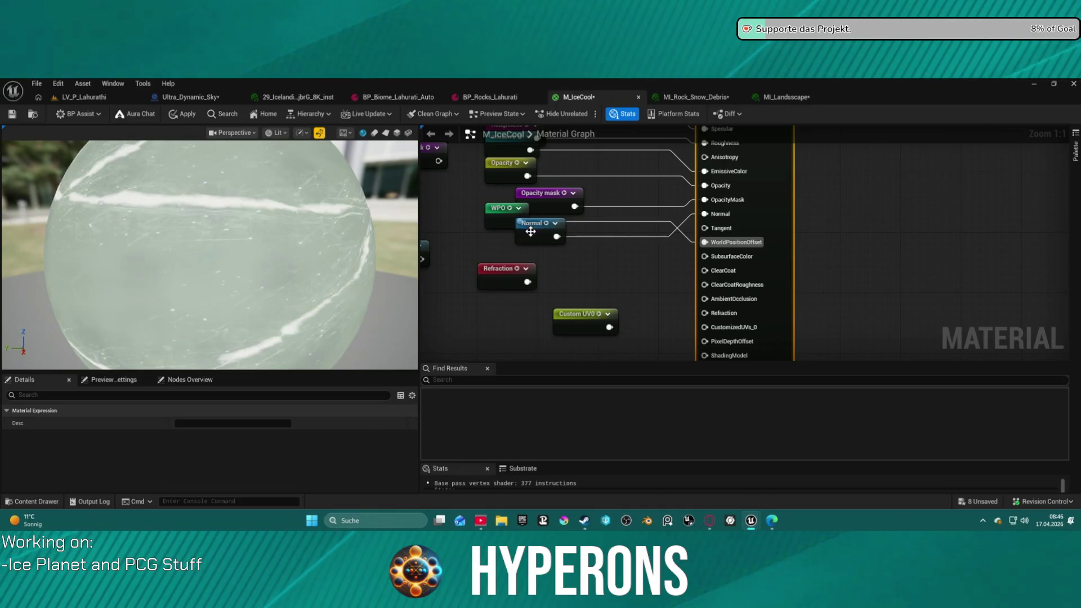
{"action": "mouse_move", "coordinate": [527, 283]}
{"action": "left_mouse_down"}
{"action": "mouse_move", "coordinate": [623, 309]}
{"action": "mouse_move", "coordinate": [705, 313]}
{"action": "left_mouse_up"}
{"action": "mouse_move", "coordinate": [641, 290]}
{"action": "left_mouse_down"}
{"action": "mouse_move", "coordinate": [648, 242]}
{"action": "mouse_move", "coordinate": [714, 280]}
{"action": "left_mouse_up"}
{"action": "scroll", "coordinate": [574, 220], "scroll_direction": "down", "scroll_amount": 10}
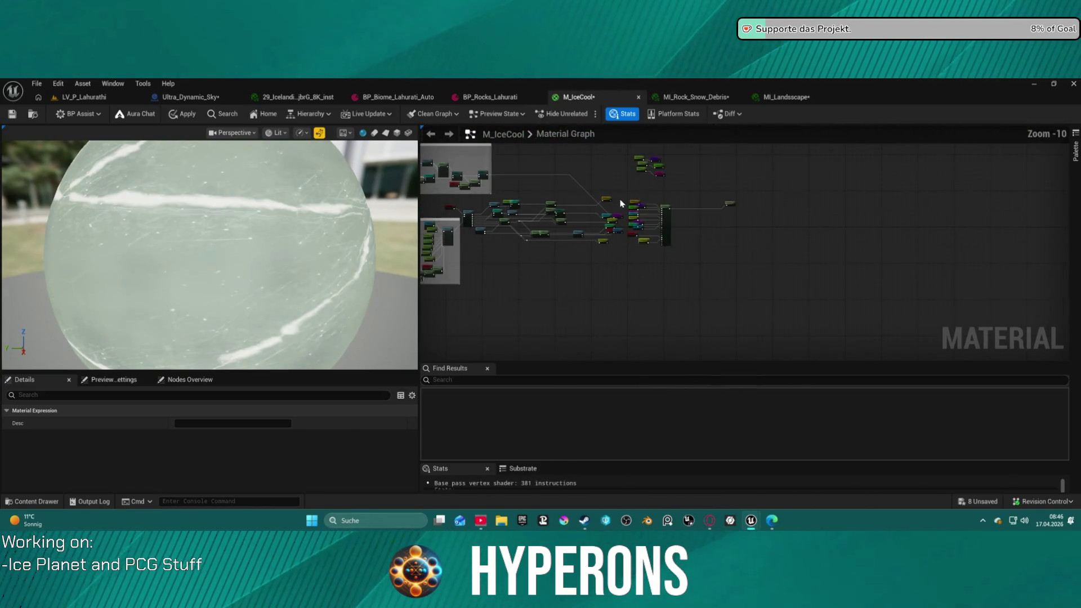
{"action": "scroll", "coordinate": [674, 256], "scroll_direction": "up", "scroll_amount": 4}
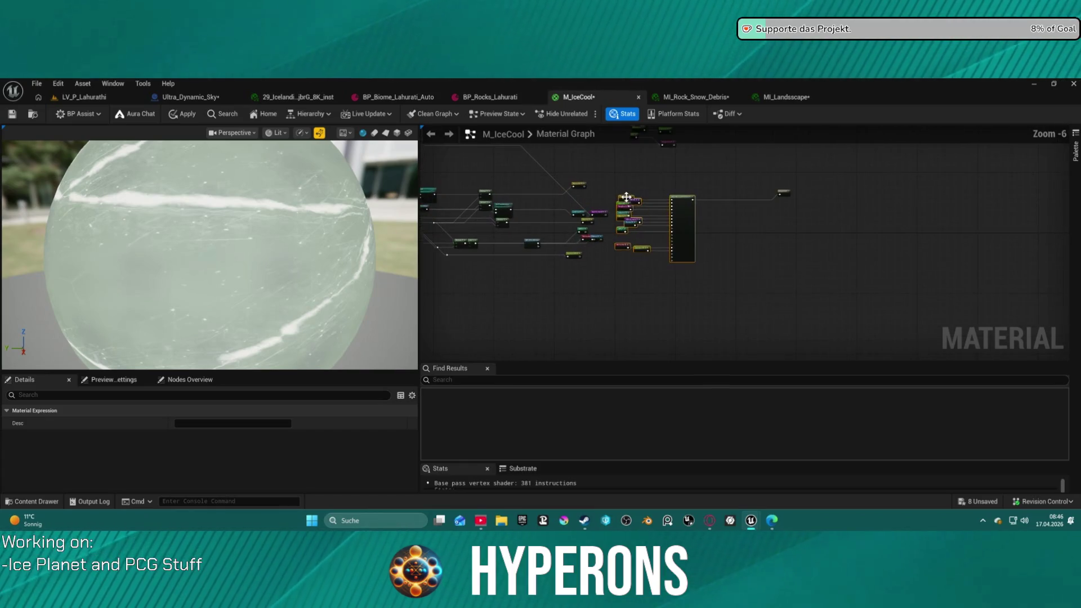
{"action": "scroll", "coordinate": [636, 259], "scroll_direction": "up", "scroll_amount": 6}
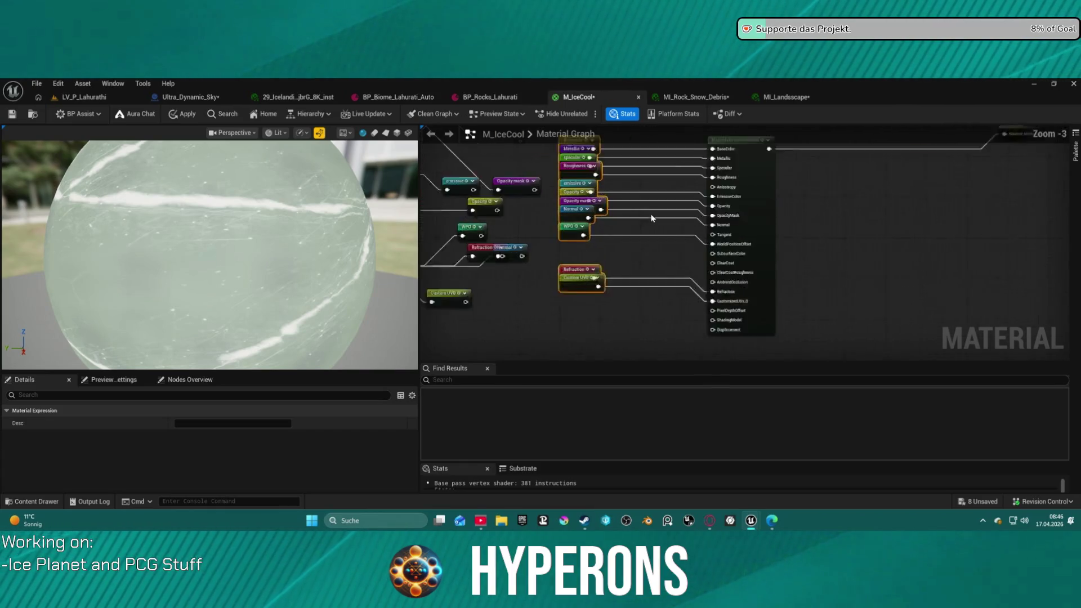
{"action": "left_click_drag", "start_coordinate": [665, 280], "coordinate": [664, 190]}
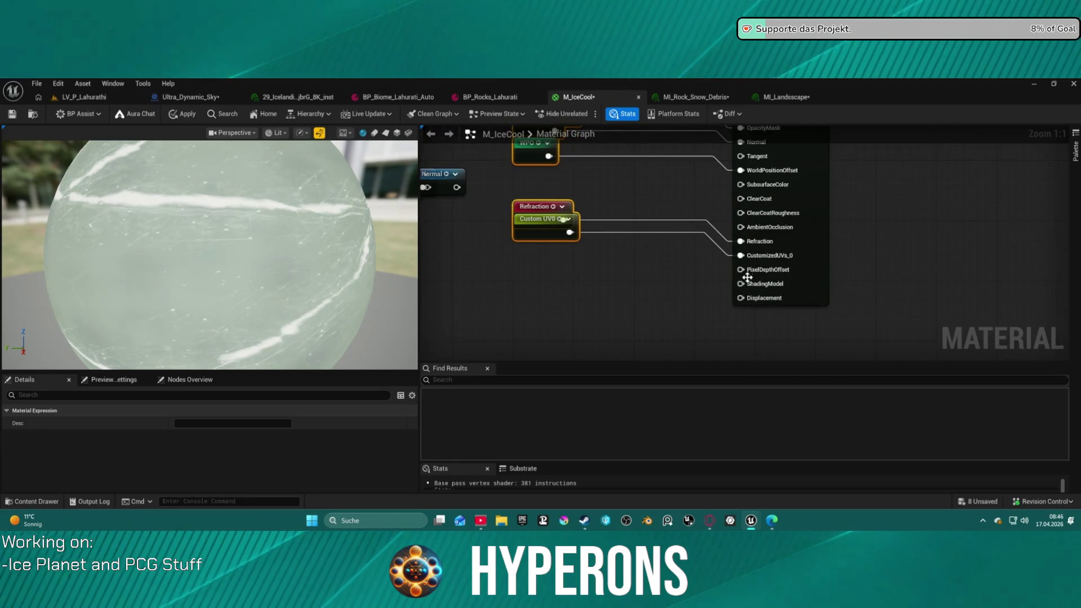
Add a MeshBlend Activator [Index 1] node off AmbientOcclusion, apply the material, and duplicate the node
{"action": "left_click_drag", "start_coordinate": [741, 227], "coordinate": [624, 283]}
{"action": "type", "text": "m"}
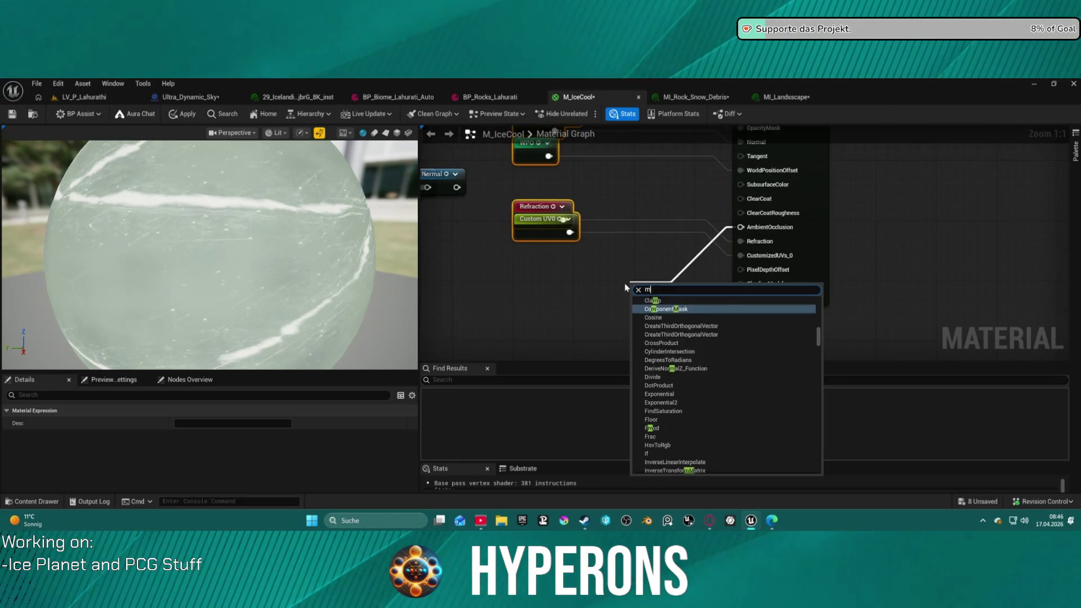
{"action": "type", "text": "esh"}
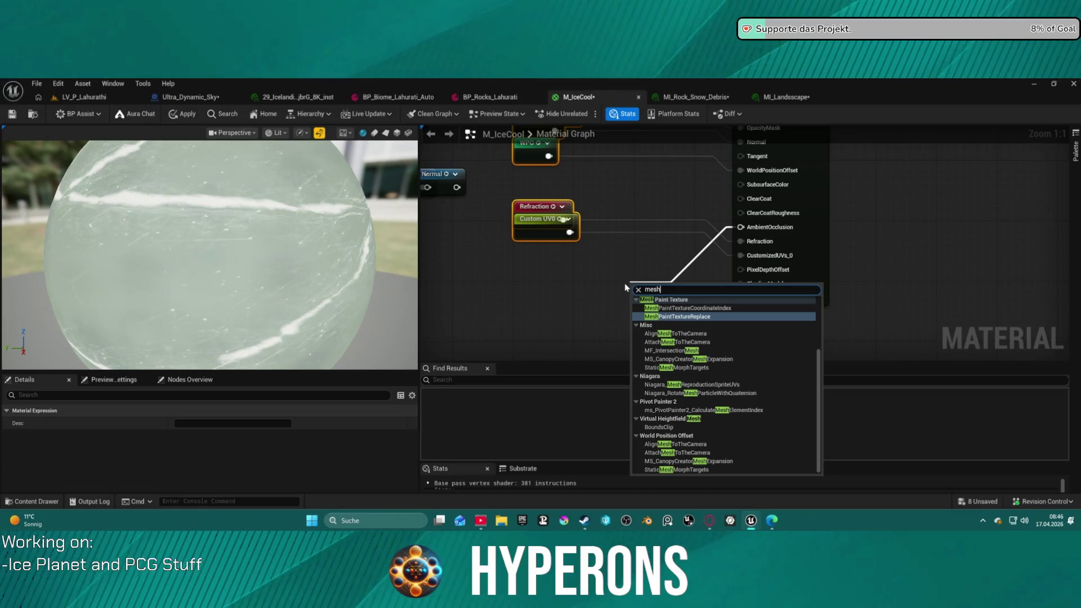
{"action": "key", "text": "Escape"}
{"action": "mouse_move", "coordinate": [822, 225]}
{"action": "left_mouse_down"}
{"action": "mouse_move", "coordinate": [587, 283]}
{"action": "mouse_move", "coordinate": [735, 259]}
{"action": "mouse_move", "coordinate": [607, 281]}
{"action": "left_mouse_up"}
{"action": "type", "text": "mesh"}
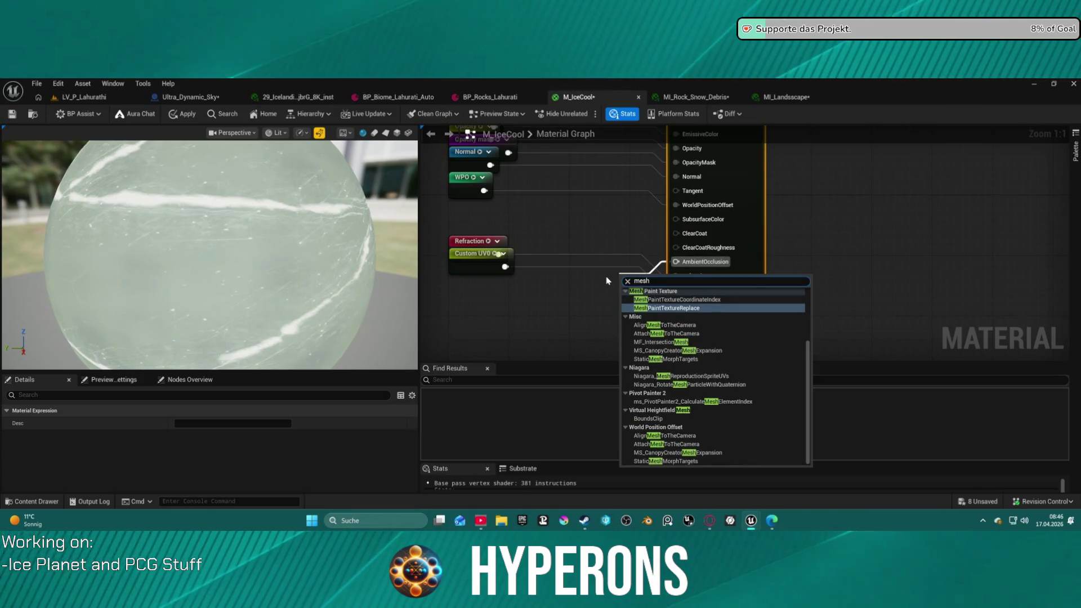
{"action": "type", "text": "index"}
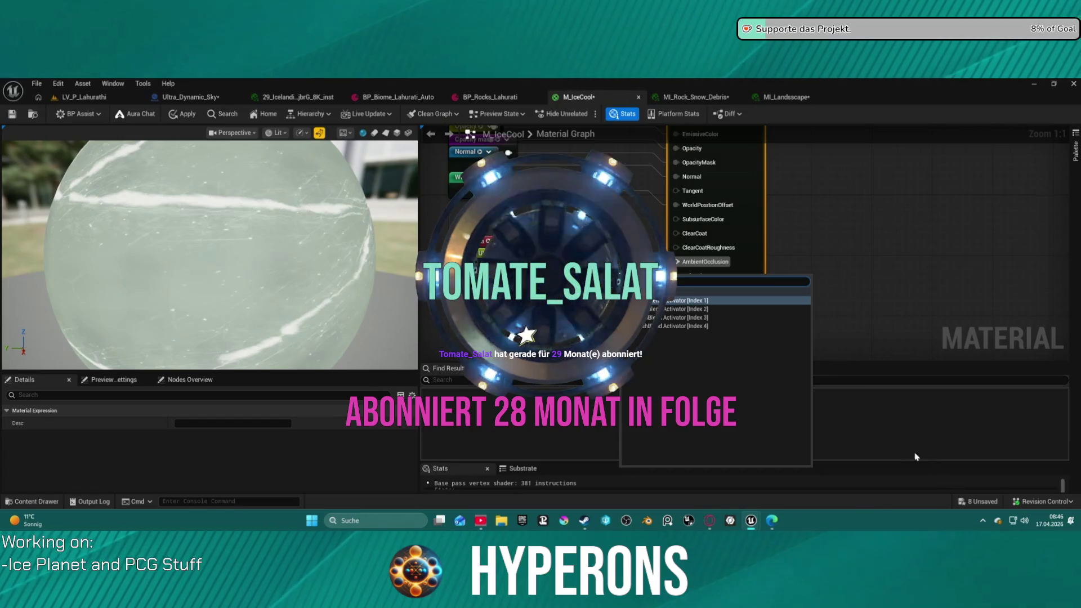
{"action": "left_click", "coordinate": [688, 301]}
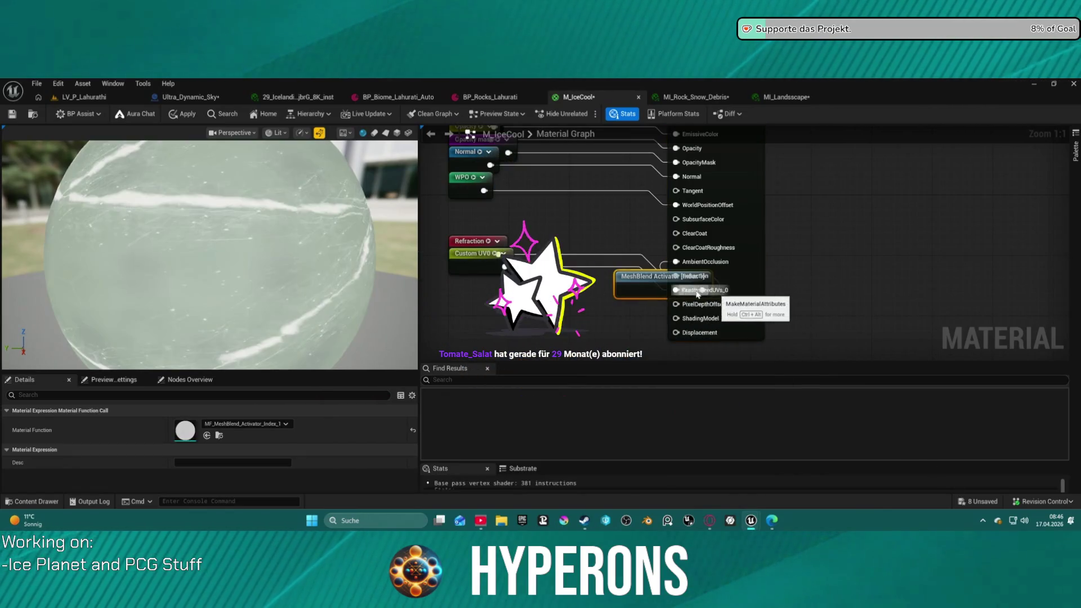
{"action": "left_click_drag", "start_coordinate": [625, 284], "coordinate": [565, 300]}
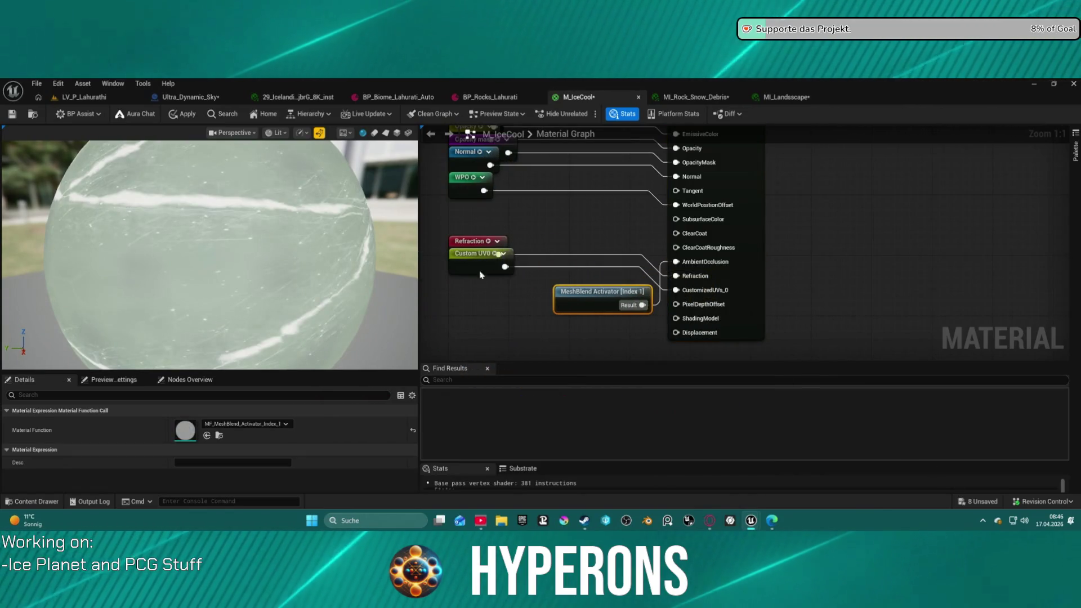
{"action": "left_click", "coordinate": [186, 116]}
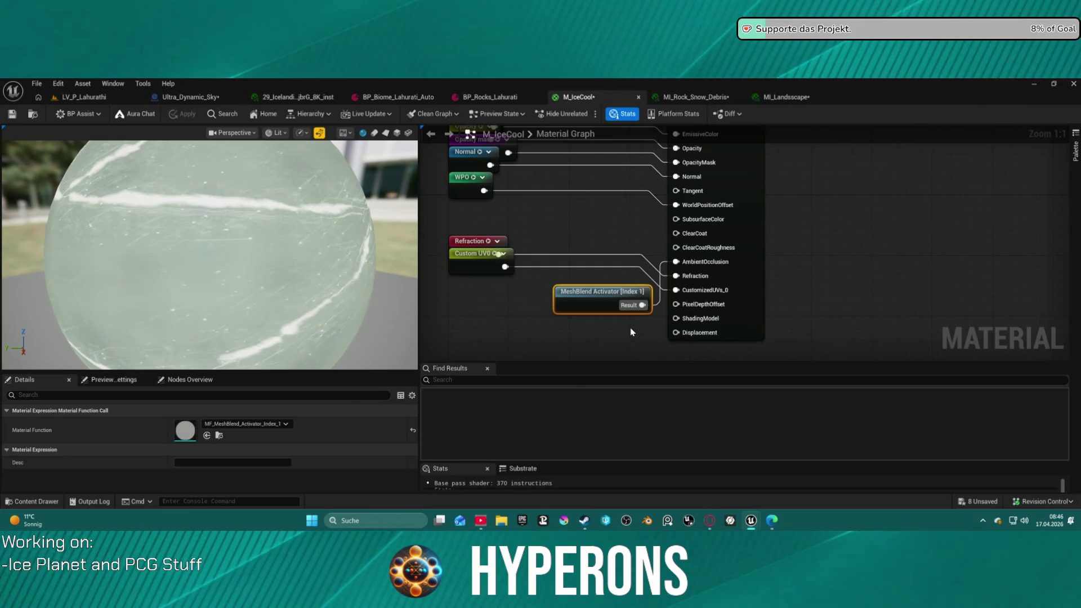
{"action": "key", "text": "ctrl+d"}
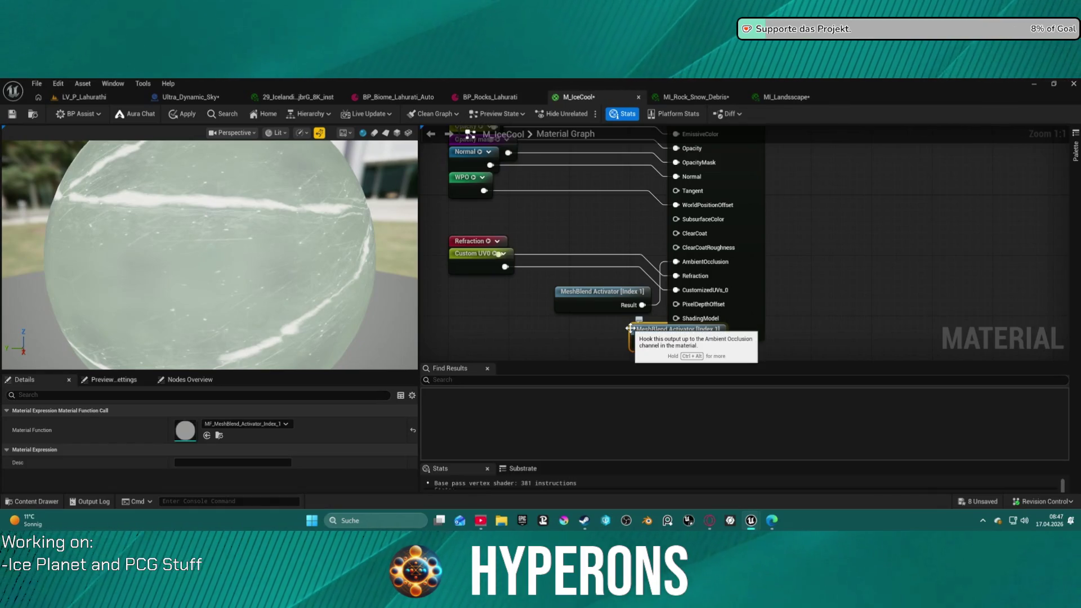
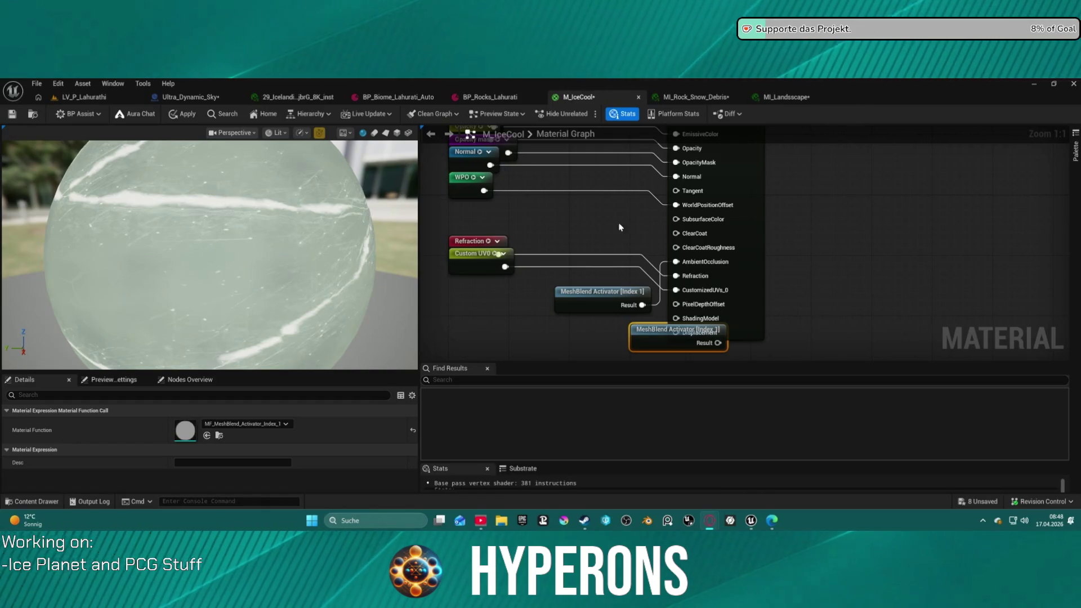
Undo the duplicate MeshBlend Activator node and apply the M_IceCool material changes
{"action": "left_click", "coordinate": [585, 341]}
{"action": "key", "text": "ctrl+z"}
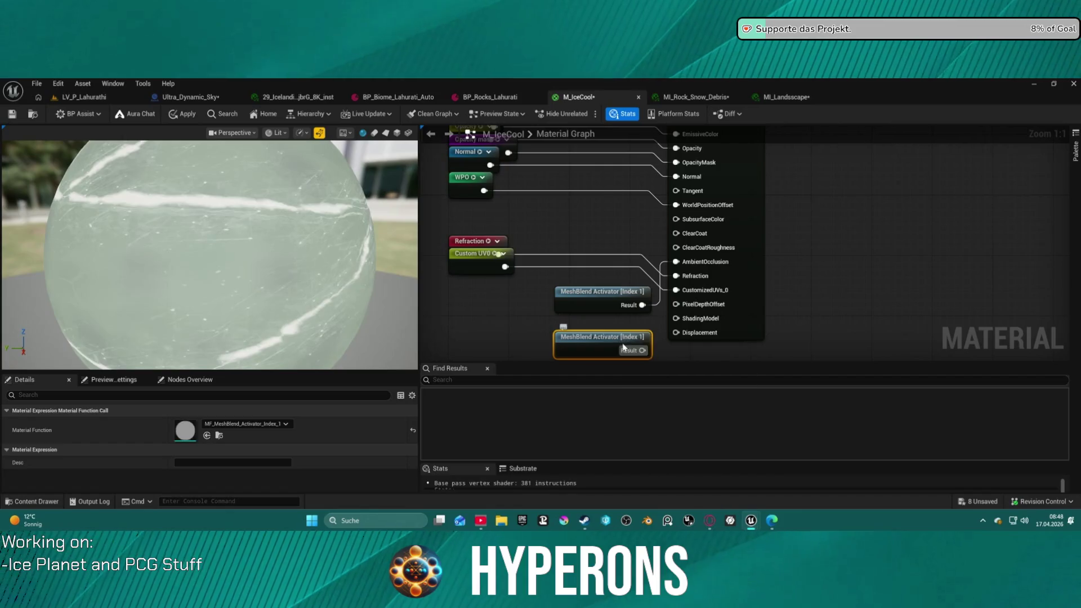
{"action": "key", "text": "ctrl+z"}
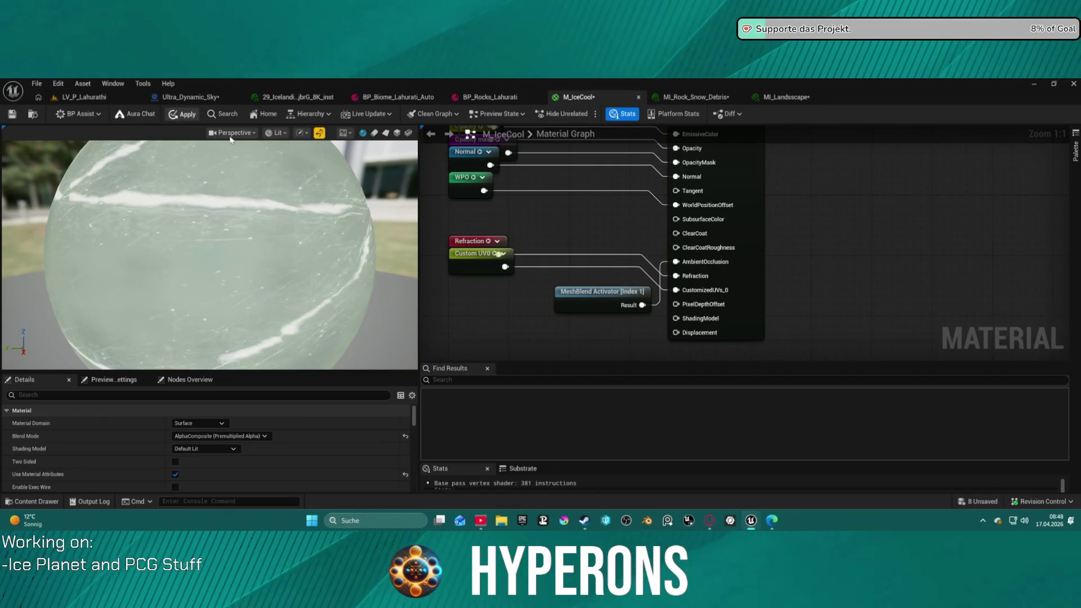
{"action": "left_click", "coordinate": [181, 113]}
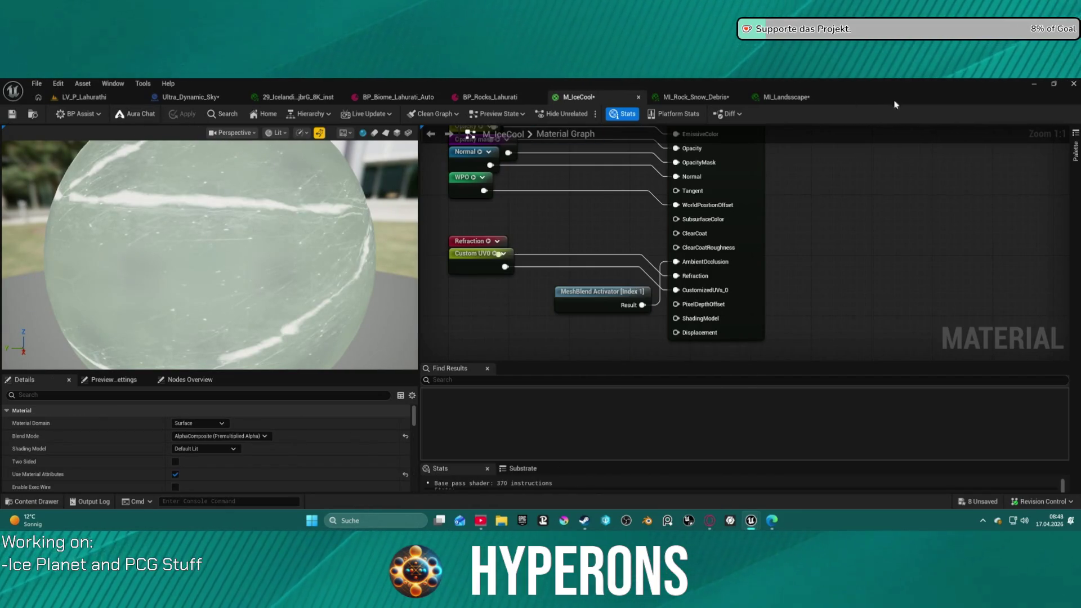
Align the Make Material Attributes input nodes in a column and move the output node into line
{"action": "scroll", "coordinate": [768, 215], "scroll_direction": "down", "scroll_amount": 5}
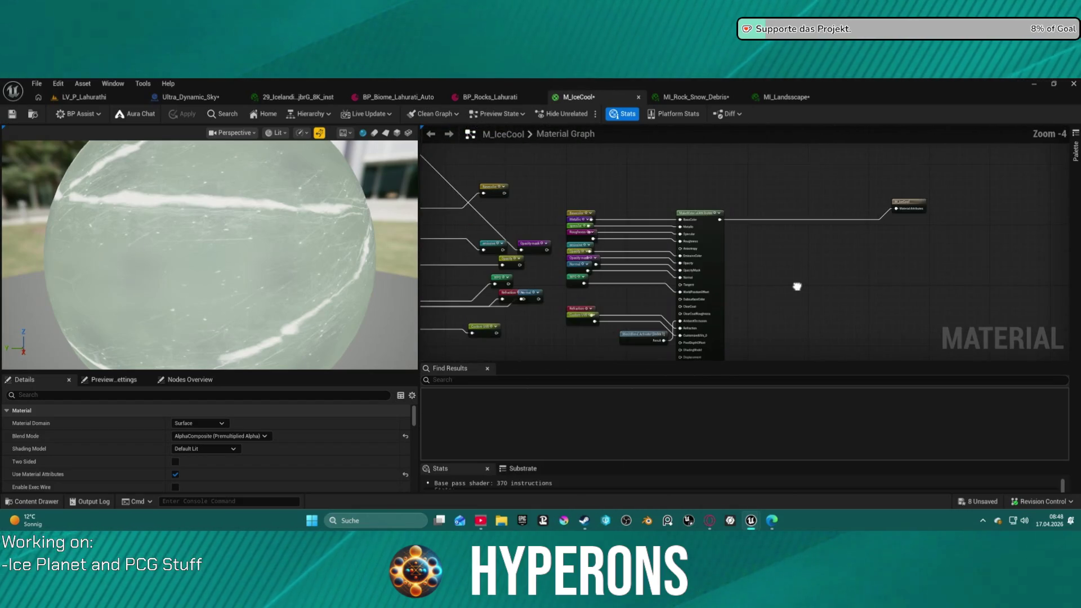
{"action": "left_click_drag", "start_coordinate": [570, 177], "coordinate": [730, 355]}
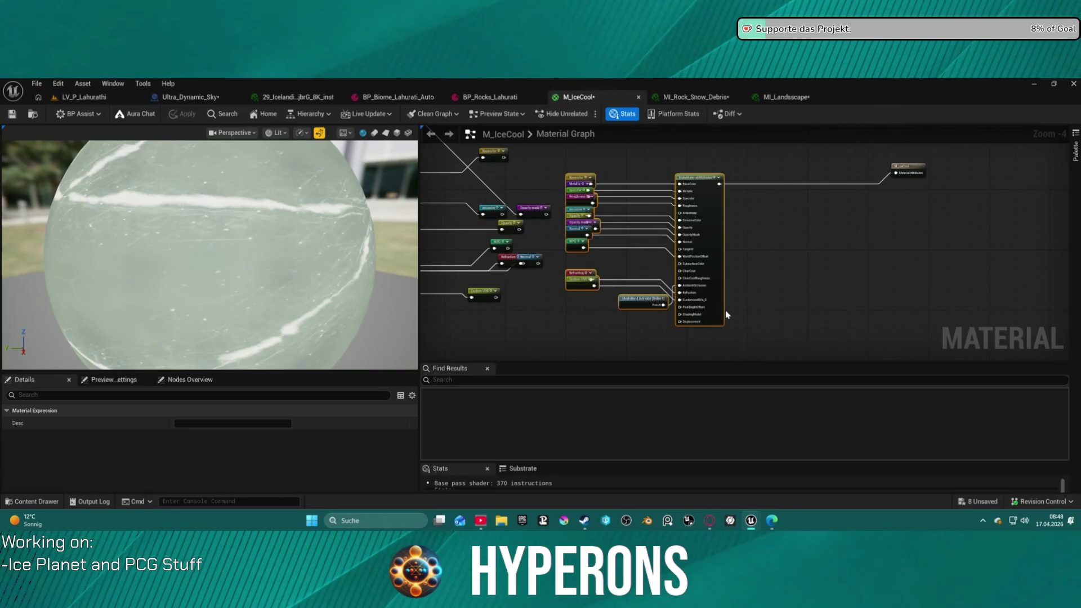
{"action": "key", "text": "q"}
{"action": "left_click_drag", "start_coordinate": [562, 166], "coordinate": [624, 325]}
{"action": "key", "text": "shift+a"}
{"action": "left_click", "coordinate": [895, 172]}
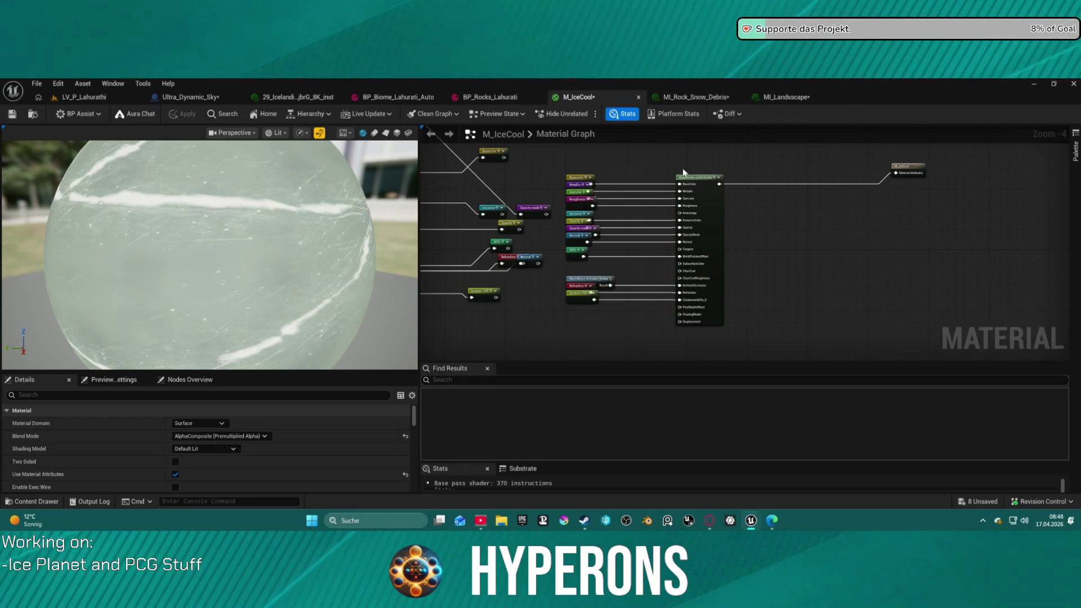
{"action": "left_click_drag", "start_coordinate": [907, 163], "coordinate": [910, 174]}
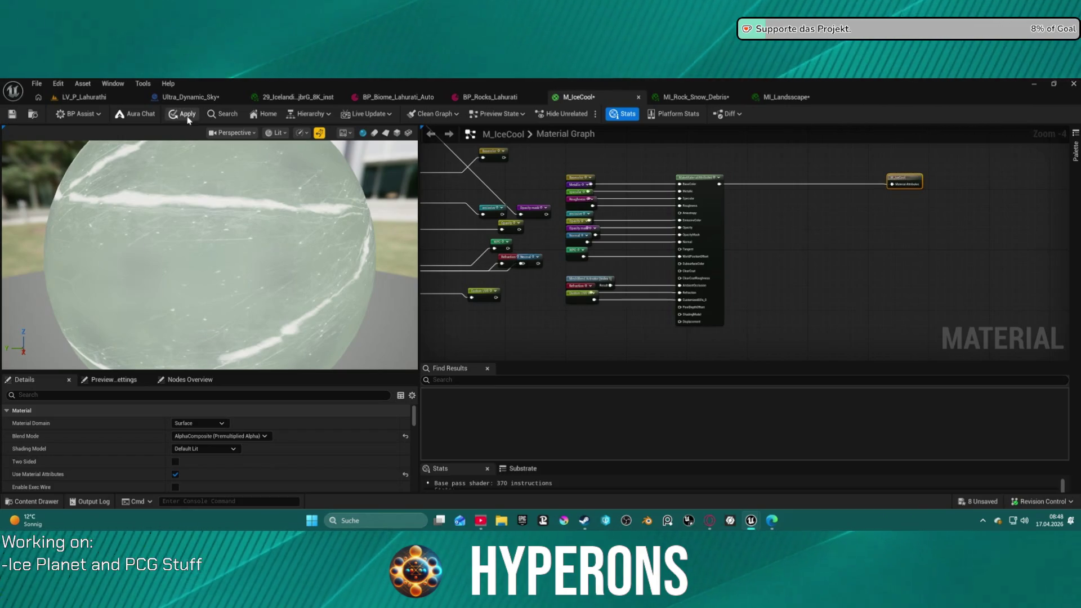
{"action": "left_click", "coordinate": [113, 98]}
Enable the plugin effect from the toolbar dropdown to check the ice rock in the level
{"action": "scroll", "coordinate": [505, 299], "scroll_direction": "up", "scroll_amount": 5}
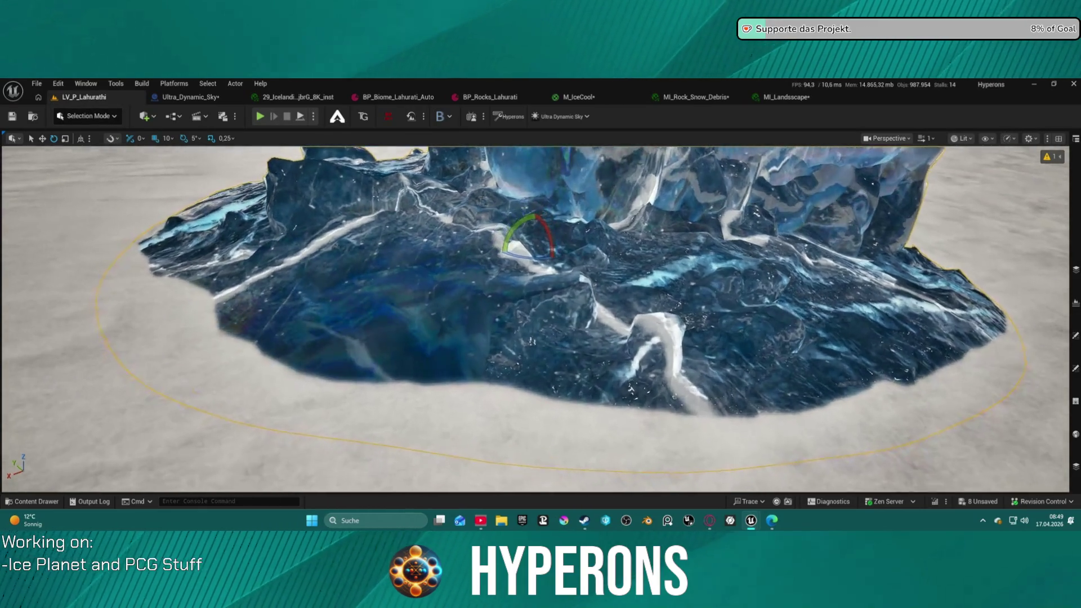
{"action": "scroll", "coordinate": [505, 299], "scroll_direction": "down", "scroll_amount": 2}
{"action": "left_click", "coordinate": [442, 117]}
{"action": "left_click", "coordinate": [466, 138]}
{"action": "left_click", "coordinate": [445, 116]}
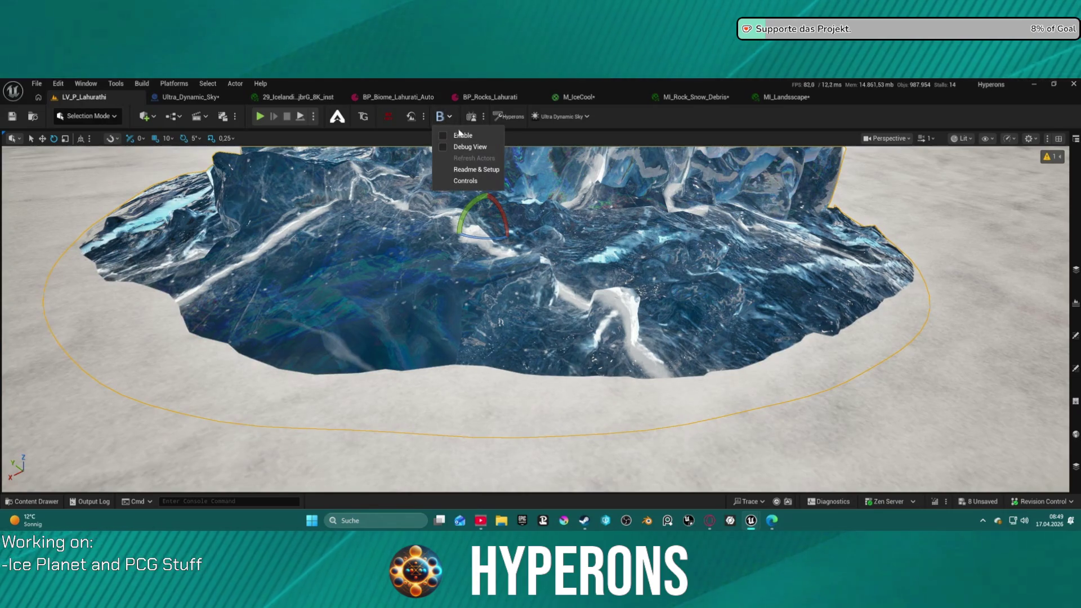
{"action": "left_click", "coordinate": [462, 136]}
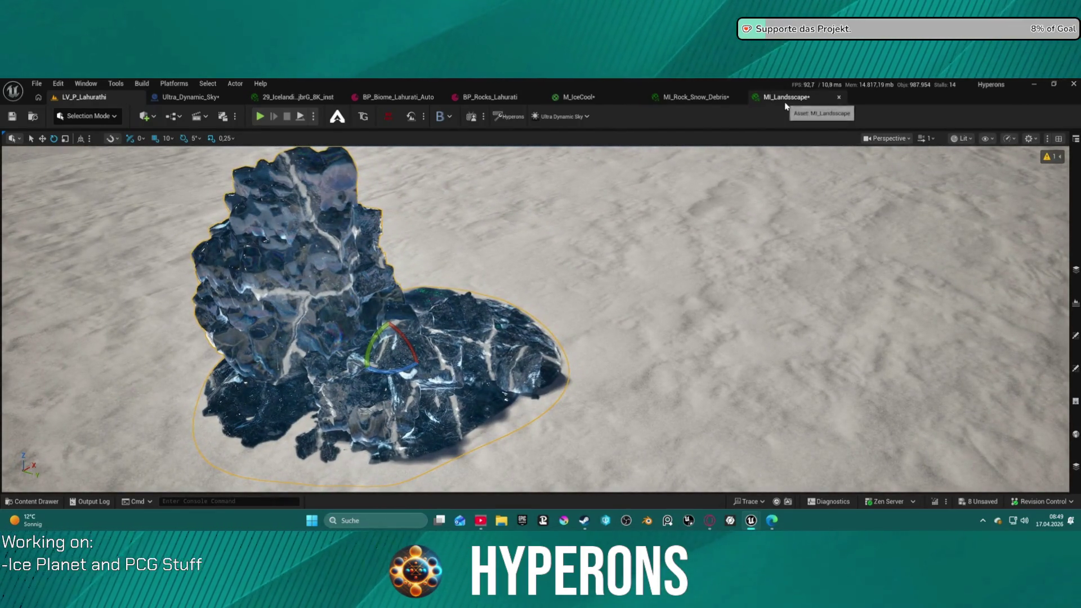
Look through the MI_Rock_Snow_Debris and MI_Landscape tabs, then return to the M_IceCool graph
{"action": "left_click", "coordinate": [700, 101]}
{"action": "left_click", "coordinate": [785, 98]}
{"action": "left_click", "coordinate": [583, 99]}
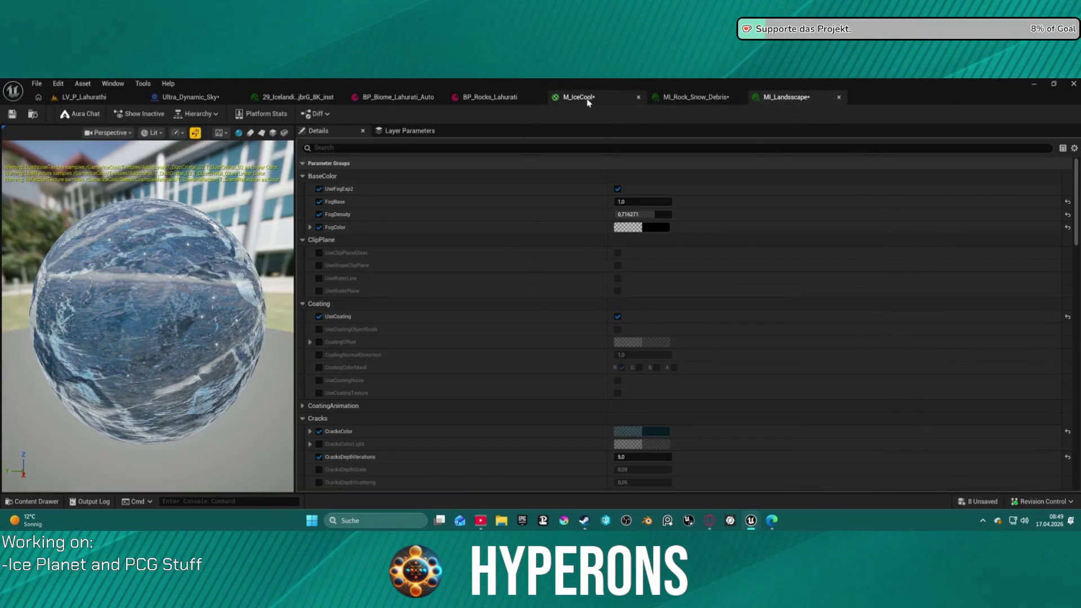
{"action": "left_click_drag", "start_coordinate": [718, 184], "coordinate": [767, 191]}
Add a Dynamic Landscape Weather Effects V3 node and wire its attributes into the M_IceCool output
{"action": "type", "text": "ud"}
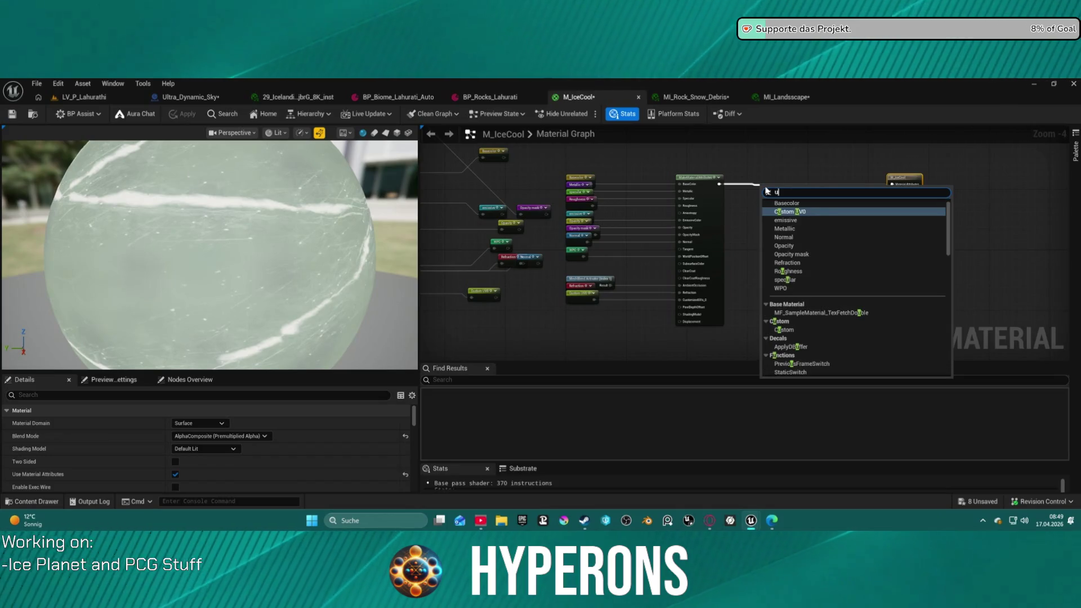
{"action": "key", "text": "BackSpace"}
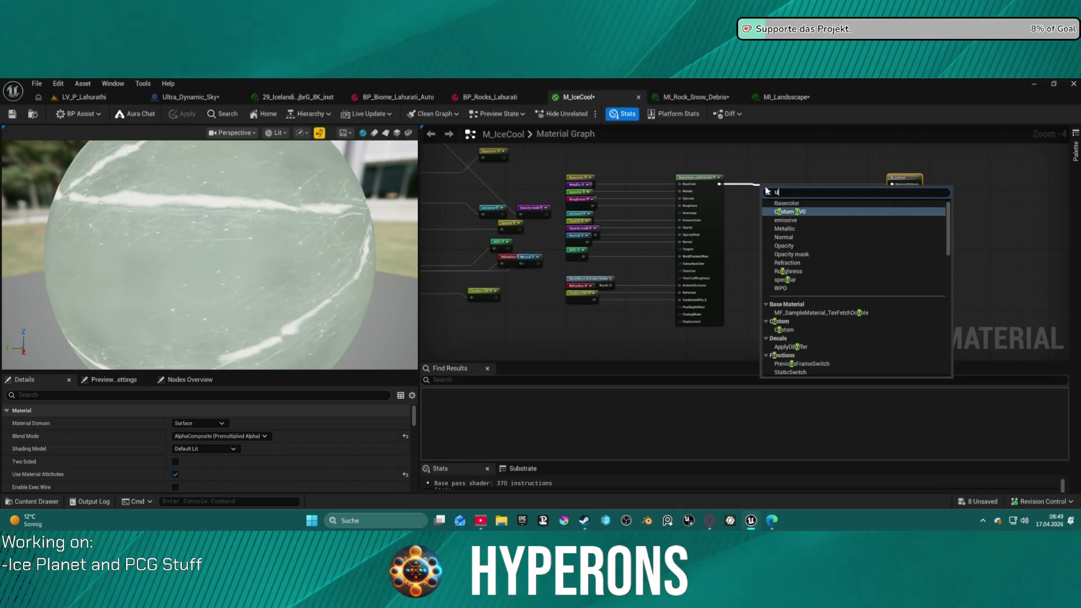
{"action": "key", "text": "BackSpace"}
{"action": "type", "text": "weather"}
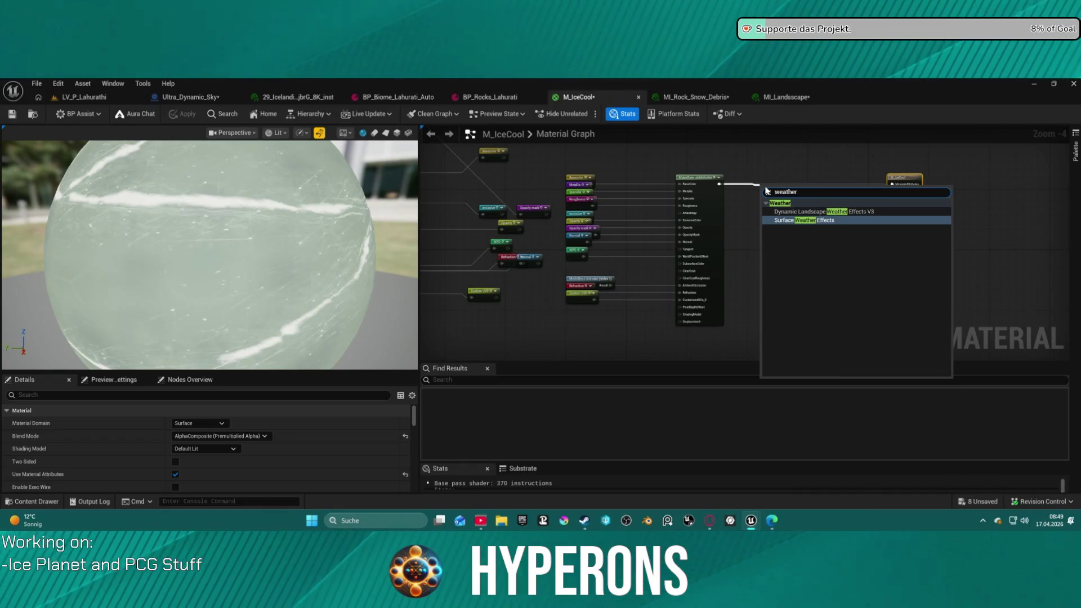
{"action": "key", "text": "Up"}
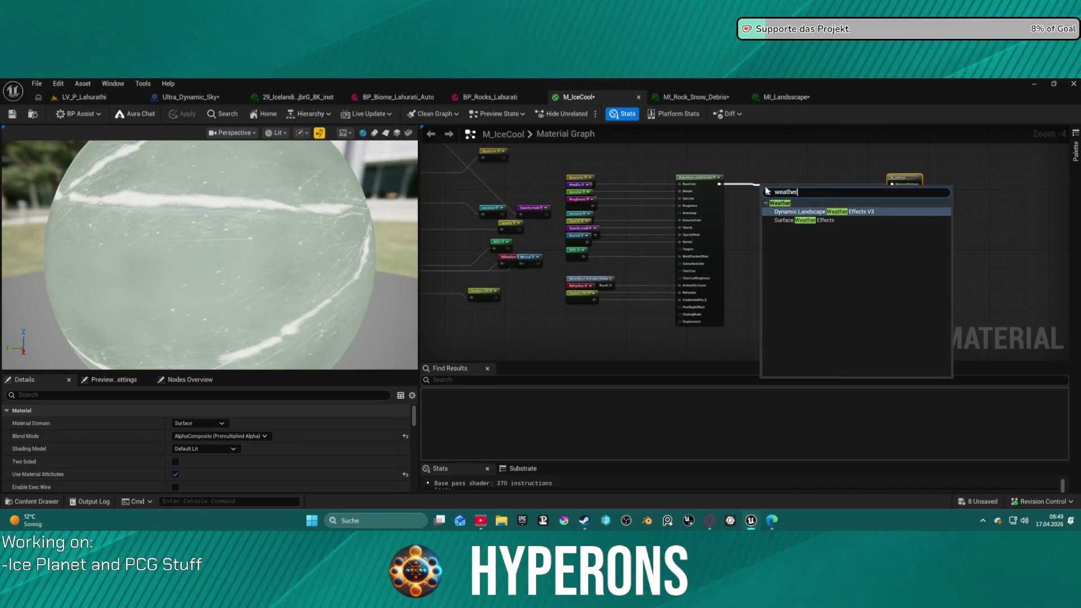
{"action": "key", "text": "Return"}
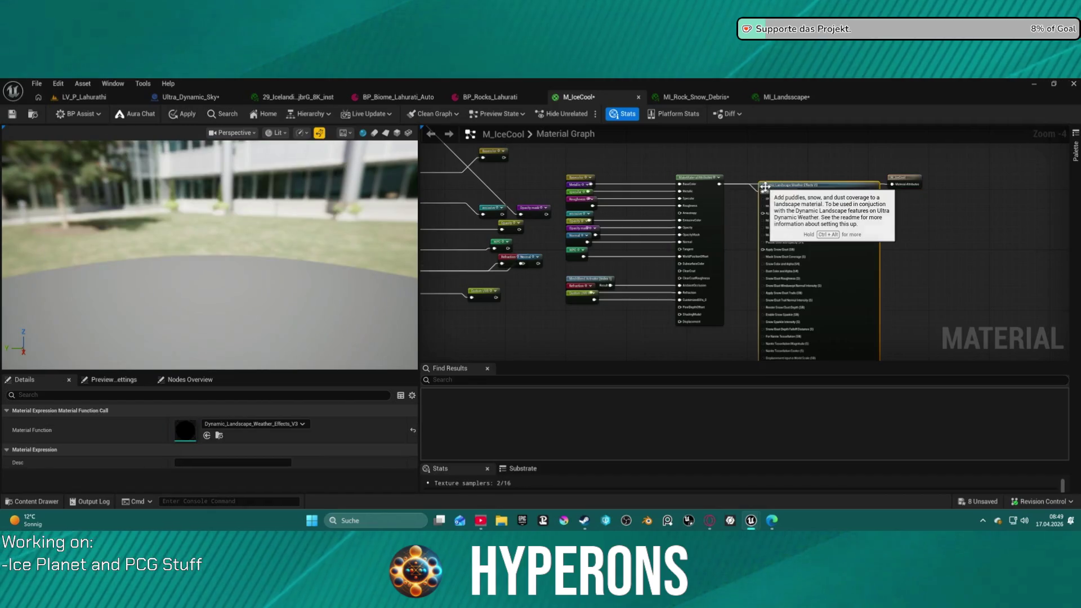
{"action": "scroll", "coordinate": [842, 219], "scroll_direction": "up", "scroll_amount": 4}
{"action": "left_click_drag", "start_coordinate": [864, 228], "coordinate": [980, 213]}
{"action": "left_click_drag", "start_coordinate": [812, 235], "coordinate": [906, 223]}
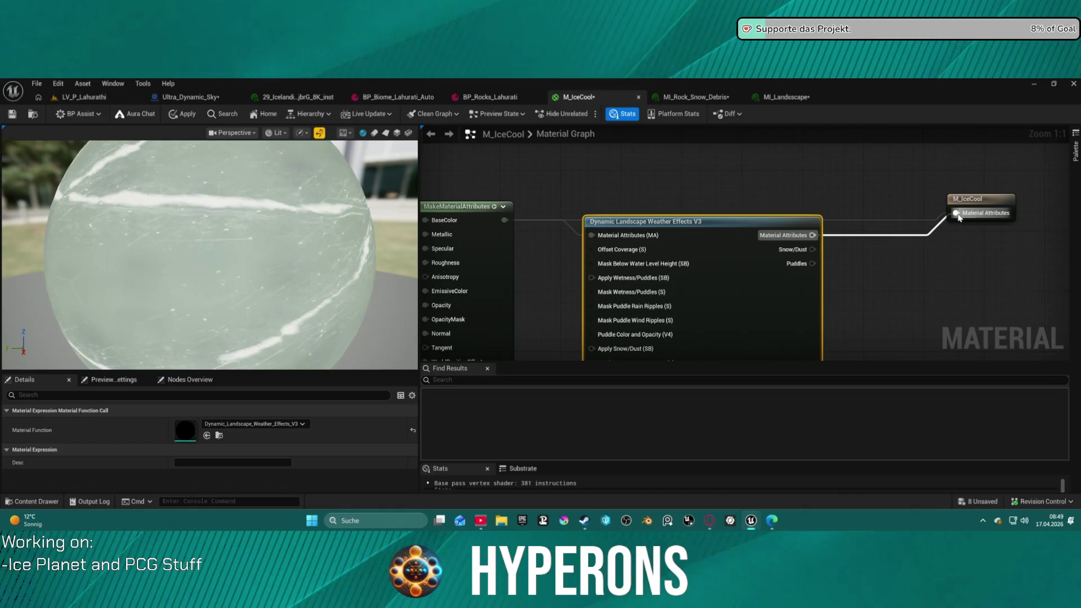
{"action": "mouse_move", "coordinate": [697, 240]}
{"action": "left_mouse_down"}
{"action": "mouse_move", "coordinate": [735, 224]}
{"action": "mouse_move", "coordinate": [810, 224]}
{"action": "left_mouse_up"}
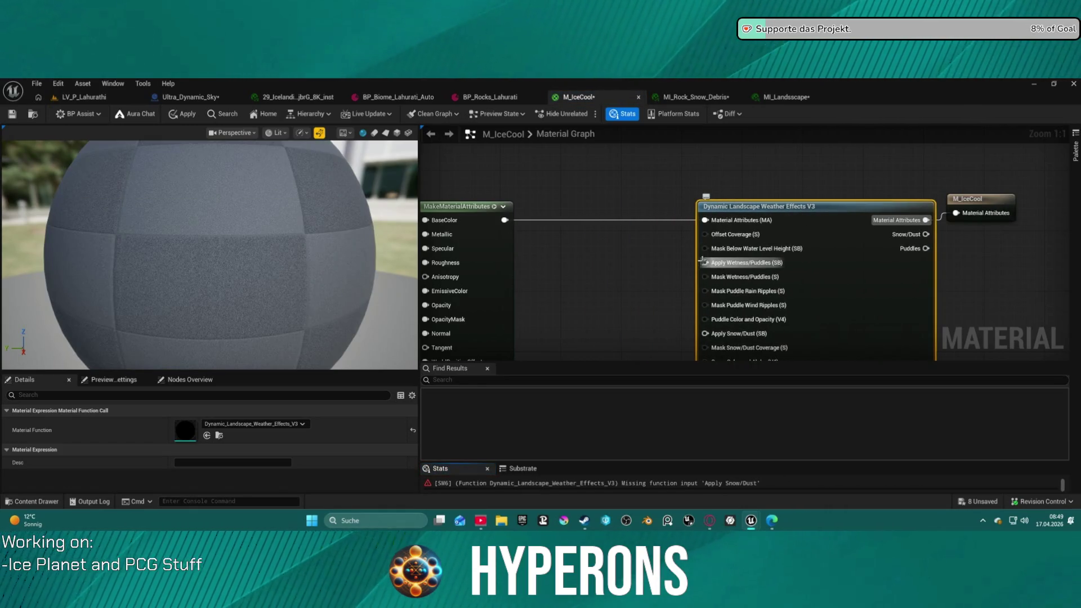
Feed Apply Wetness/Puddles from a new Static Bool set to True
{"action": "left_click_drag", "start_coordinate": [704, 262], "coordinate": [628, 265]}
{"action": "type", "text": "sta"}
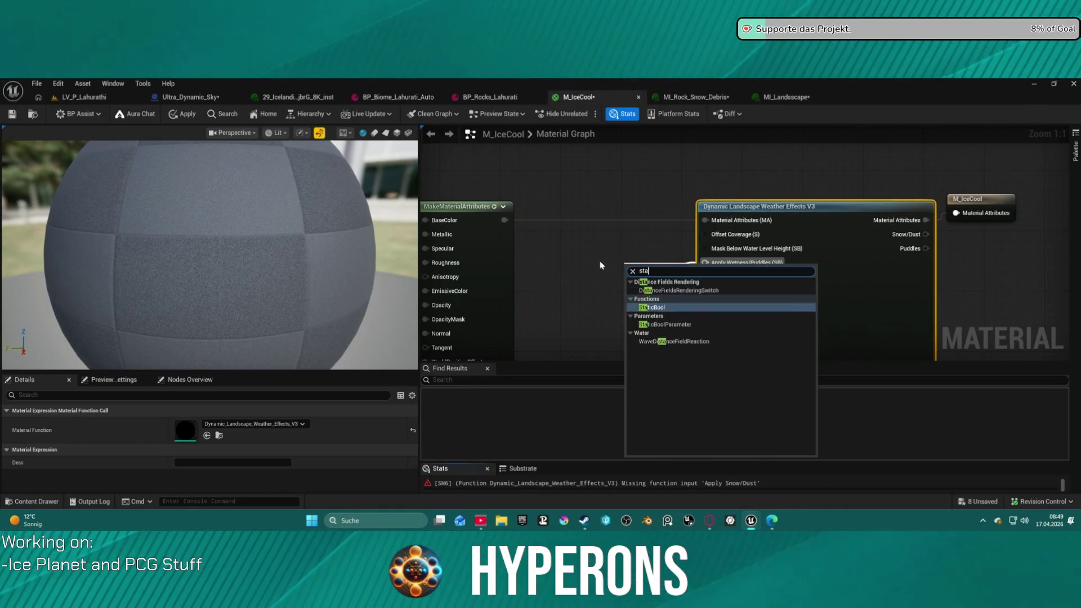
{"action": "type", "text": "t"}
{"action": "key", "text": "Return"}
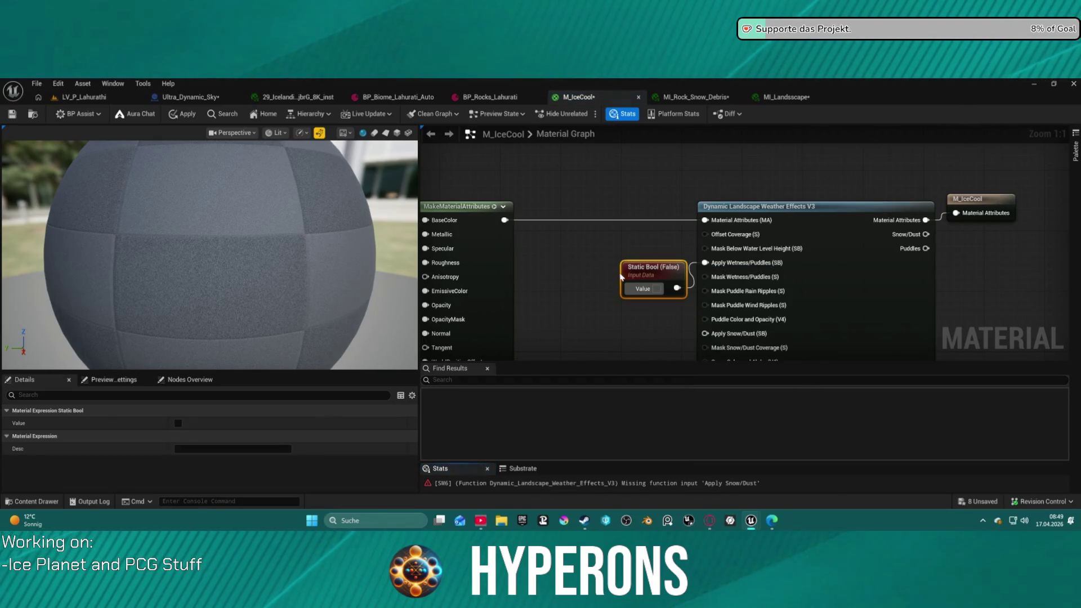
{"action": "left_click", "coordinate": [658, 290]}
{"action": "mouse_move", "coordinate": [649, 279]}
{"action": "left_mouse_down"}
{"action": "mouse_move", "coordinate": [597, 272]}
{"action": "mouse_move", "coordinate": [703, 336]}
{"action": "mouse_move", "coordinate": [617, 262]}
{"action": "mouse_move", "coordinate": [588, 210]}
{"action": "mouse_move", "coordinate": [594, 160]}
{"action": "left_mouse_up"}
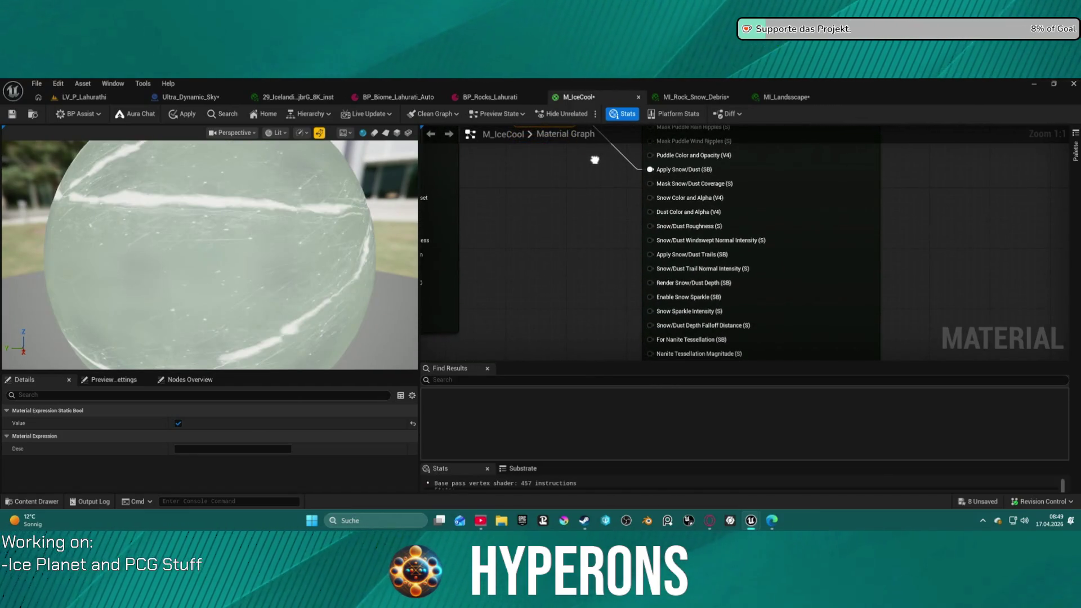
Connect Apply Snow/Dust Trails and Enable Snow Sparkle to the Static Bool
{"action": "mouse_move", "coordinate": [646, 255]}
{"action": "left_mouse_down"}
{"action": "mouse_move", "coordinate": [619, 208]}
{"action": "mouse_move", "coordinate": [571, 261]}
{"action": "left_mouse_up"}
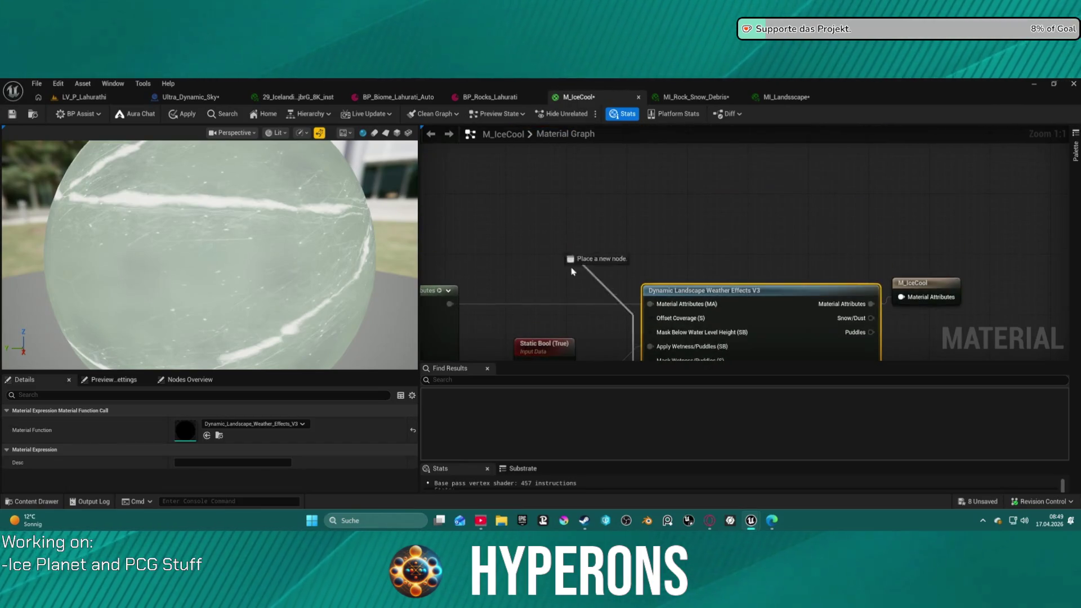
{"action": "mouse_move", "coordinate": [578, 339]}
{"action": "left_mouse_down"}
{"action": "mouse_move", "coordinate": [511, 192]}
{"action": "mouse_move", "coordinate": [540, 104]}
{"action": "left_mouse_up"}
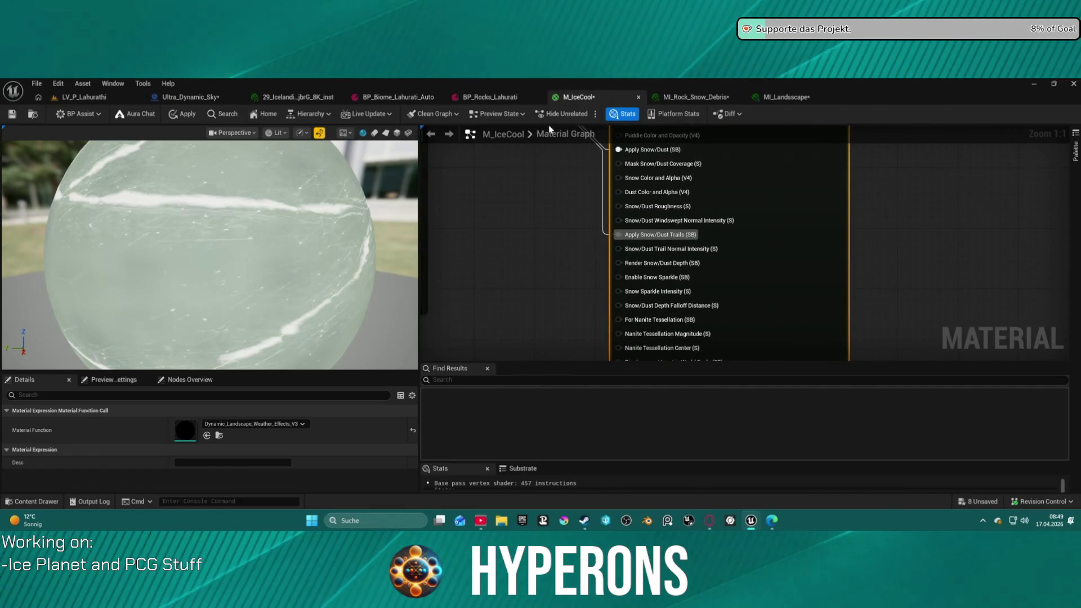
{"action": "mouse_move", "coordinate": [618, 277]}
{"action": "left_mouse_down"}
{"action": "mouse_move", "coordinate": [603, 273]}
{"action": "mouse_move", "coordinate": [569, 202]}
{"action": "mouse_move", "coordinate": [550, 304]}
{"action": "mouse_move", "coordinate": [535, 320]}
{"action": "left_mouse_up"}
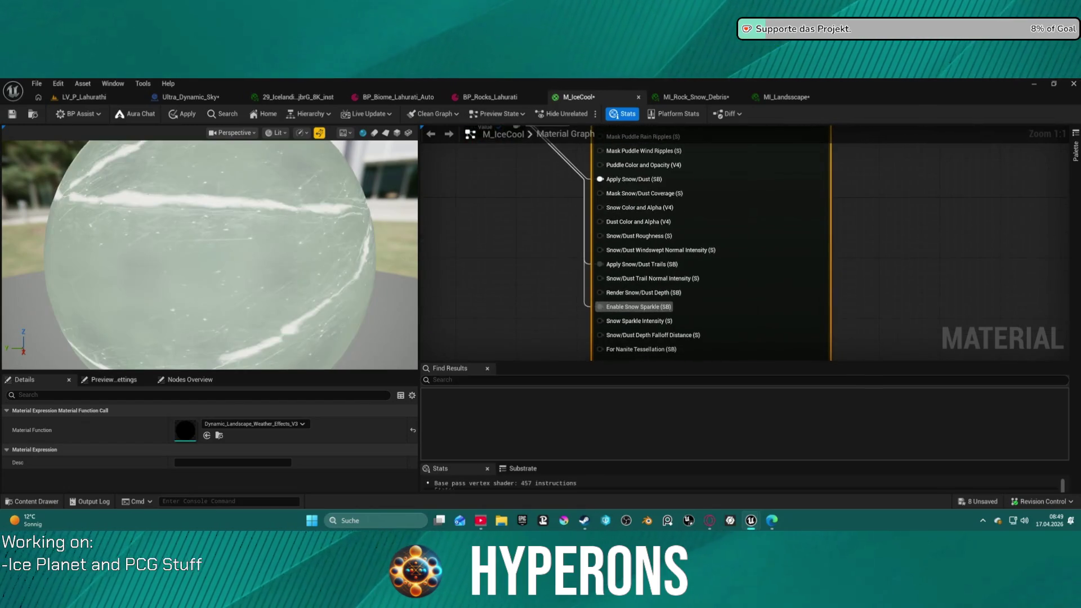
{"action": "left_click_drag", "start_coordinate": [704, 253], "coordinate": [694, 164]}
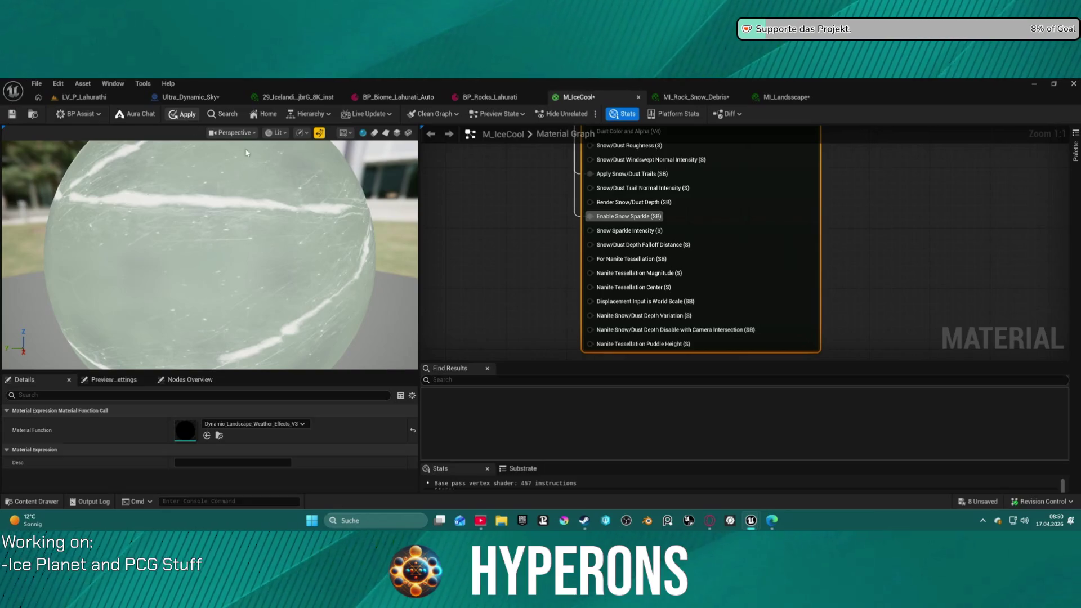
Apply the material with Ctrl+S and view the glassy ice rock in the level
{"action": "key", "text": "ctrl+s"}
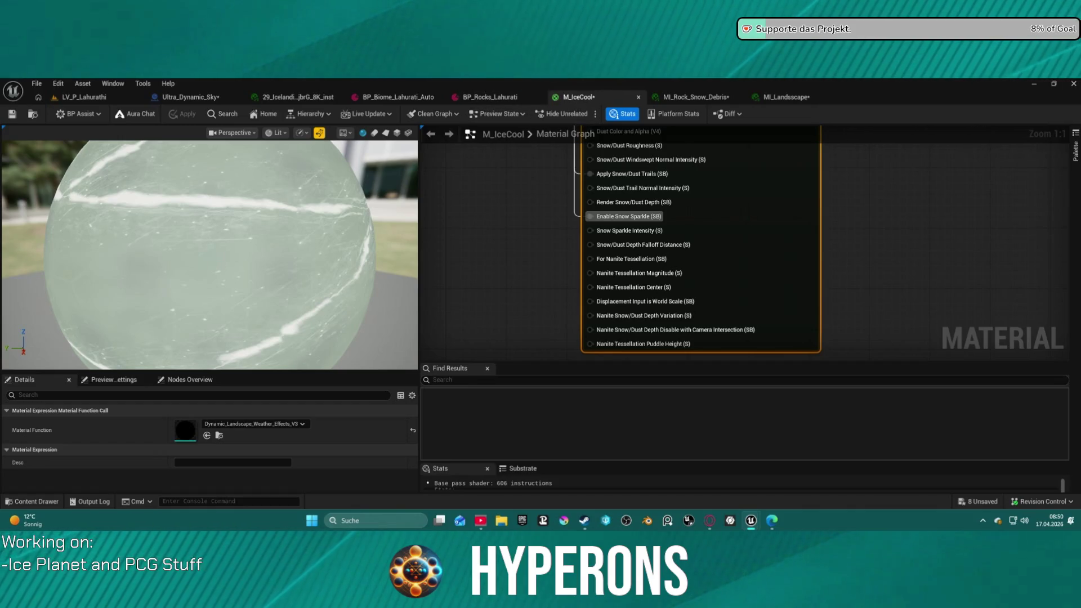
{"action": "left_click", "coordinate": [84, 97]}
{"action": "mouse_move", "coordinate": [540, 338]}
{"action": "left_mouse_down"}
{"action": "mouse_move", "coordinate": [540, 197]}
{"action": "mouse_move", "coordinate": [902, 135]}
{"action": "left_mouse_up"}
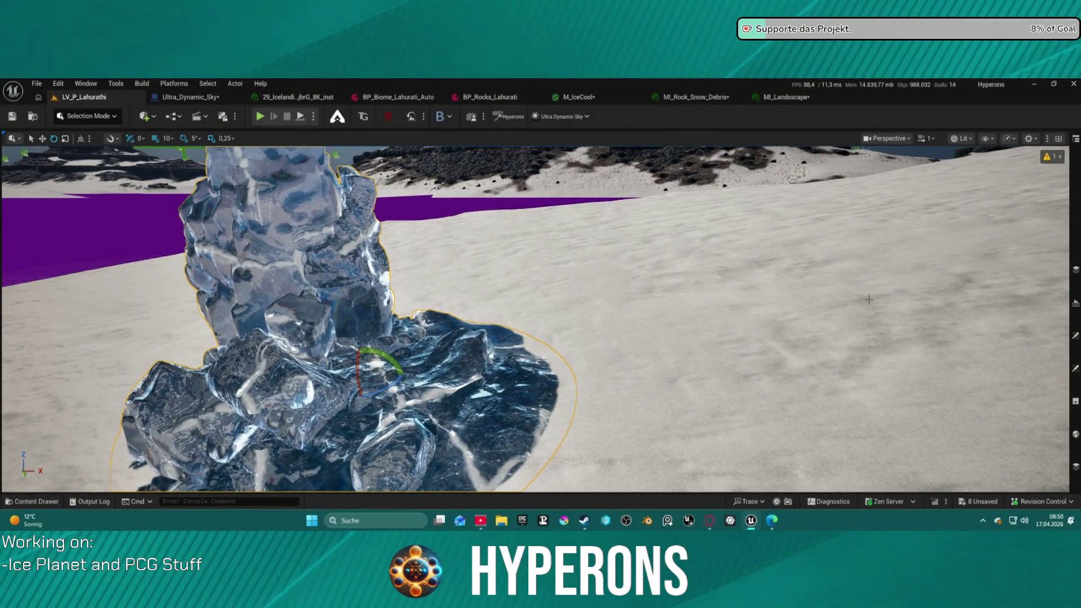
Select the Ultra_Dynamic_Weather actor in the Outliner
{"action": "left_click", "coordinate": [1058, 139]}
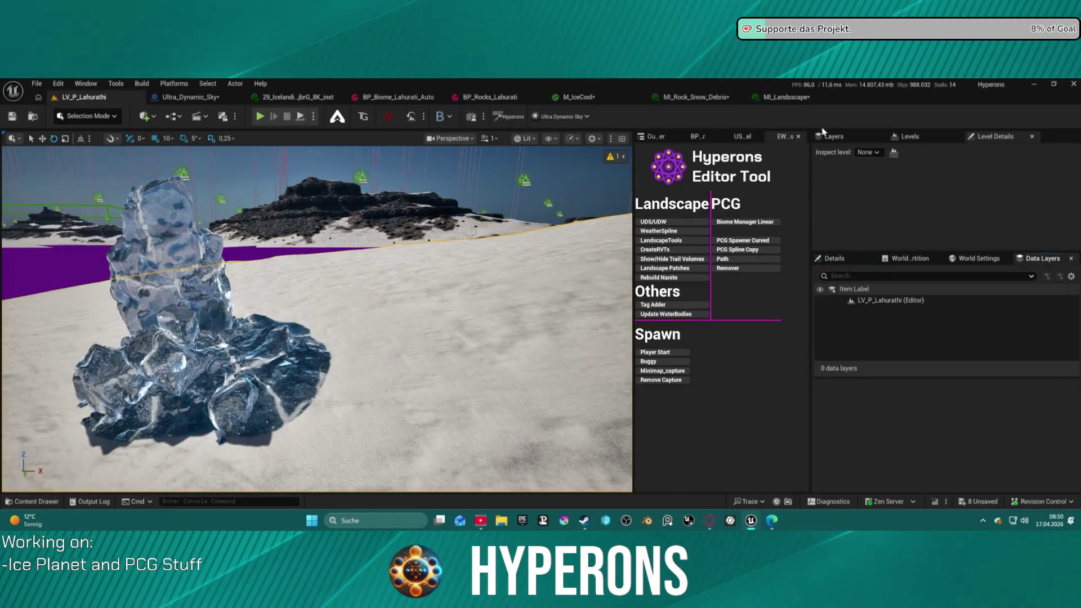
{"action": "left_click", "coordinate": [652, 136]}
{"action": "scroll", "coordinate": [746, 375], "scroll_direction": "down", "scroll_amount": 20}
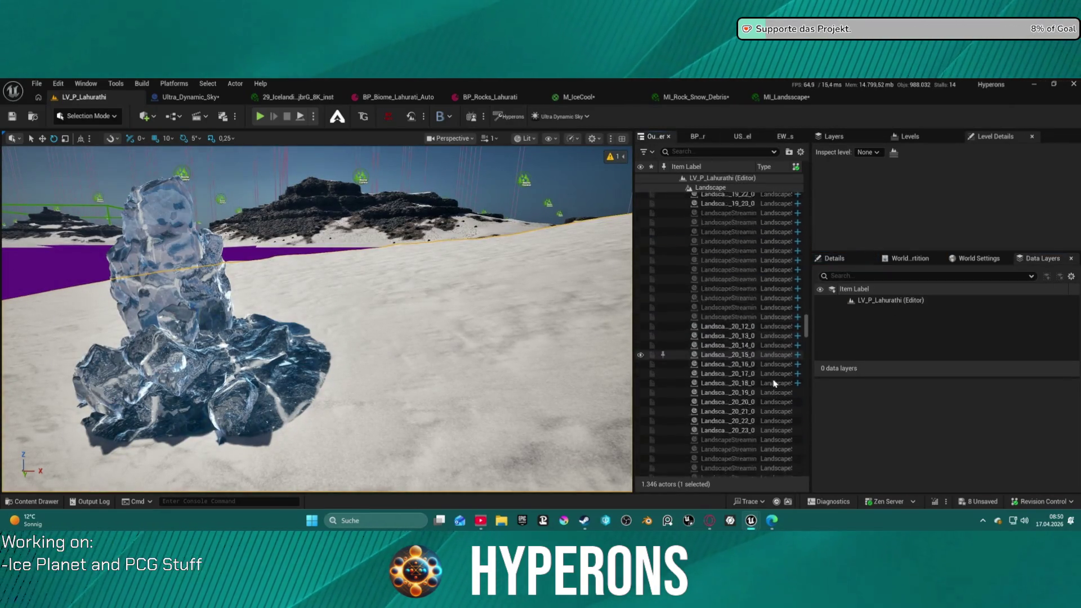
{"action": "scroll", "coordinate": [790, 384], "scroll_direction": "down", "scroll_amount": 5}
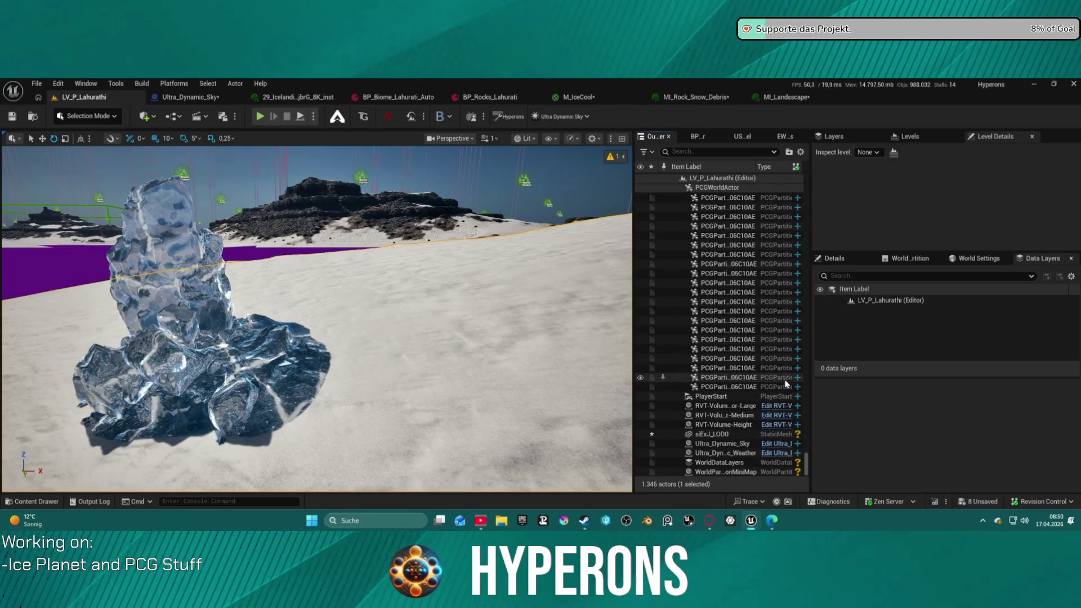
{"action": "left_click", "coordinate": [731, 445]}
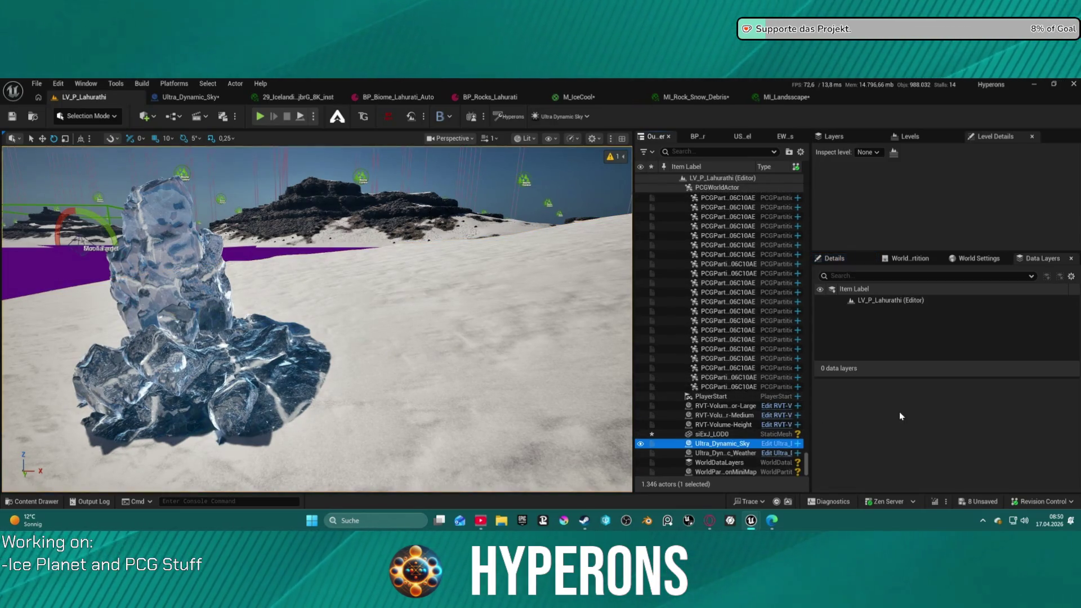
{"action": "left_click", "coordinate": [834, 258]}
{"action": "scroll", "coordinate": [923, 406], "scroll_direction": "up", "scroll_amount": 3}
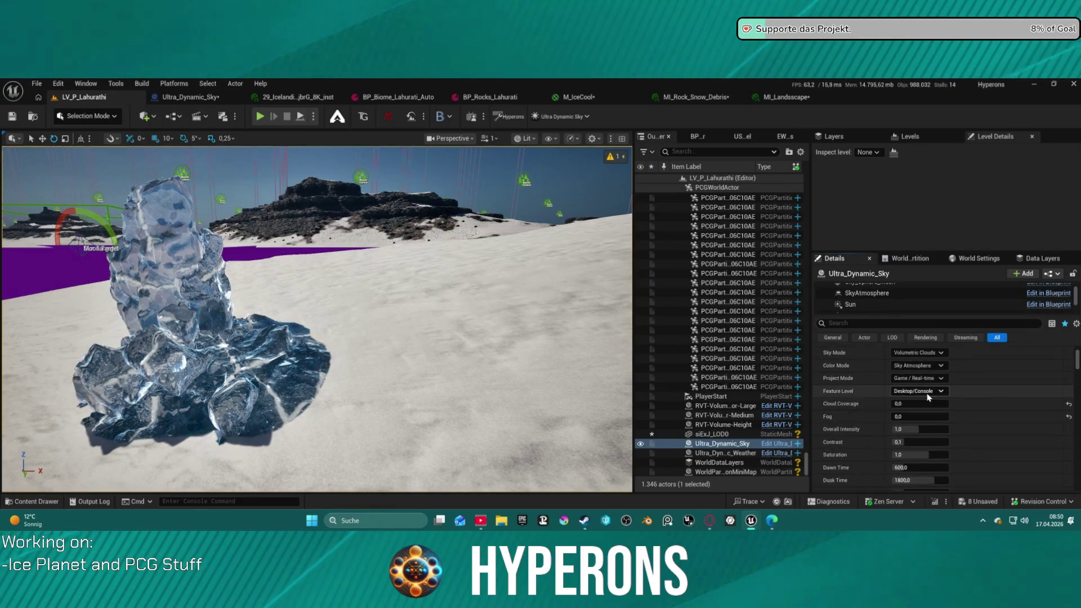
{"action": "key", "text": "Down"}
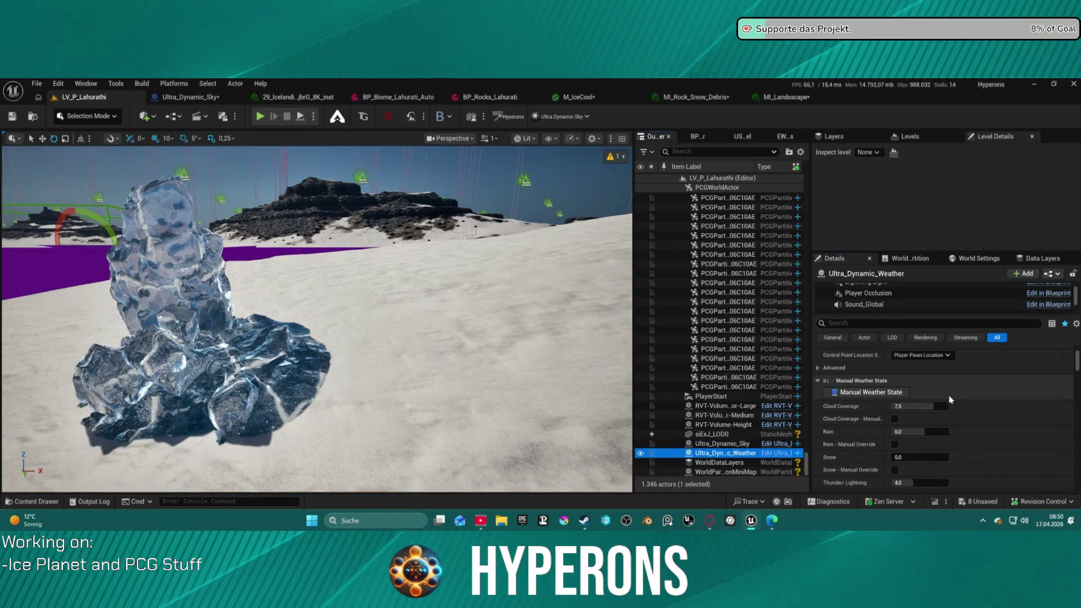
Set the Weather preset to Snow and maximize the viewport with F11
{"action": "scroll", "coordinate": [952, 404], "scroll_direction": "up", "scroll_amount": 4}
{"action": "left_click", "coordinate": [963, 420]}
{"action": "scroll", "coordinate": [972, 385], "scroll_direction": "down", "scroll_amount": 5}
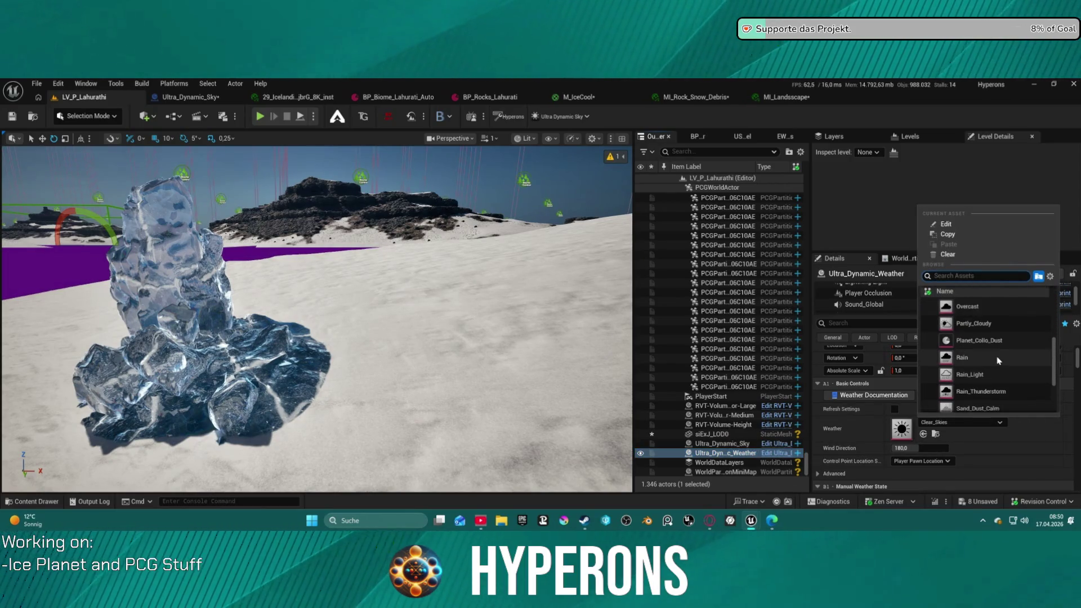
{"action": "scroll", "coordinate": [985, 372], "scroll_direction": "down", "scroll_amount": 3}
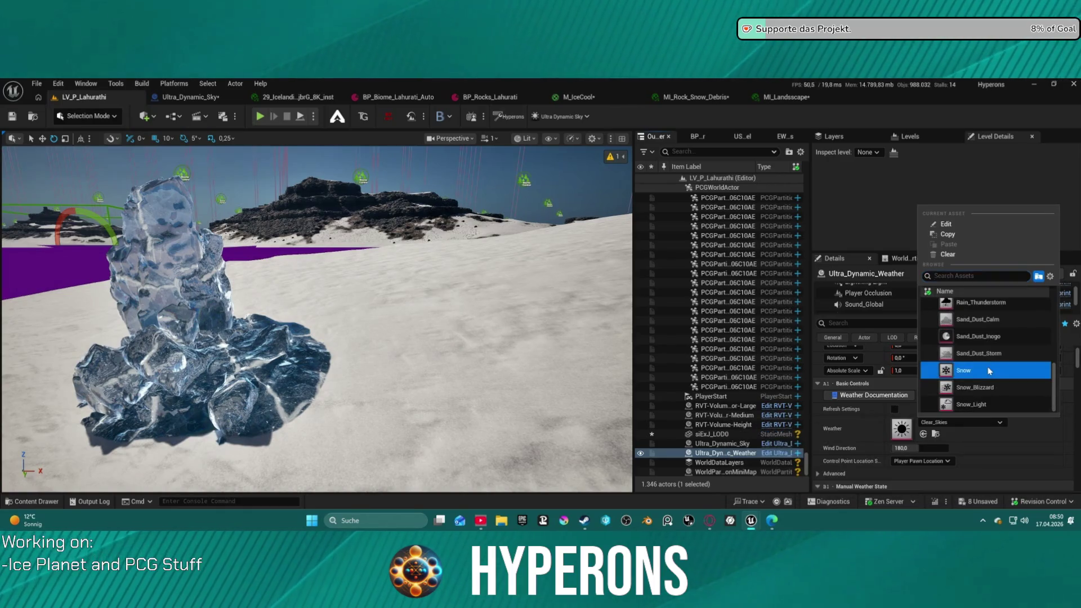
{"action": "left_click", "coordinate": [991, 370]}
{"action": "key", "text": "F11"}
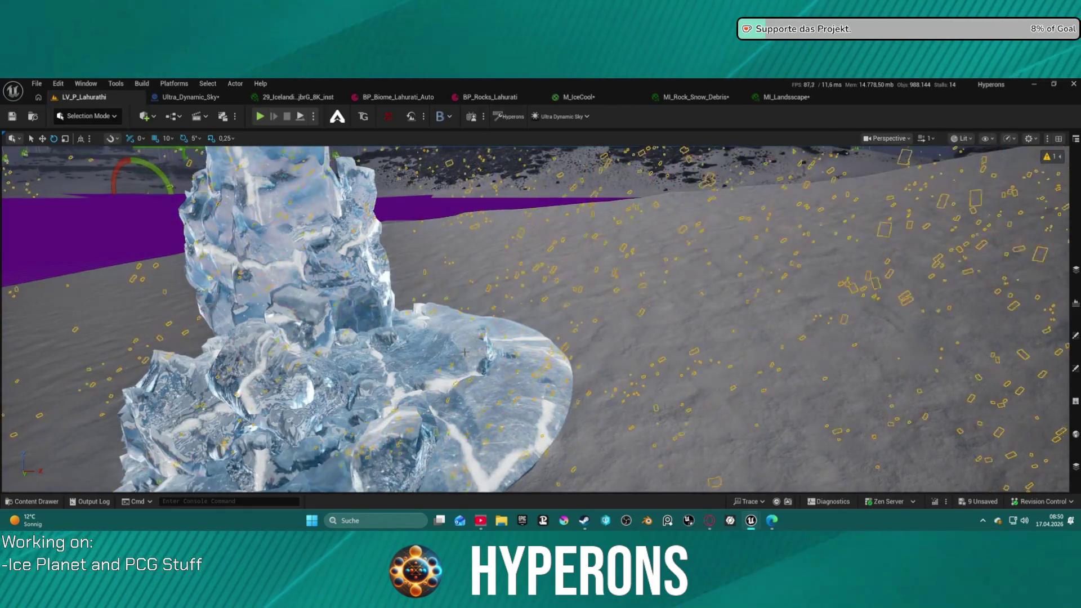
{"action": "key", "text": "s"}
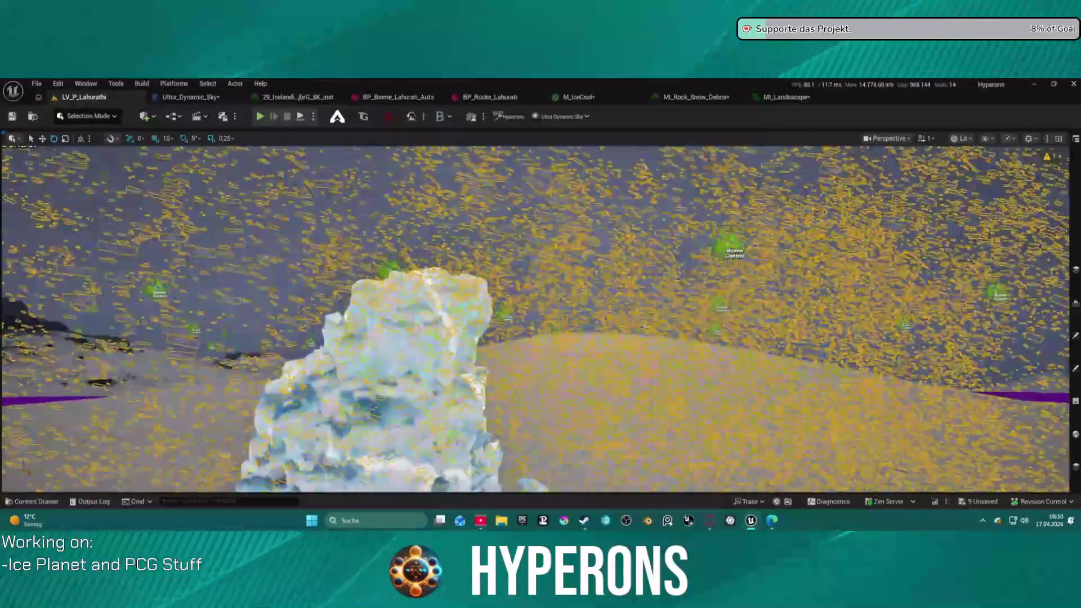
{"action": "key", "text": "w"}
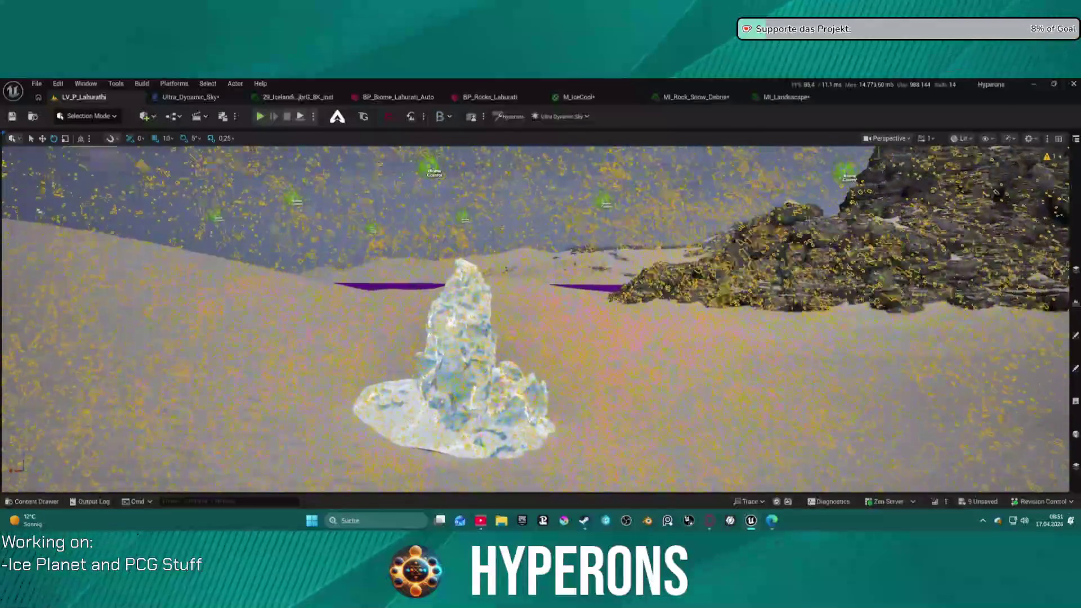
{"action": "key", "text": "w"}
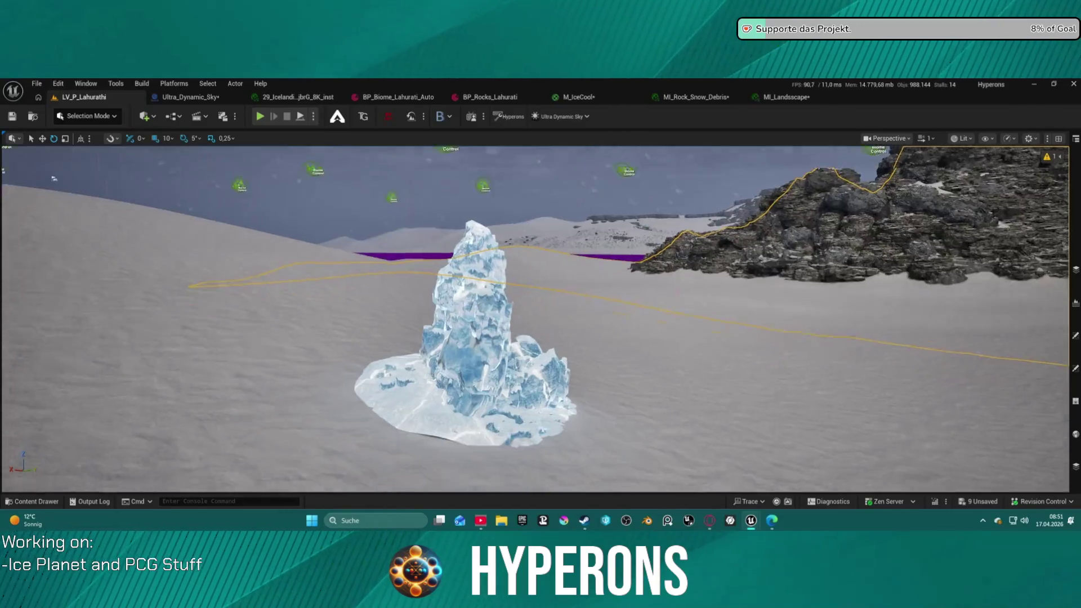
{"action": "key", "text": "w"}
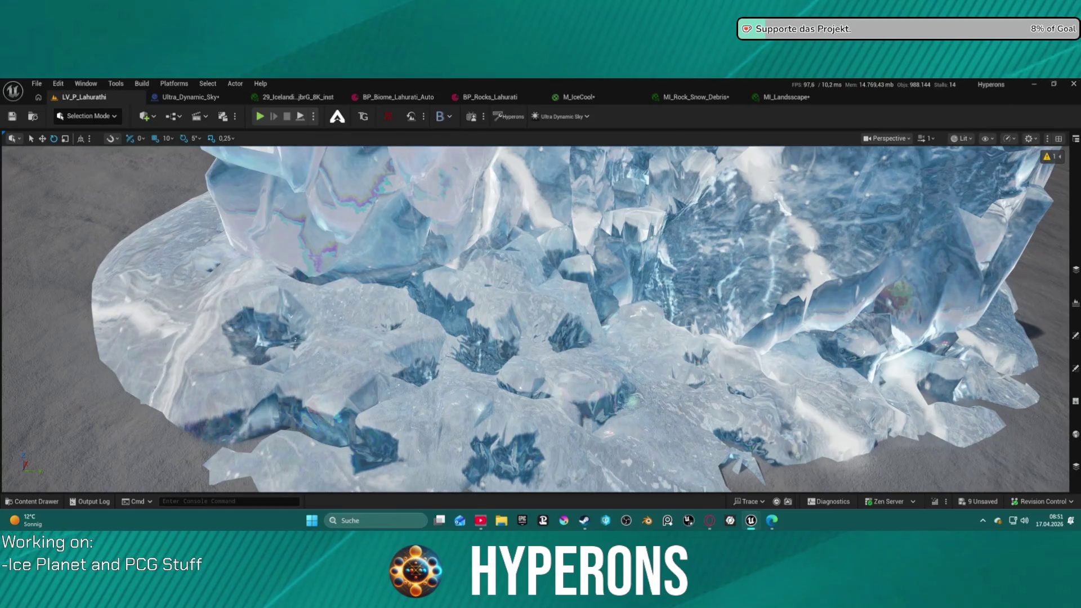
{"action": "key", "text": "w"}
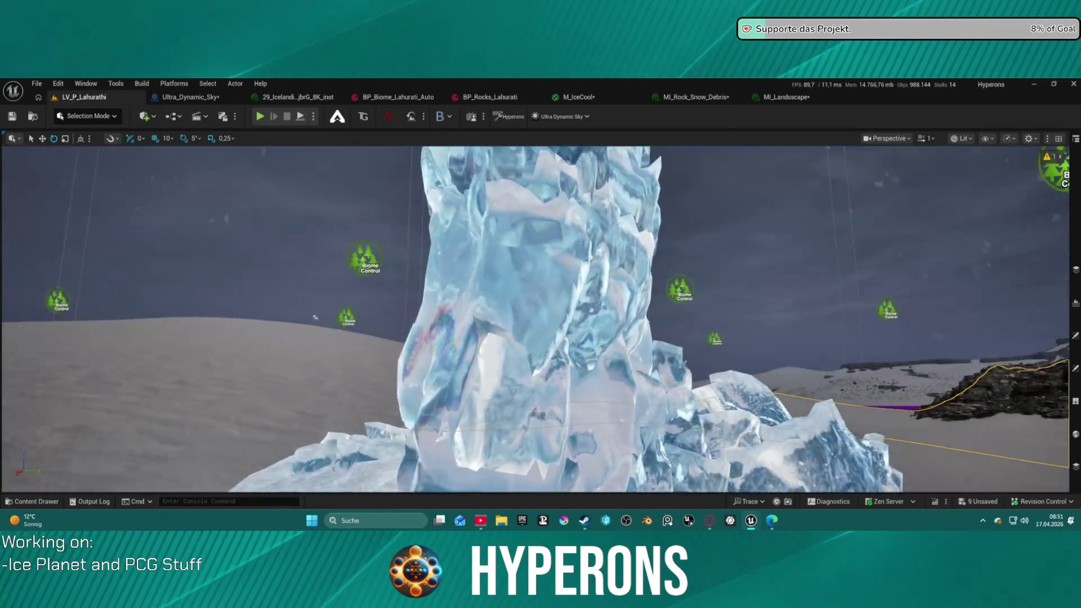
{"action": "key", "text": "s"}
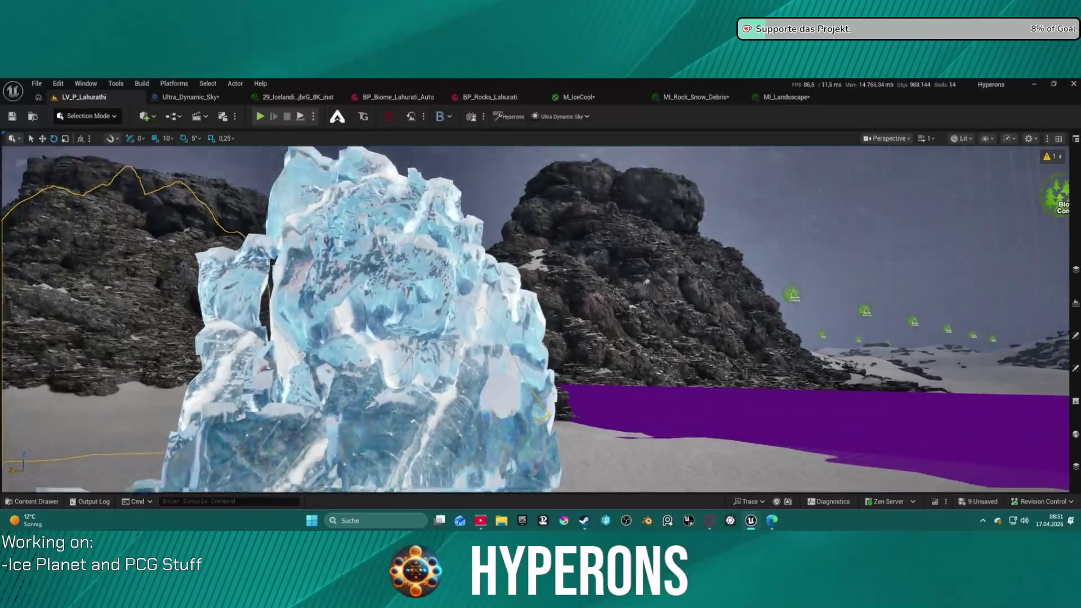
{"action": "key", "text": "s"}
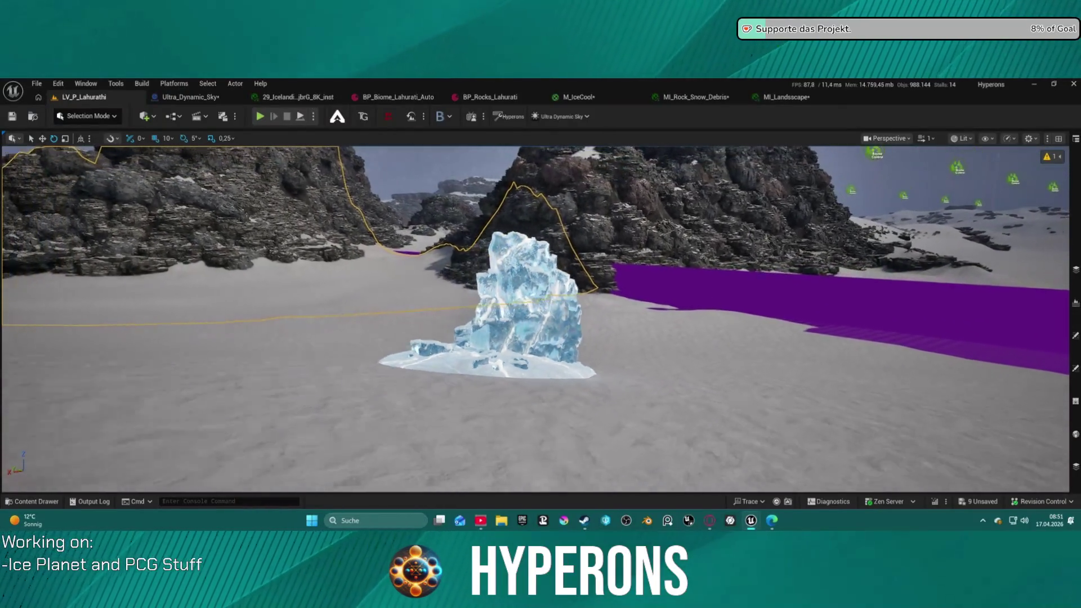
{"action": "key", "text": "w"}
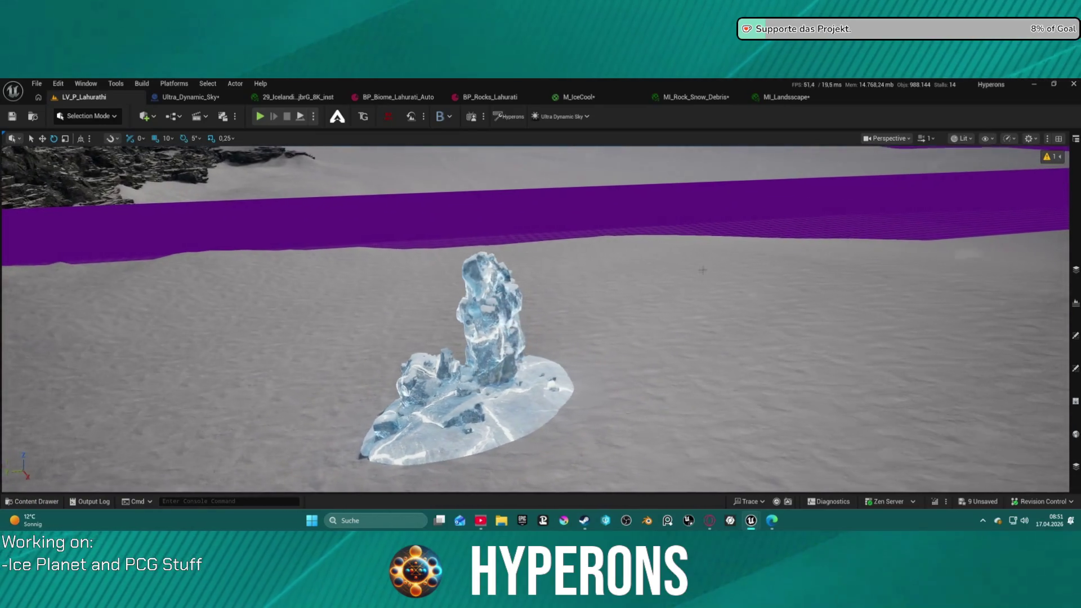
{"action": "left_click", "coordinate": [778, 97]}
In M_IceCool, select the output node and confirm Blend Mode is AlphaComposite (Premultiplied Alpha)
{"action": "left_click", "coordinate": [727, 97]}
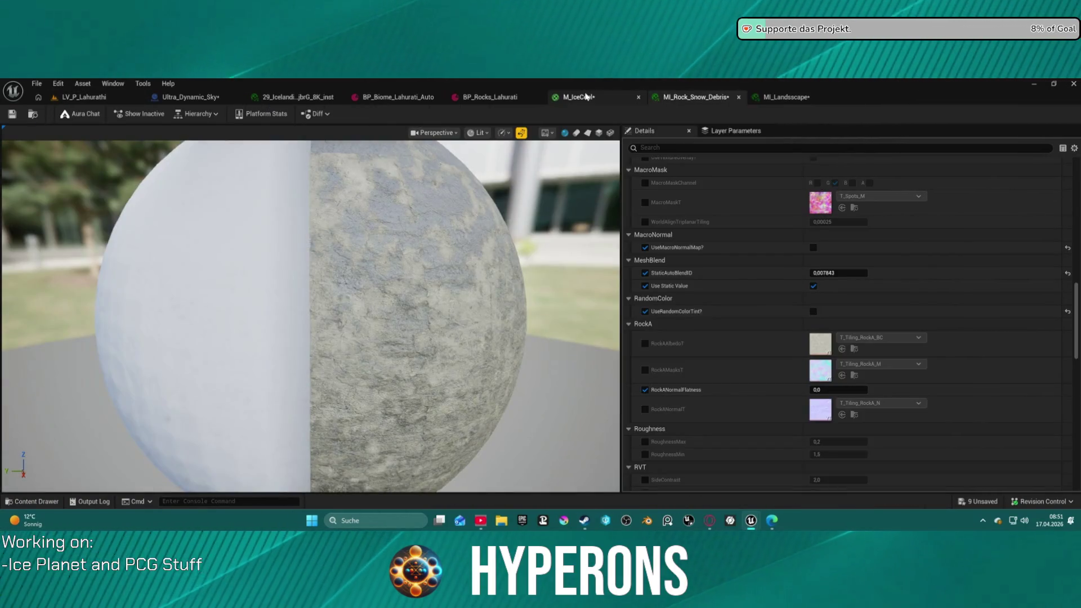
{"action": "left_click", "coordinate": [585, 96]}
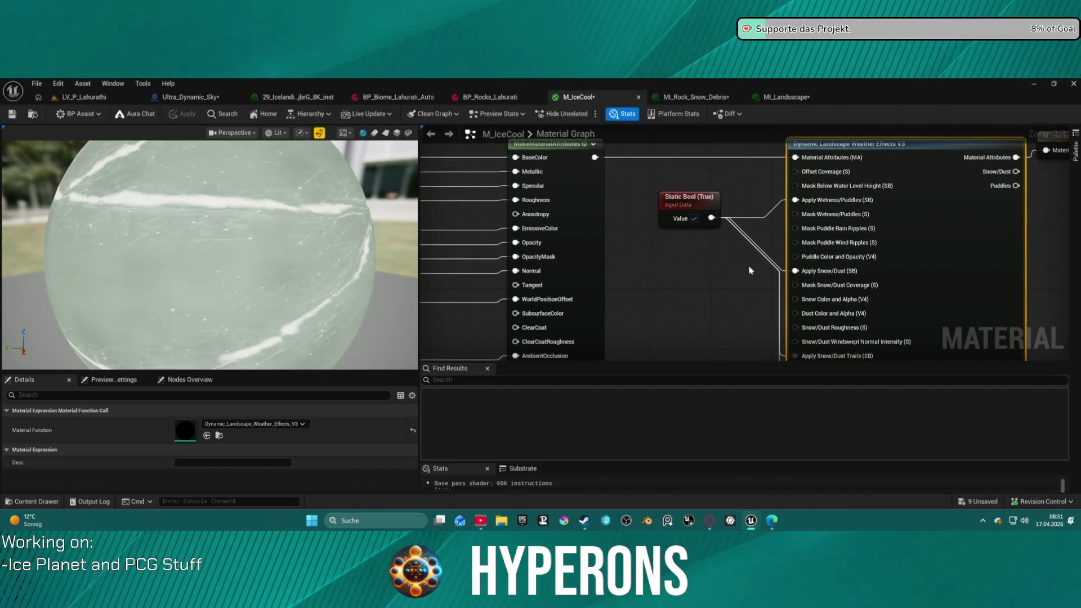
{"action": "scroll", "coordinate": [750, 270], "scroll_direction": "down", "scroll_amount": 6}
{"action": "scroll", "coordinate": [809, 246], "scroll_direction": "up", "scroll_amount": 5}
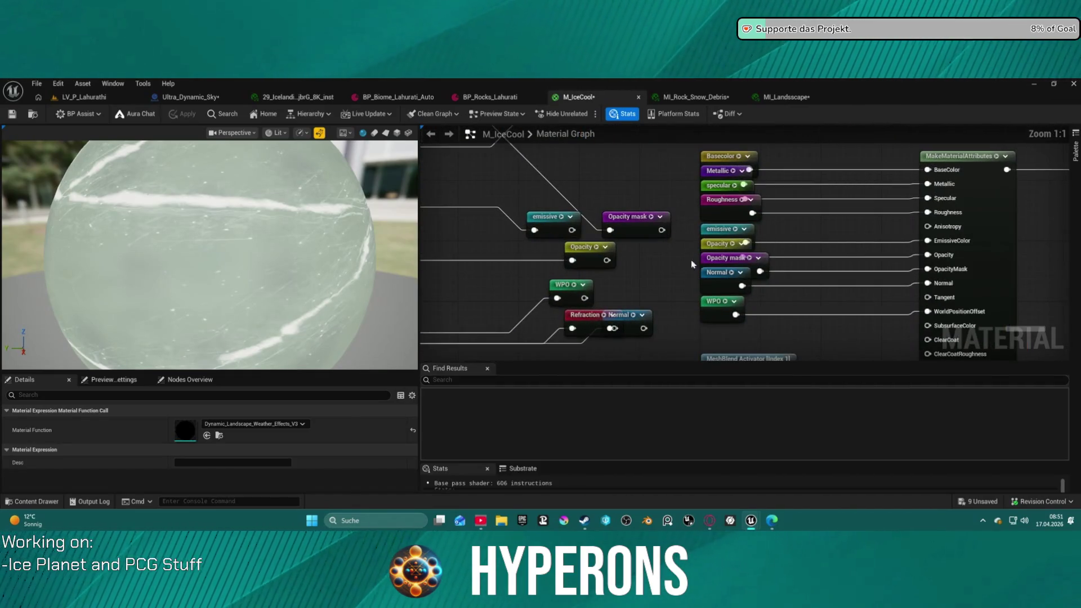
{"action": "scroll", "coordinate": [696, 264], "scroll_direction": "down", "scroll_amount": 3}
{"action": "left_click_drag", "start_coordinate": [1075, 281], "coordinate": [481, 260]}
{"action": "left_click", "coordinate": [621, 217]}
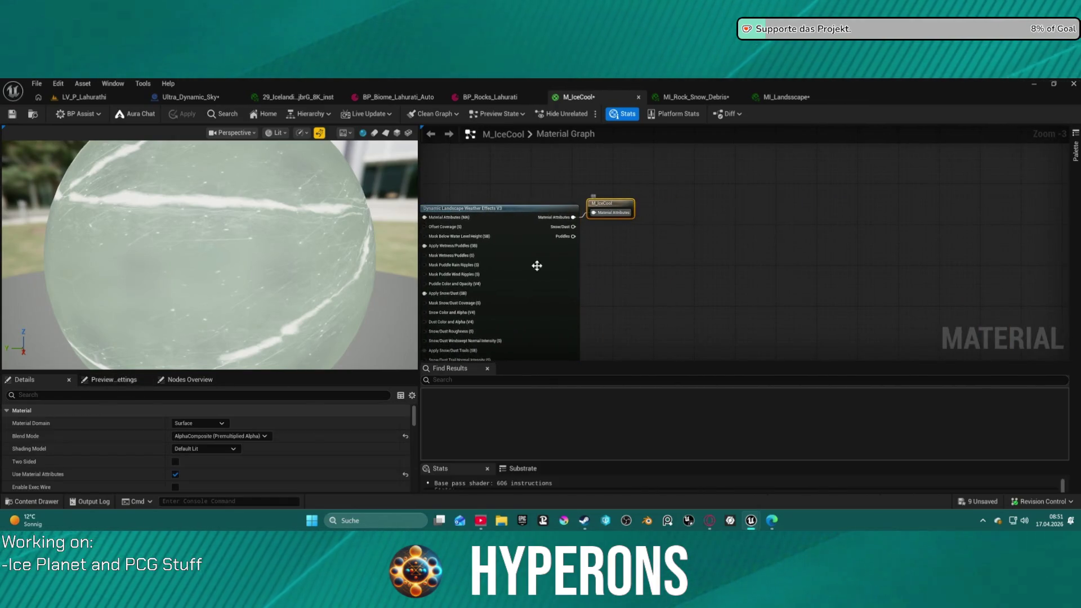
{"action": "left_click", "coordinate": [221, 443]}
{"action": "left_click", "coordinate": [231, 442]}
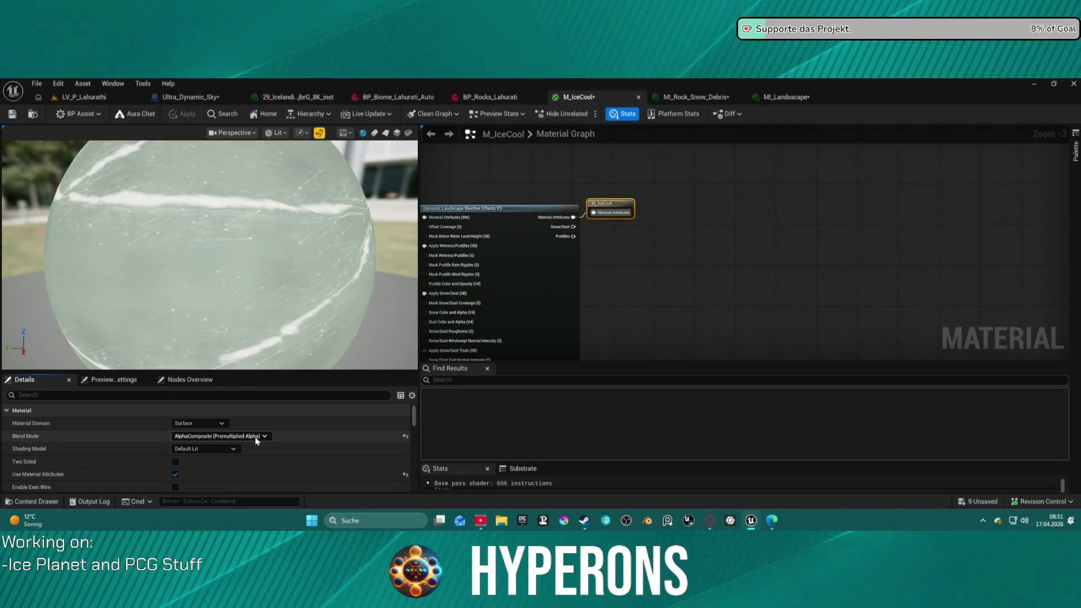
{"action": "left_click", "coordinate": [256, 437]}
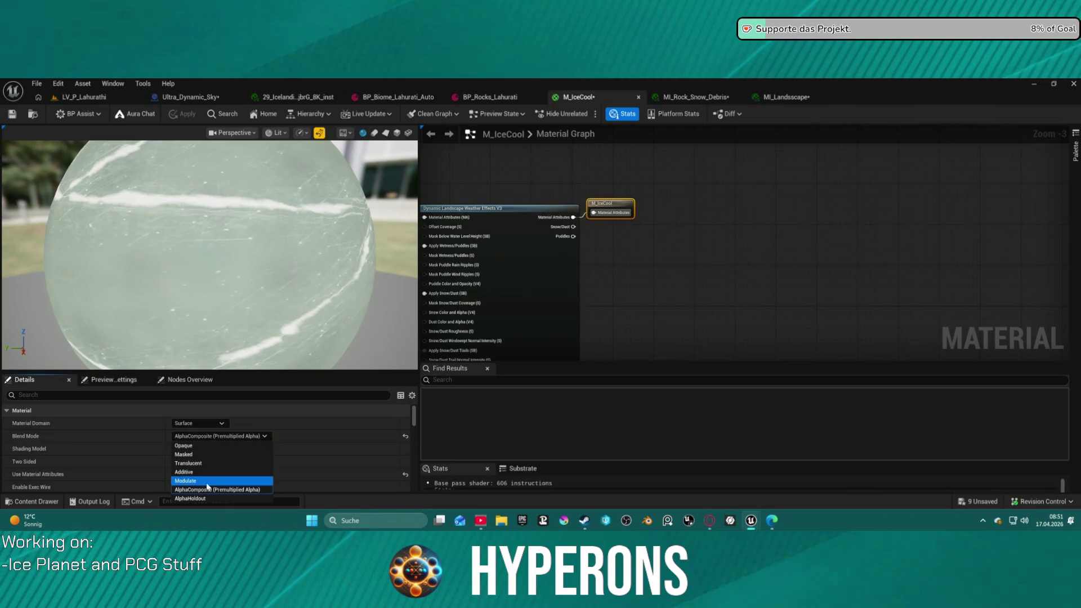
Move the emissive named reroute over to feed EmissiveColor beside the attribute inputs
{"action": "left_click_drag", "start_coordinate": [661, 262], "coordinate": [701, 273]}
{"action": "scroll", "coordinate": [701, 272], "scroll_direction": "up", "scroll_amount": 2}
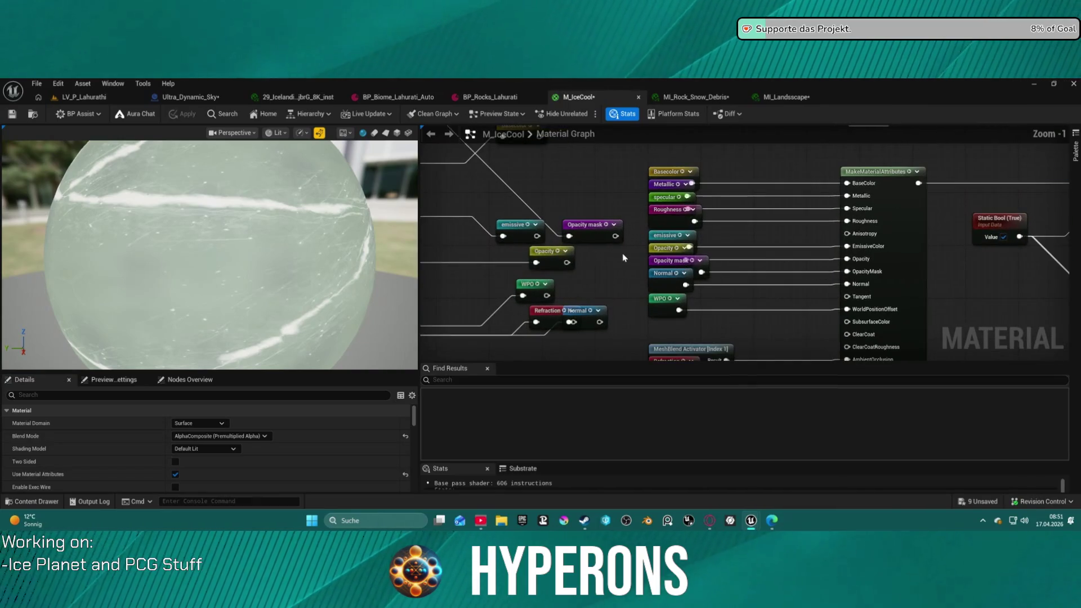
{"action": "left_click", "coordinate": [513, 233]}
{"action": "left_click_drag", "start_coordinate": [539, 250], "coordinate": [803, 254]}
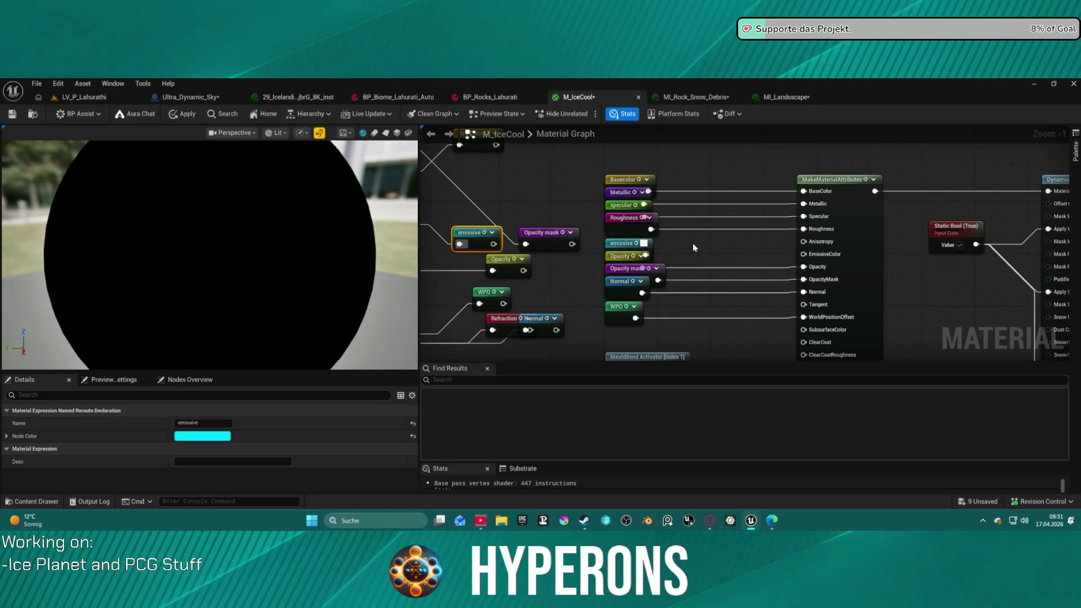
{"action": "left_click_drag", "start_coordinate": [642, 250], "coordinate": [804, 254]}
{"action": "scroll", "coordinate": [657, 252], "scroll_direction": "up", "scroll_amount": 1}
{"action": "mouse_move", "coordinate": [656, 252]}
{"action": "left_mouse_down"}
{"action": "mouse_move", "coordinate": [680, 239]}
{"action": "mouse_move", "coordinate": [638, 248]}
{"action": "left_mouse_up"}
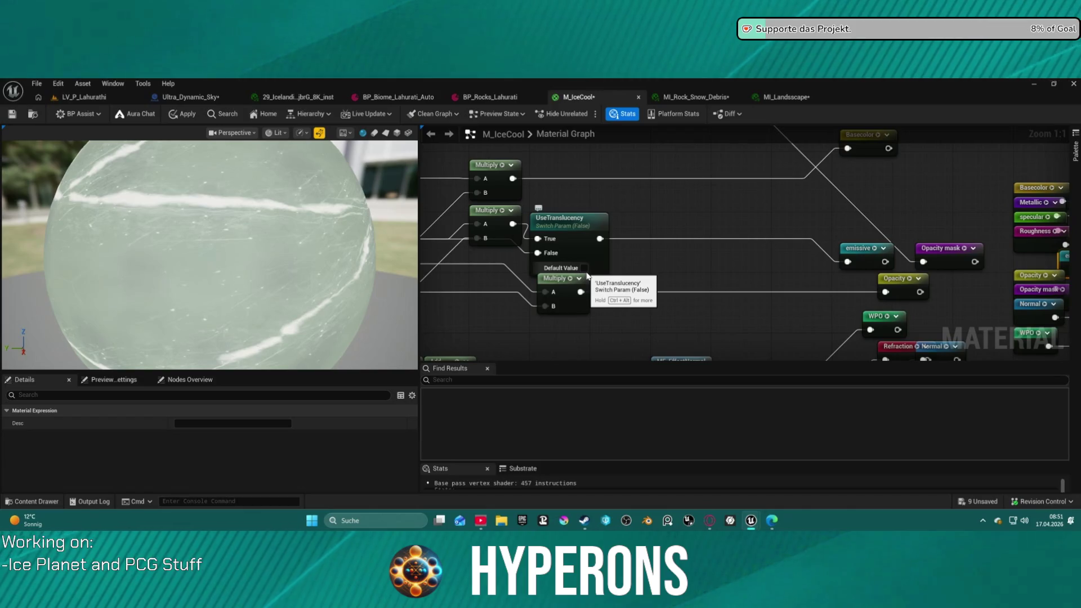
{"action": "left_click_drag", "start_coordinate": [587, 276], "coordinate": [550, 244]}
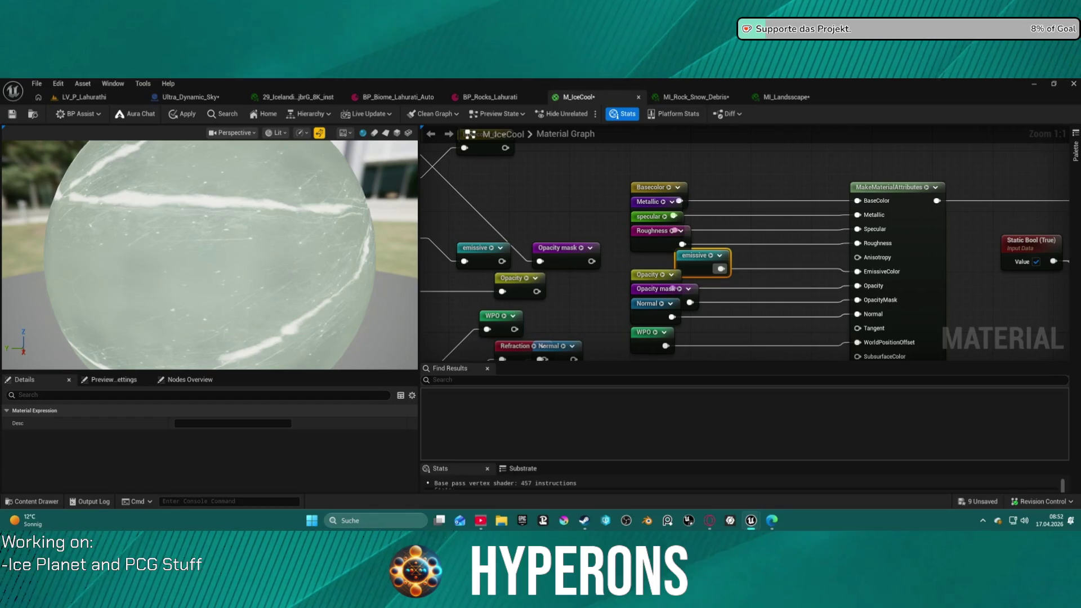
{"action": "left_click_drag", "start_coordinate": [927, 234], "coordinate": [660, 232]}
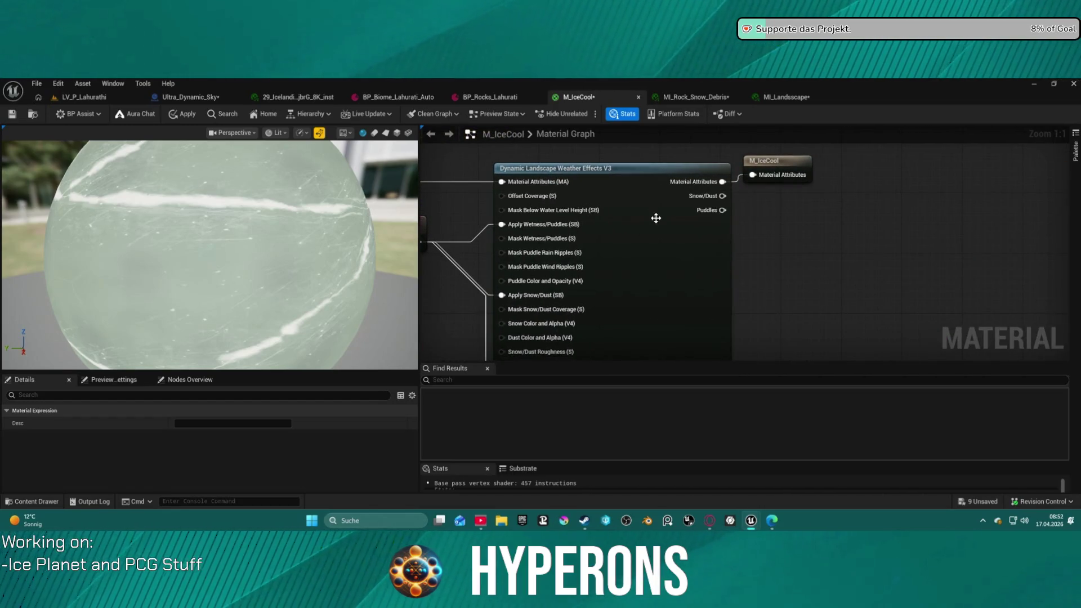
{"action": "left_click", "coordinate": [655, 218]}
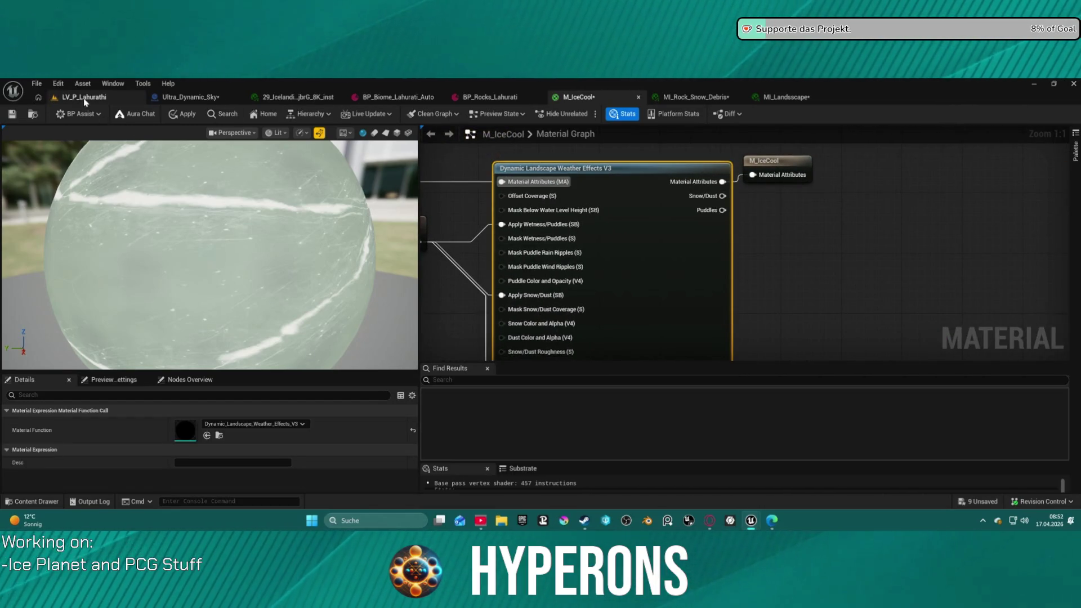
Inspect the ice rock in Shader Complexity view mode, then return the viewport to Lit
{"action": "left_click", "coordinate": [85, 100]}
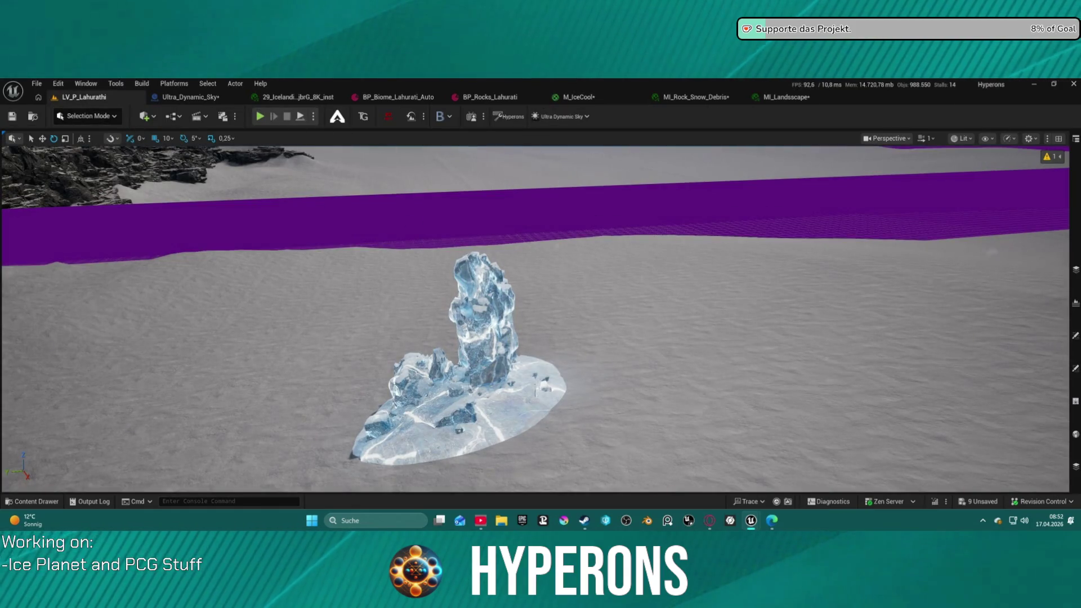
{"action": "left_click", "coordinate": [967, 141]}
{"action": "mouse_move", "coordinate": [986, 321]}
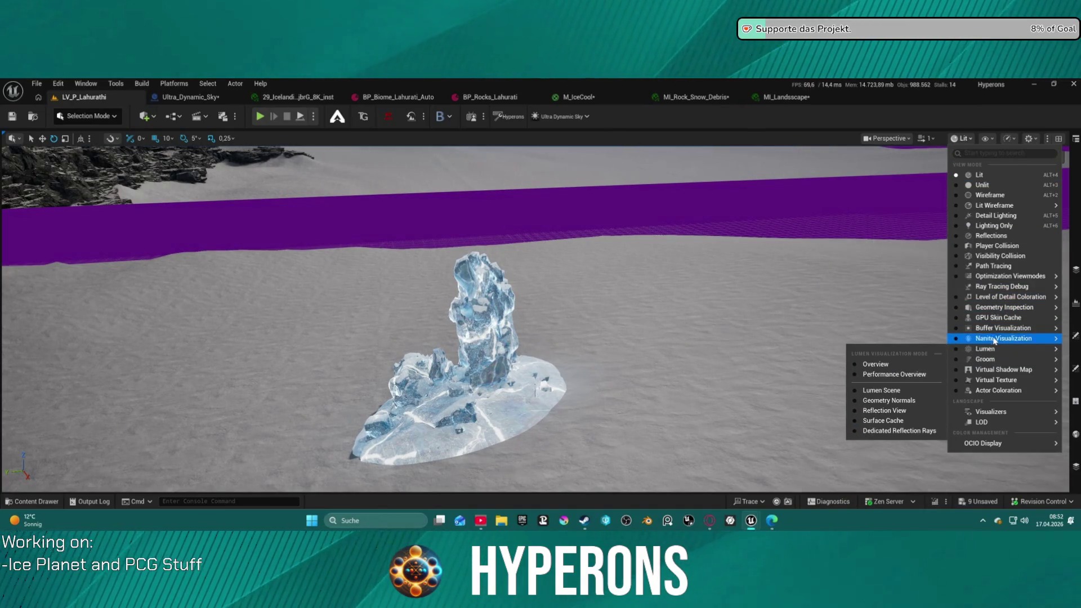
{"action": "mouse_move", "coordinate": [994, 280]}
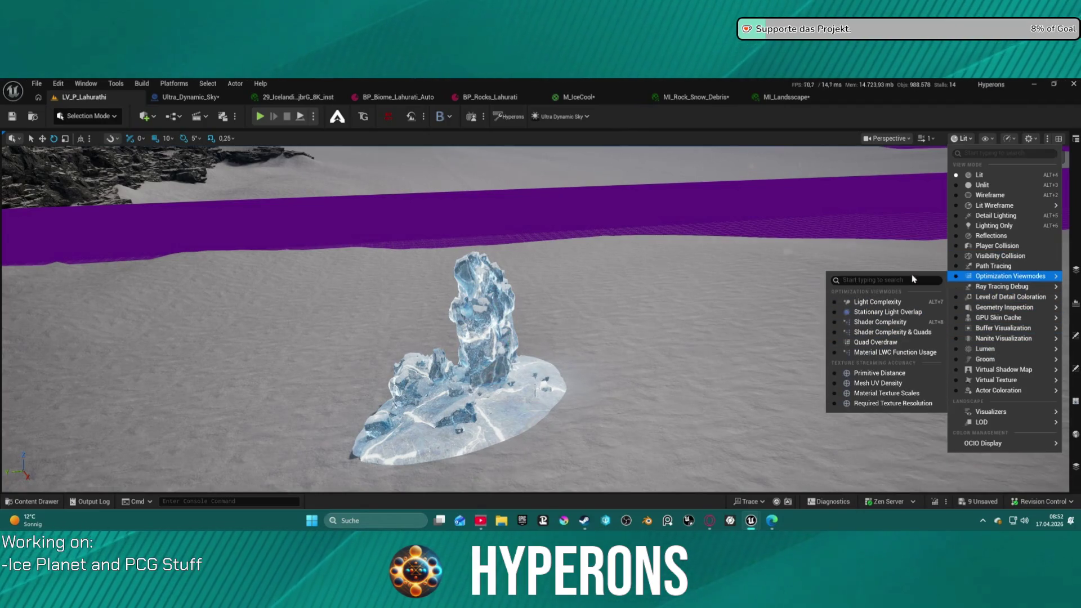
{"action": "left_click", "coordinate": [879, 323]}
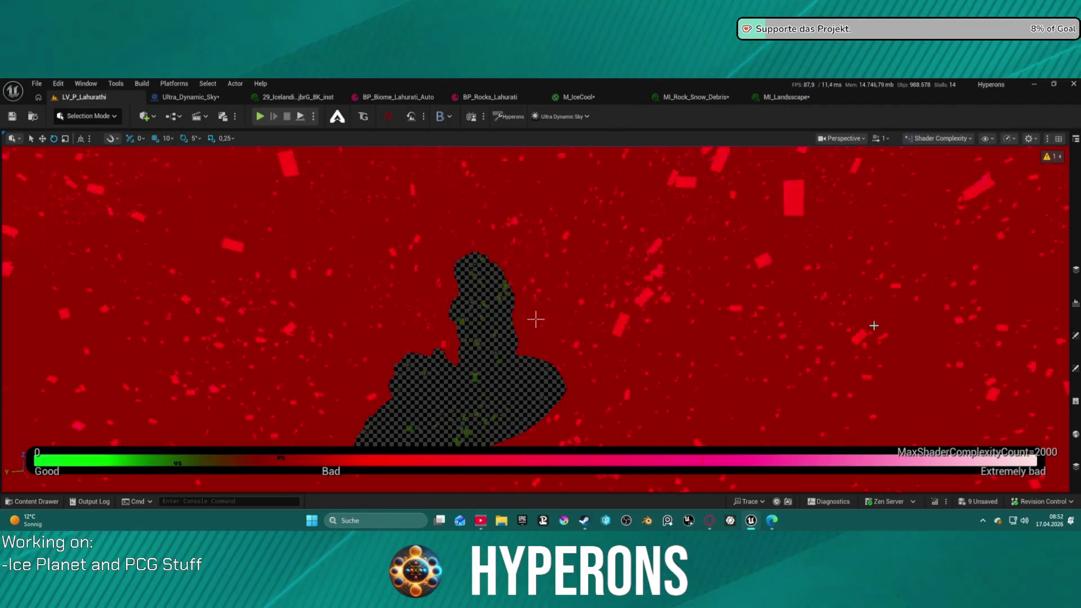
{"action": "mouse_move", "coordinate": [535, 319]}
{"action": "left_mouse_down"}
{"action": "mouse_move", "coordinate": [543, 352]}
{"action": "mouse_move", "coordinate": [535, 319]}
{"action": "left_mouse_up"}
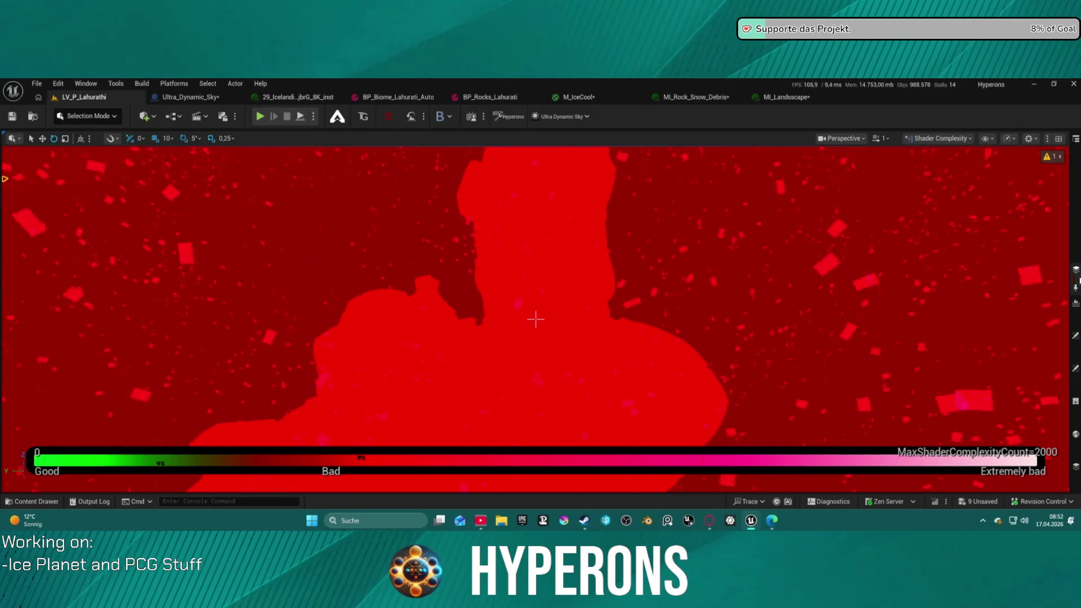
{"action": "left_click", "coordinate": [939, 138]}
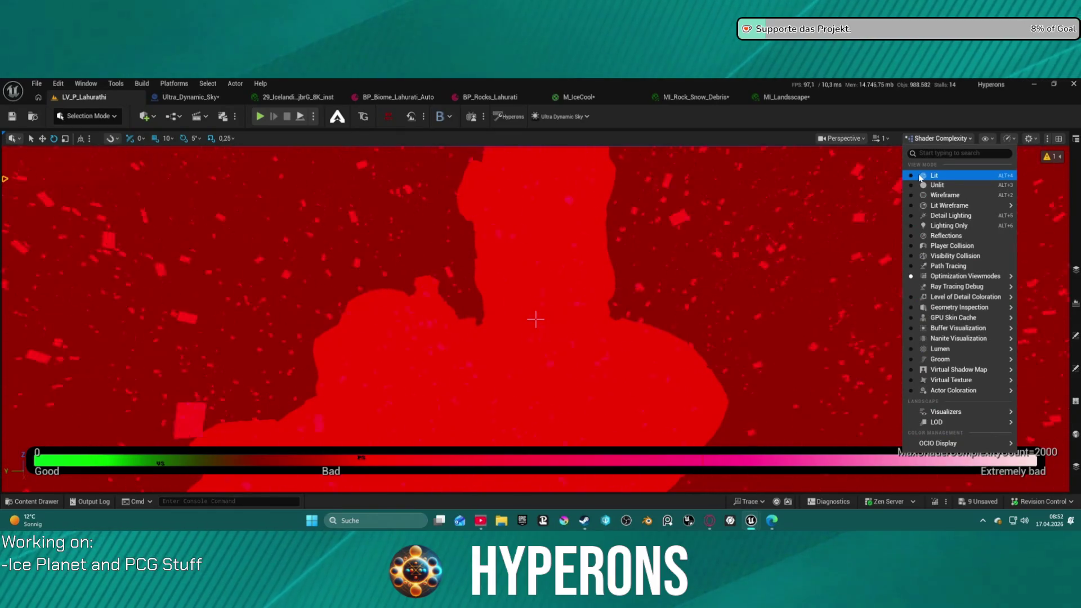
{"action": "left_click", "coordinate": [921, 177]}
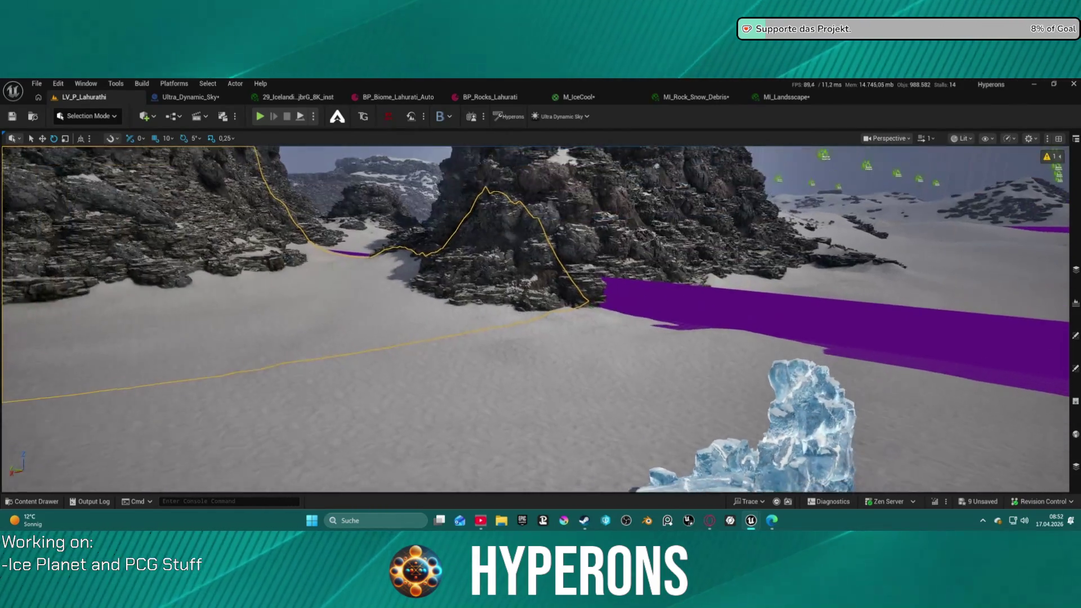
Fly the camera through the rock formations, close to the cliff faces and cave opening
{"action": "key", "text": "s"}
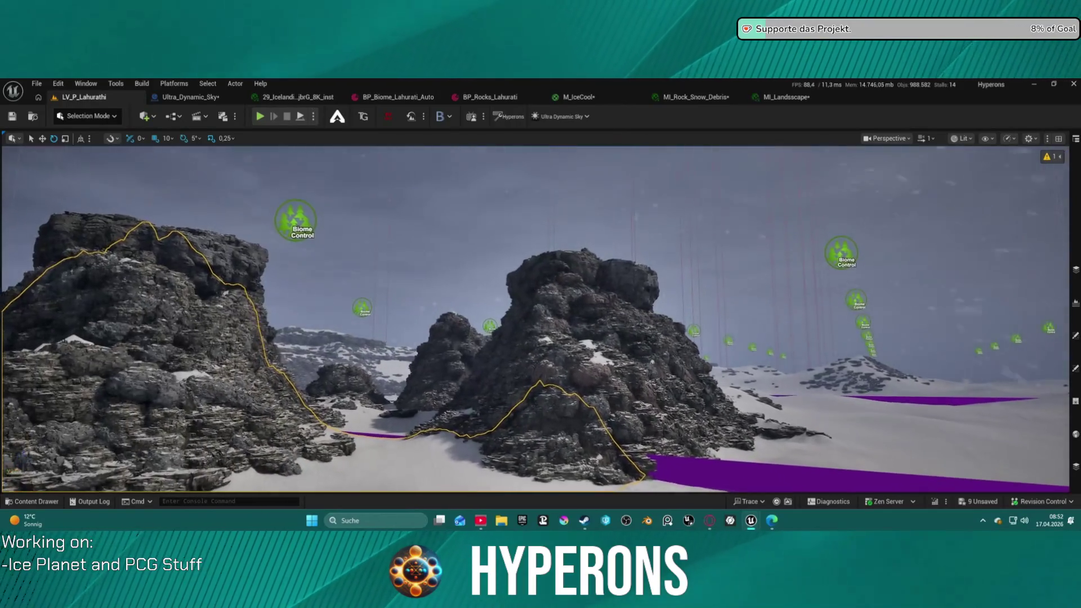
{"action": "scroll", "coordinate": [534, 318], "scroll_direction": "up", "scroll_amount": 1}
{"action": "key", "text": "w"}
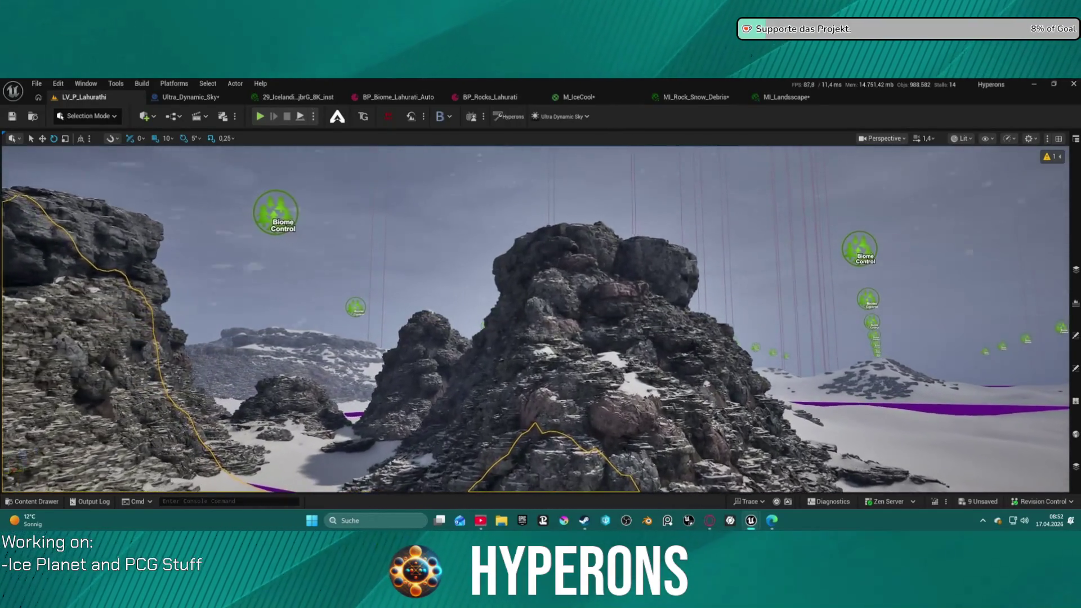
{"action": "key", "text": "w"}
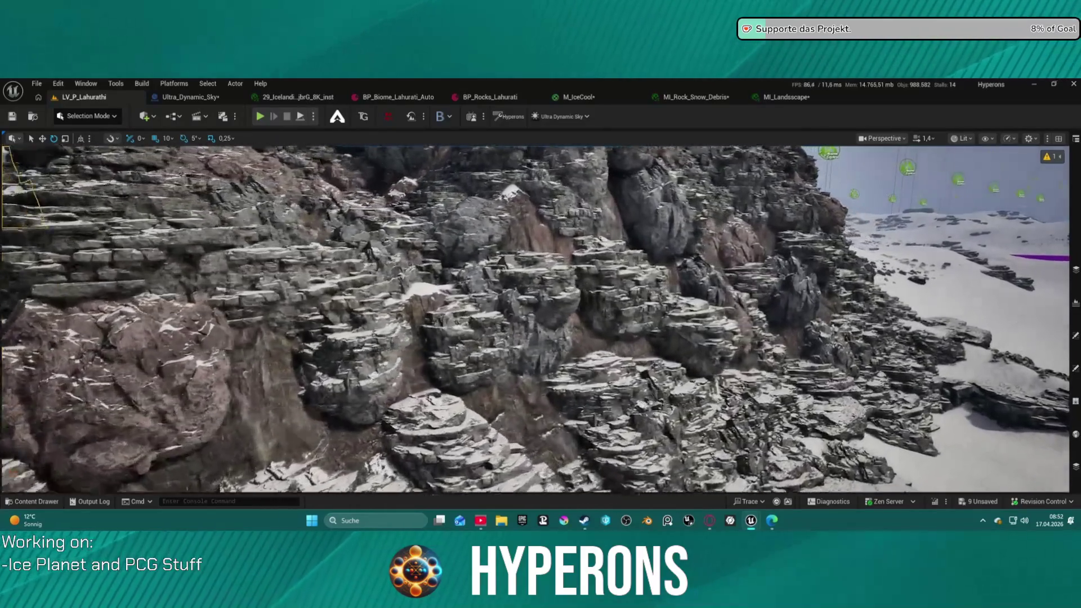
{"action": "key", "text": "w"}
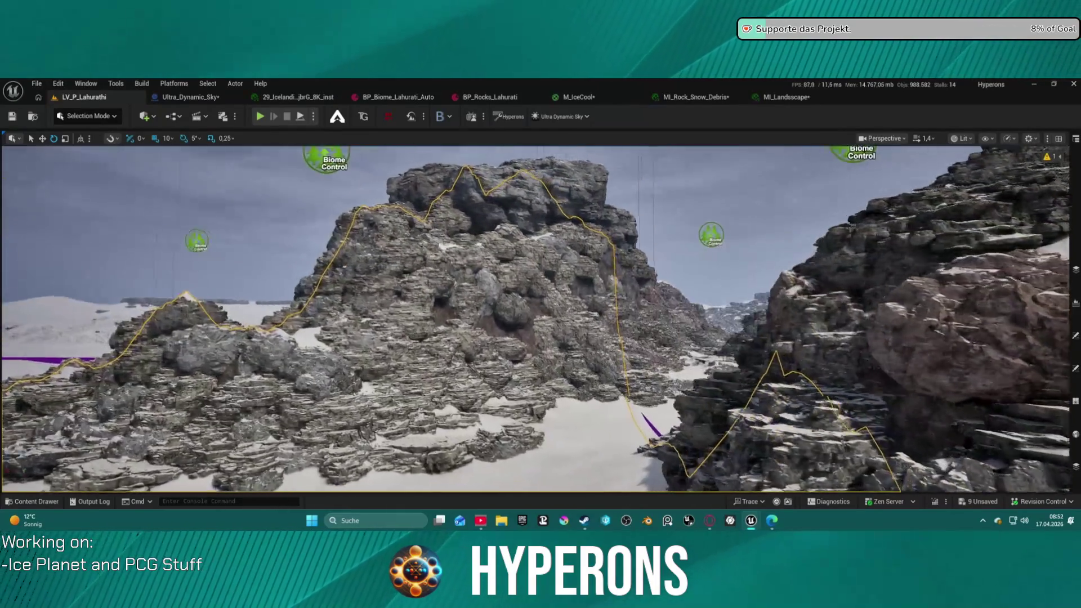
{"action": "key", "text": "w"}
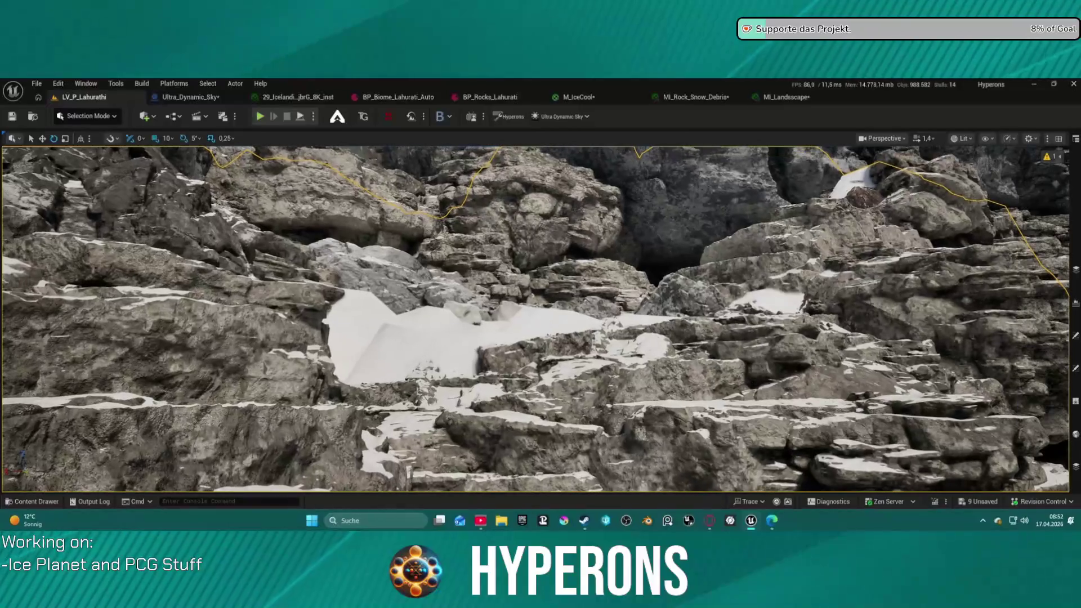
{"action": "key", "text": "w"}
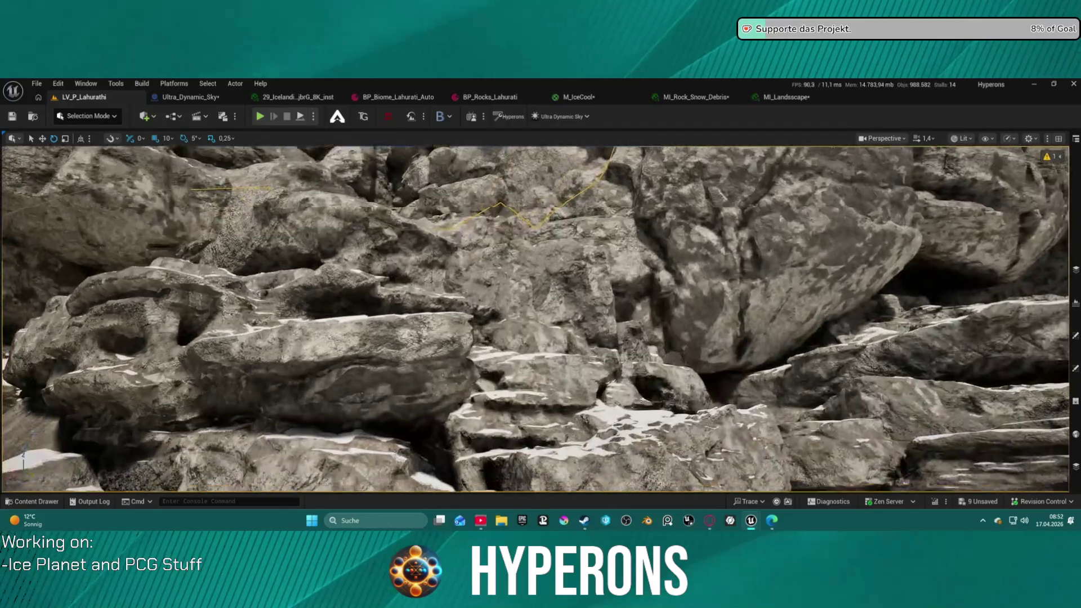
{"action": "key", "text": "s"}
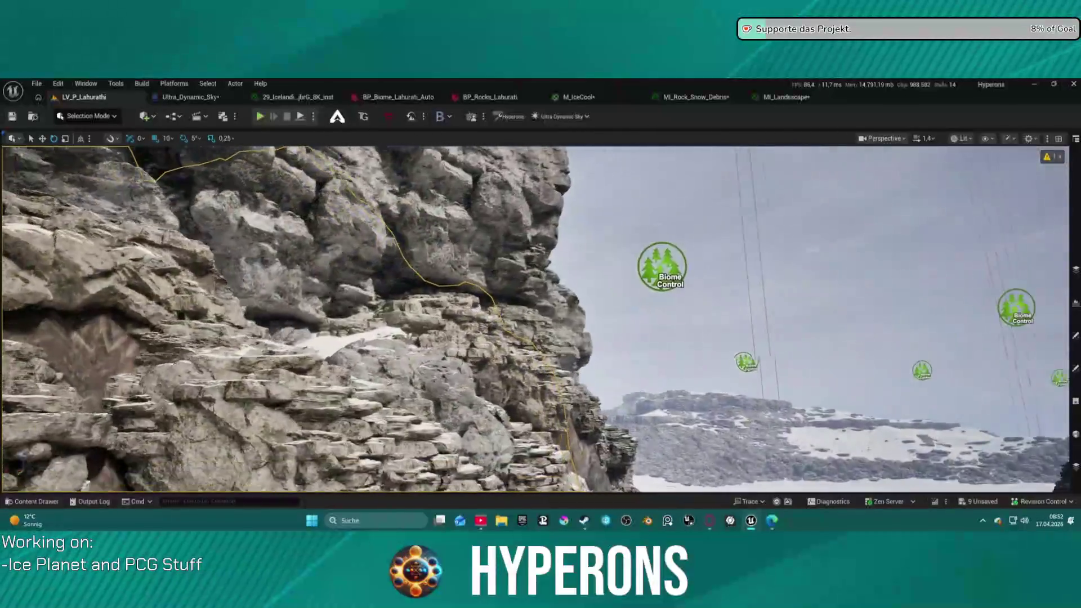
{"action": "key", "text": "w"}
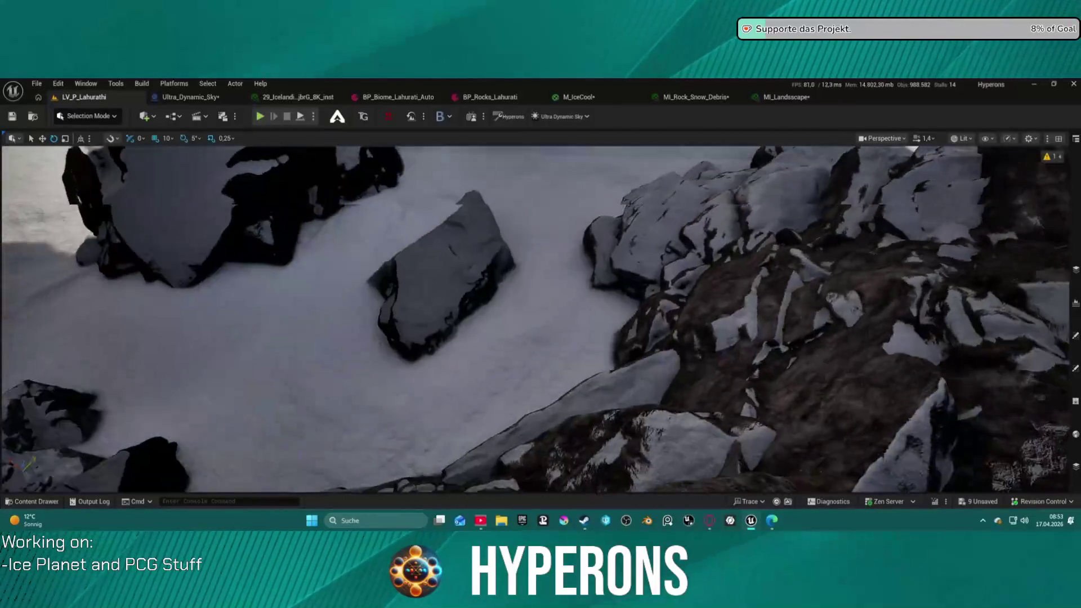
{"action": "key", "text": "w"}
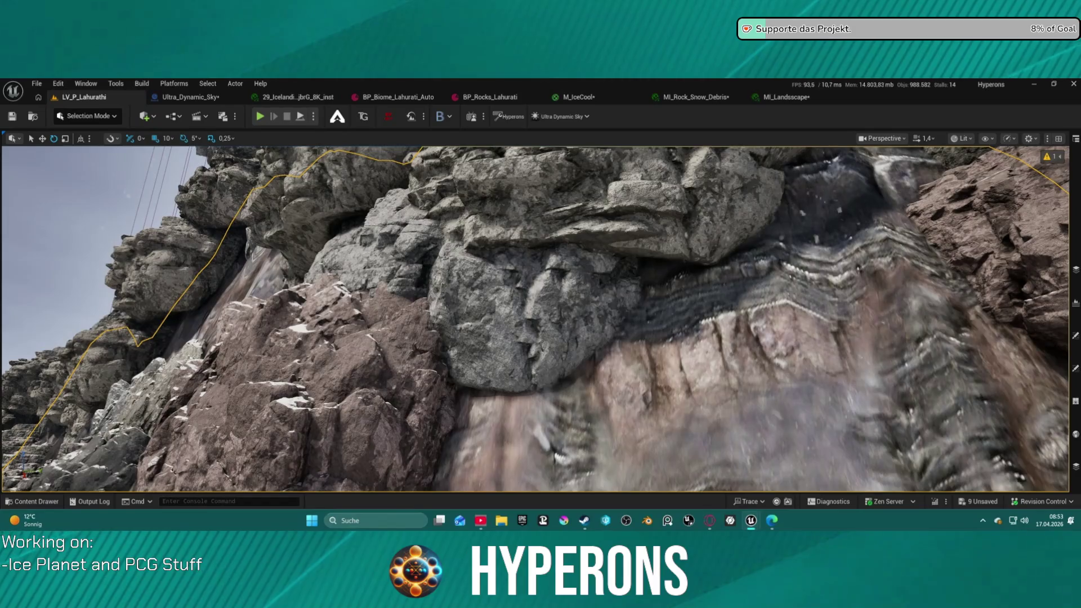
{"action": "key", "text": "s"}
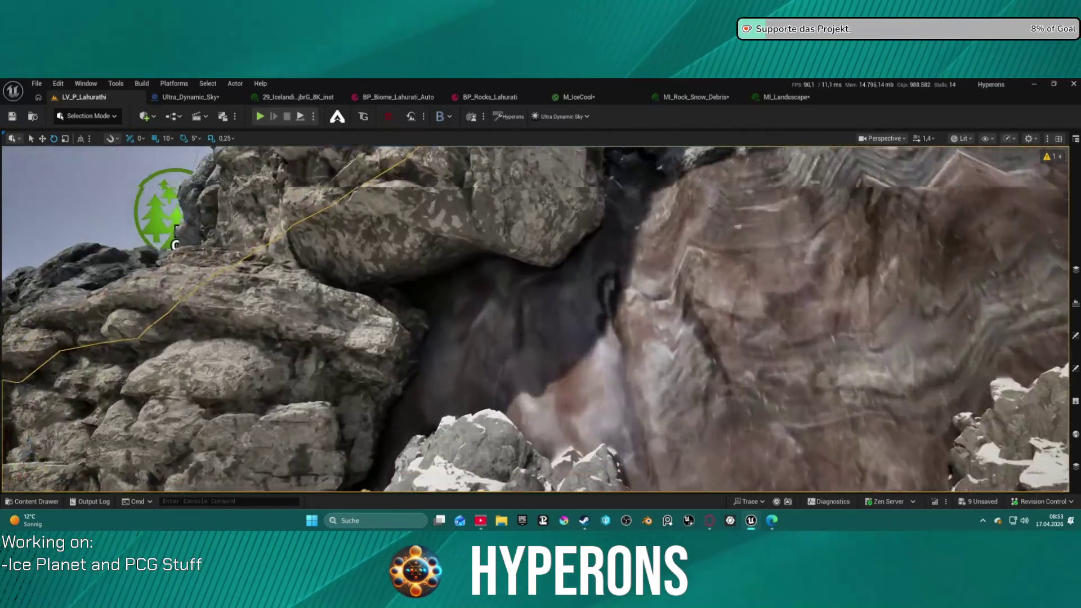
{"action": "key", "text": "e"}
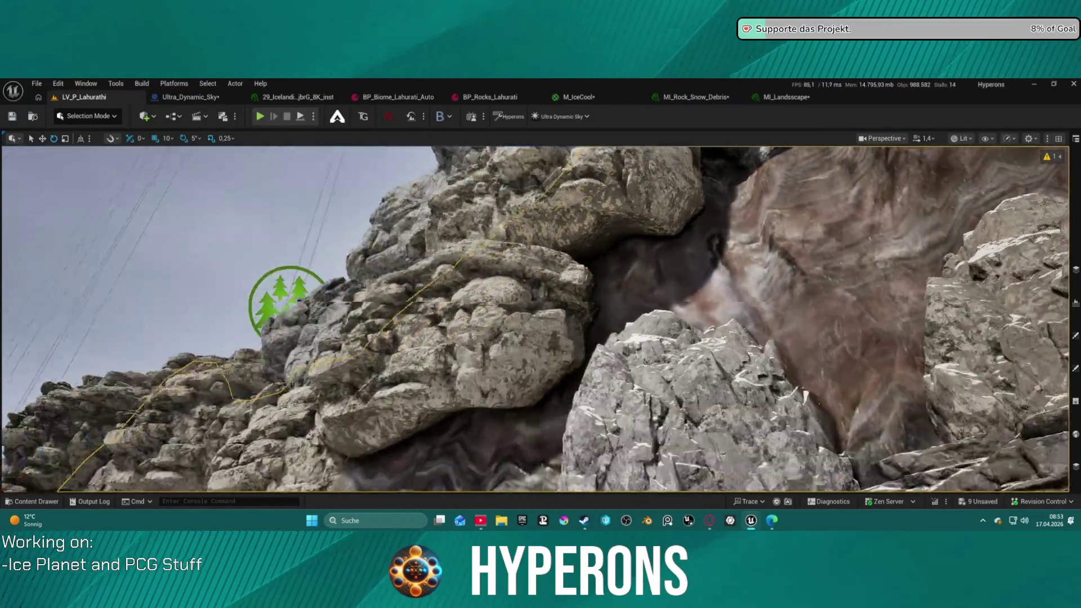
{"action": "key", "text": "w"}
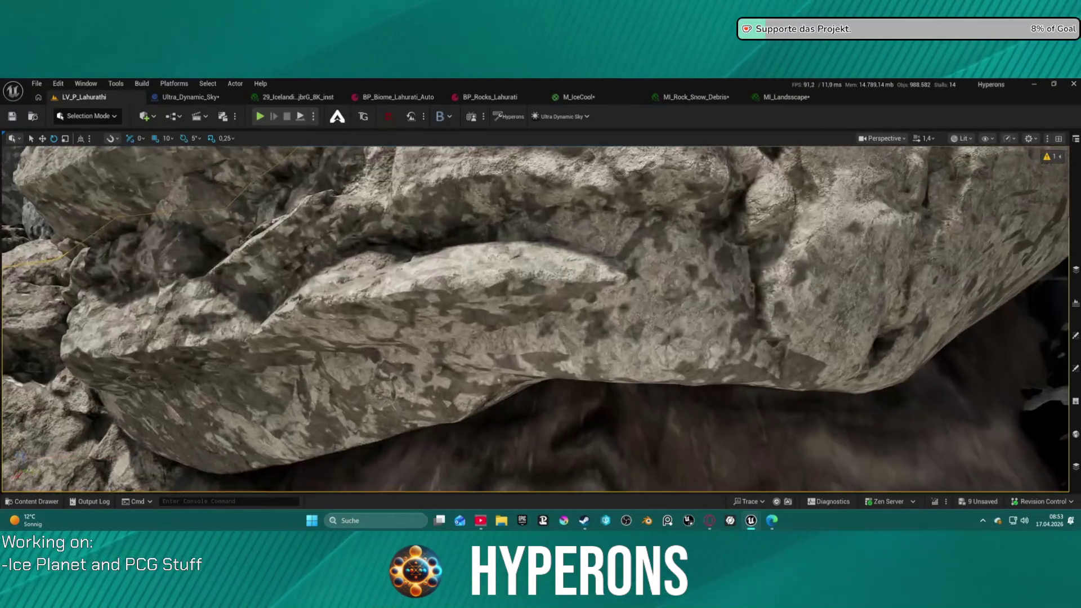
{"action": "key", "text": "s"}
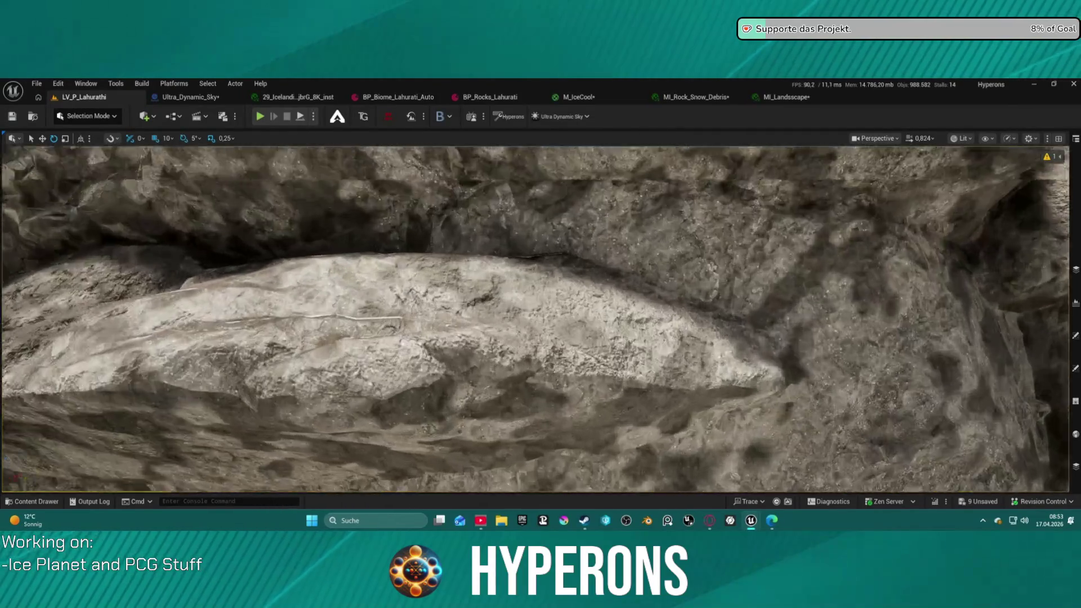
{"action": "key", "text": "w"}
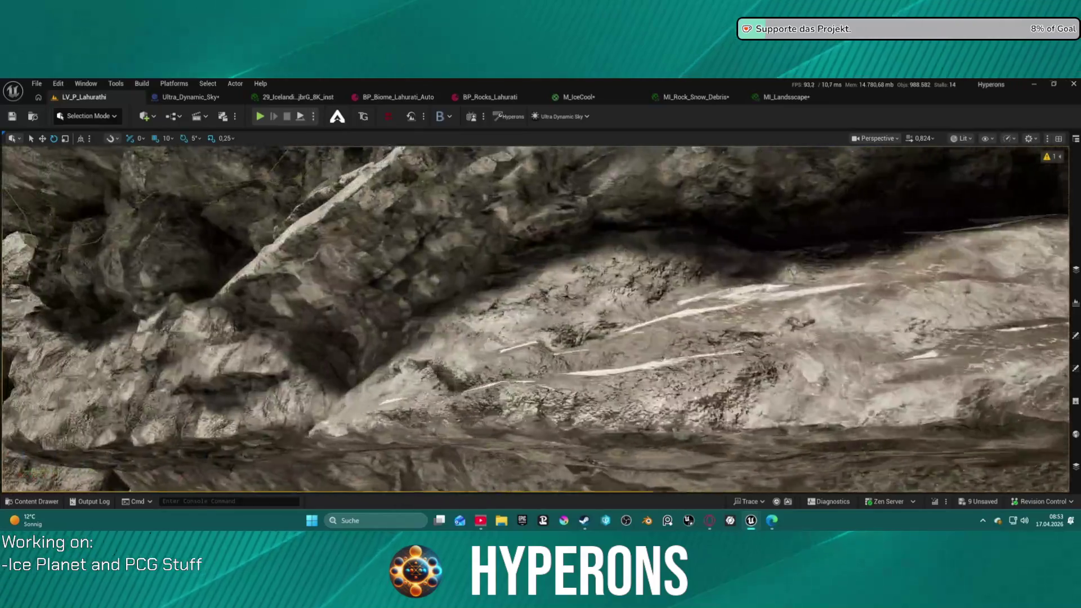
{"action": "key", "text": "w"}
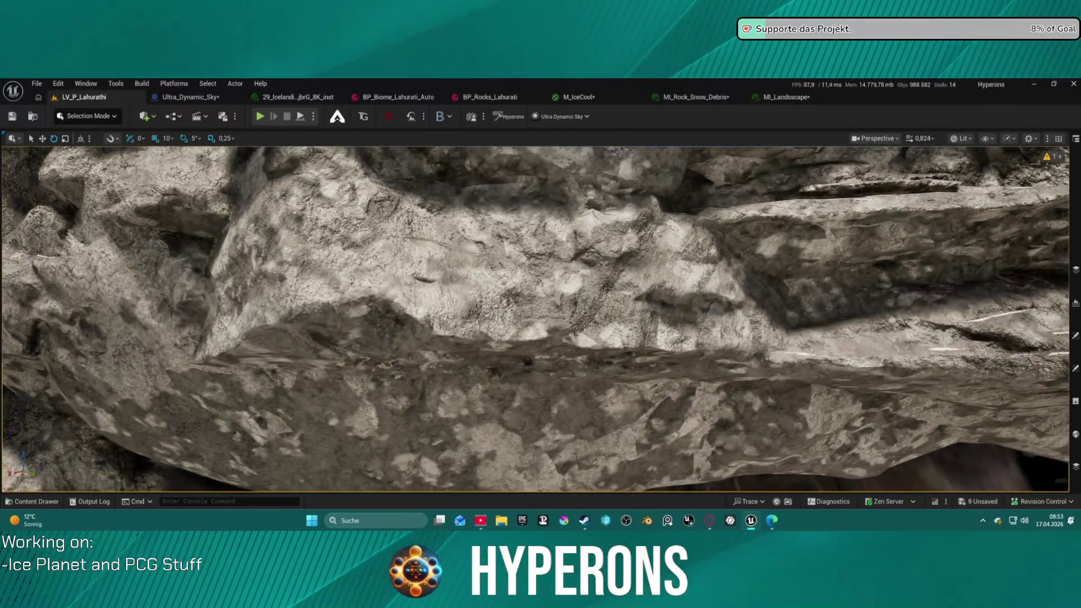
{"action": "key", "text": "w"}
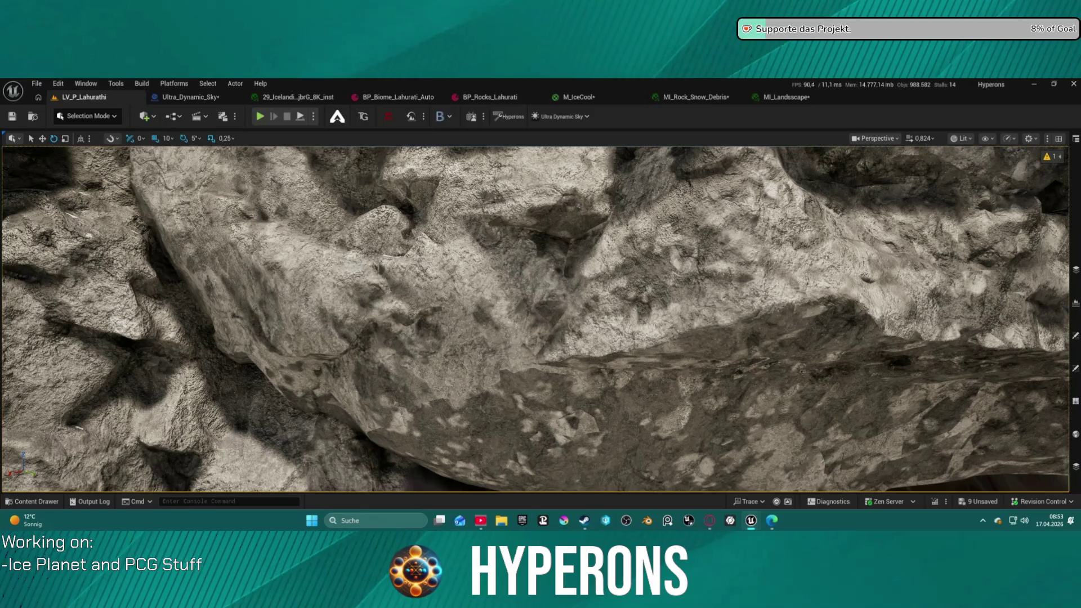
{"action": "key", "text": "w"}
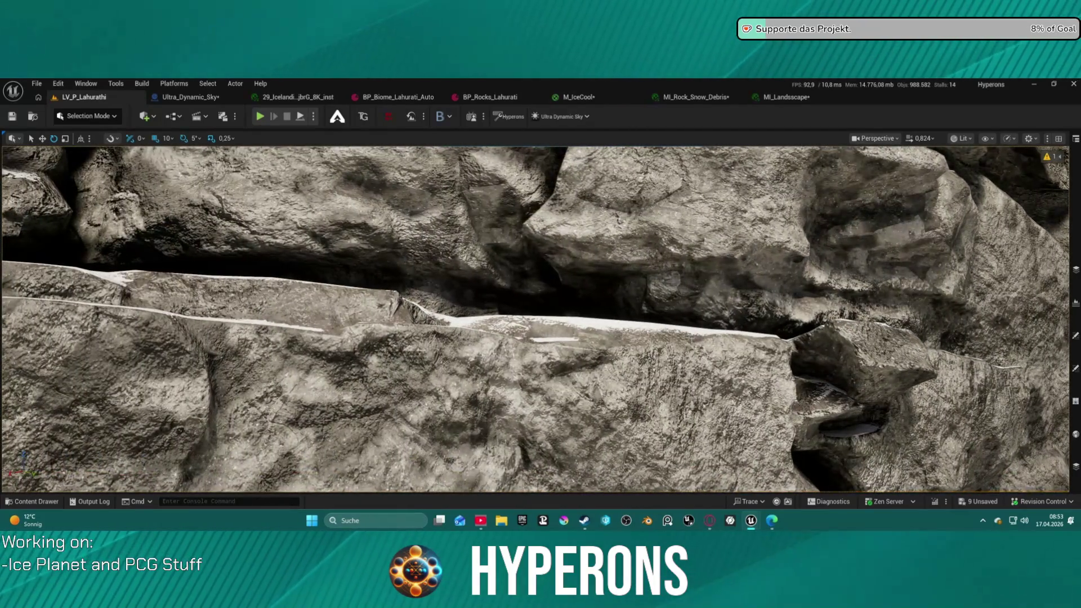
{"action": "key", "text": "w"}
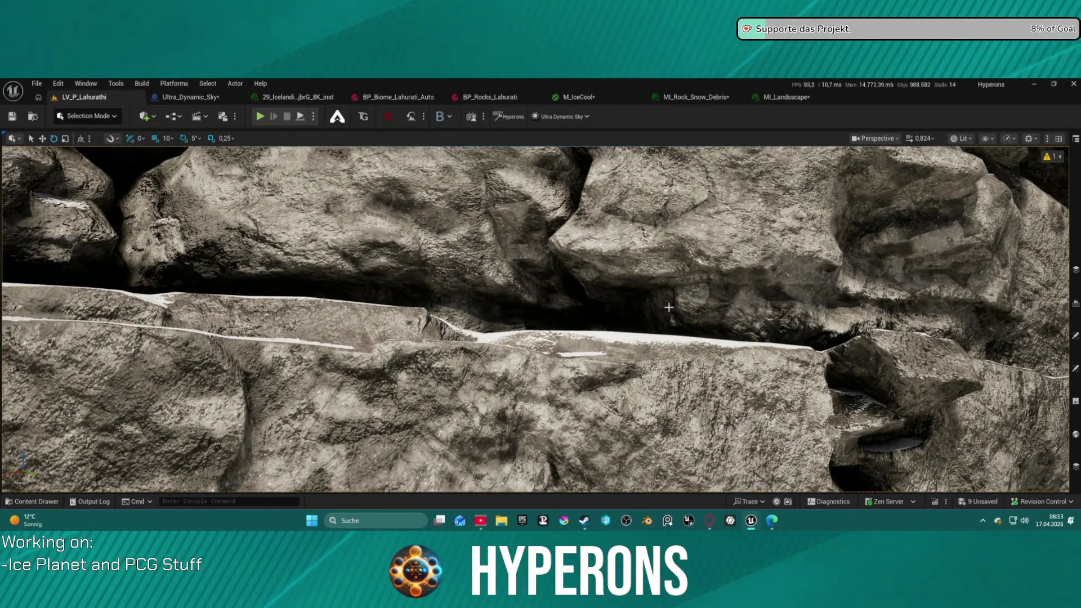
{"action": "key", "text": "s"}
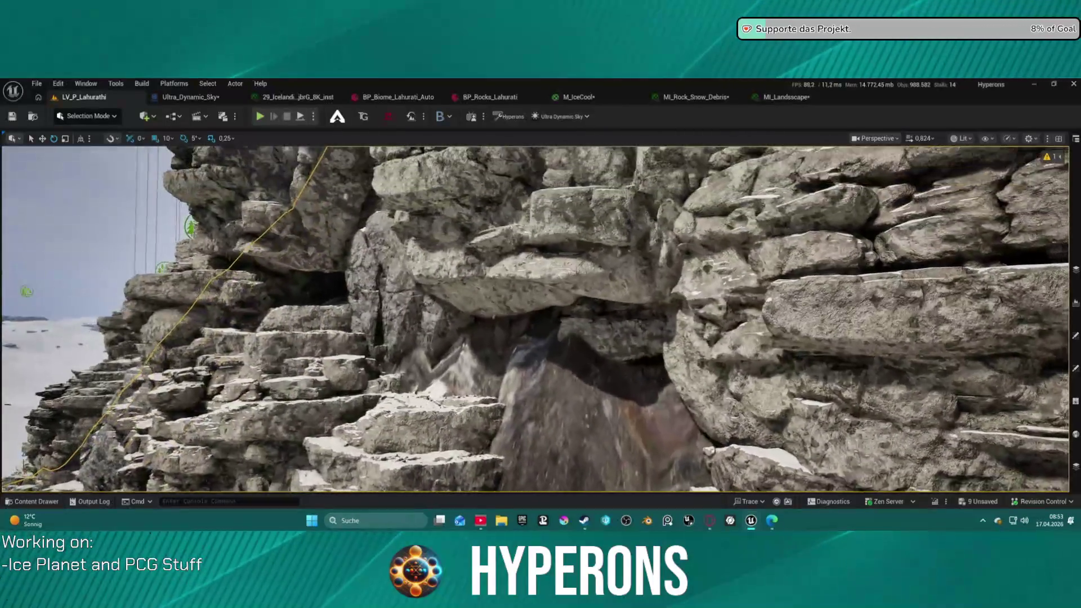
Keep flying among the snowy ledges, sunlit canyon and boulders to inspect the rock surfaces
{"action": "key", "text": "w"}
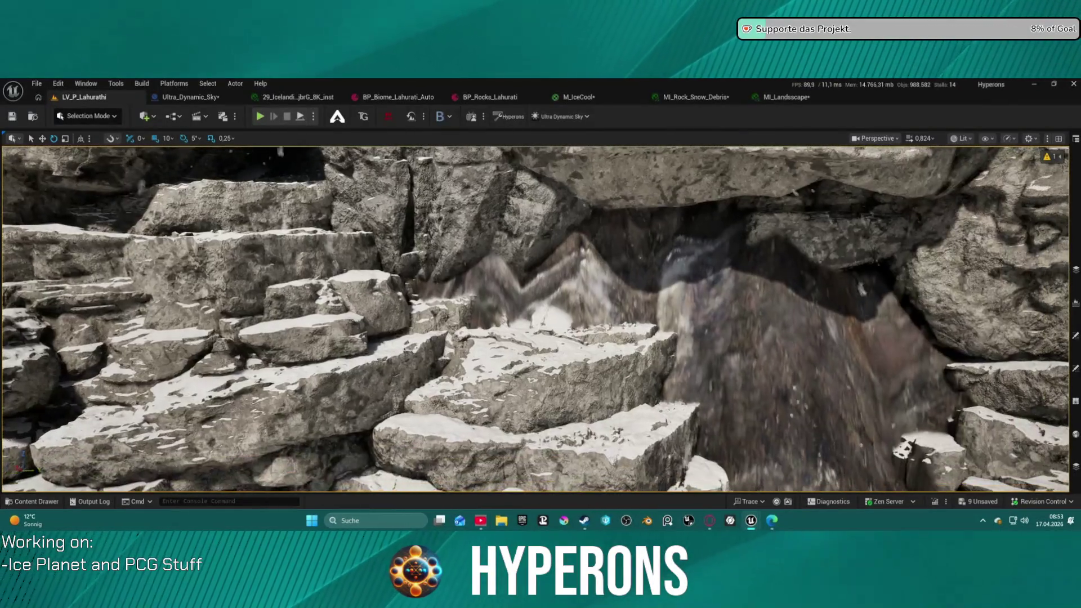
{"action": "key", "text": "w"}
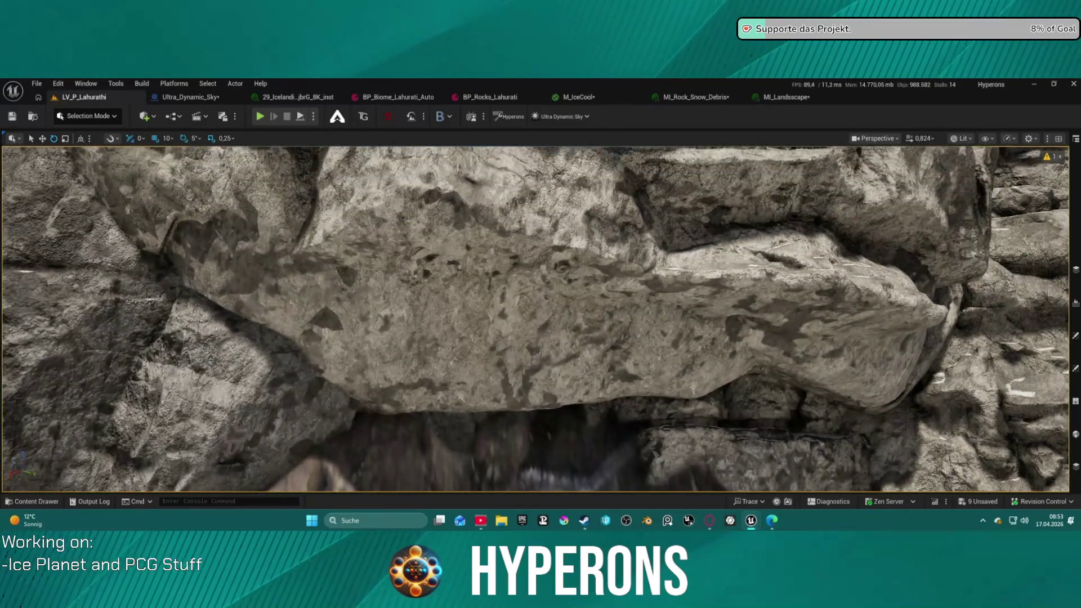
{"action": "scroll", "coordinate": [297, 256], "scroll_direction": "down", "scroll_amount": 2}
{"action": "key", "text": "s"}
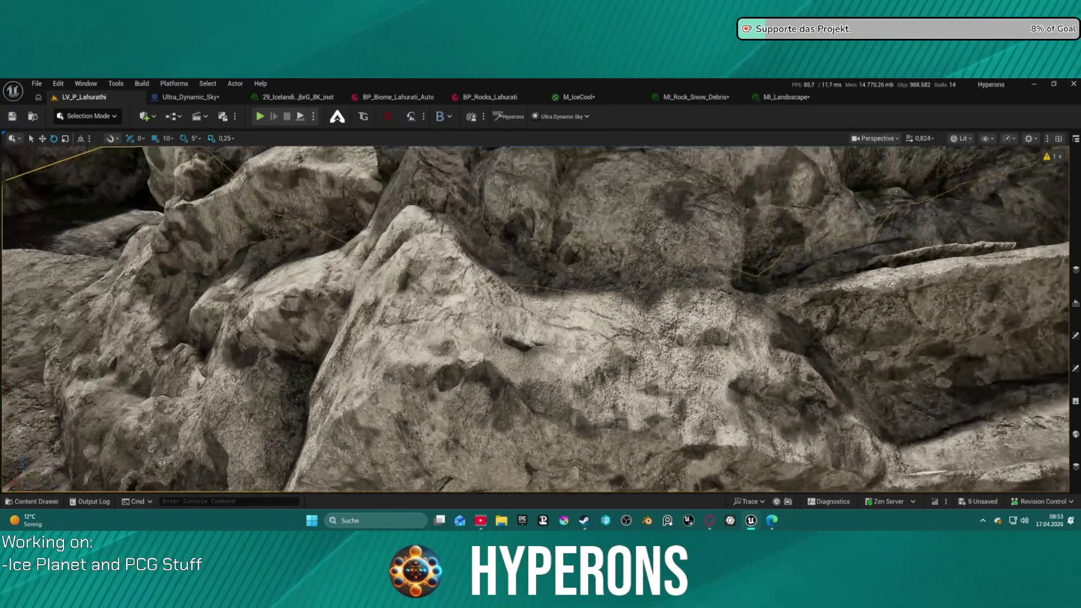
{"action": "scroll", "coordinate": [535, 318], "scroll_direction": "down", "scroll_amount": 2}
{"action": "key", "text": "w"}
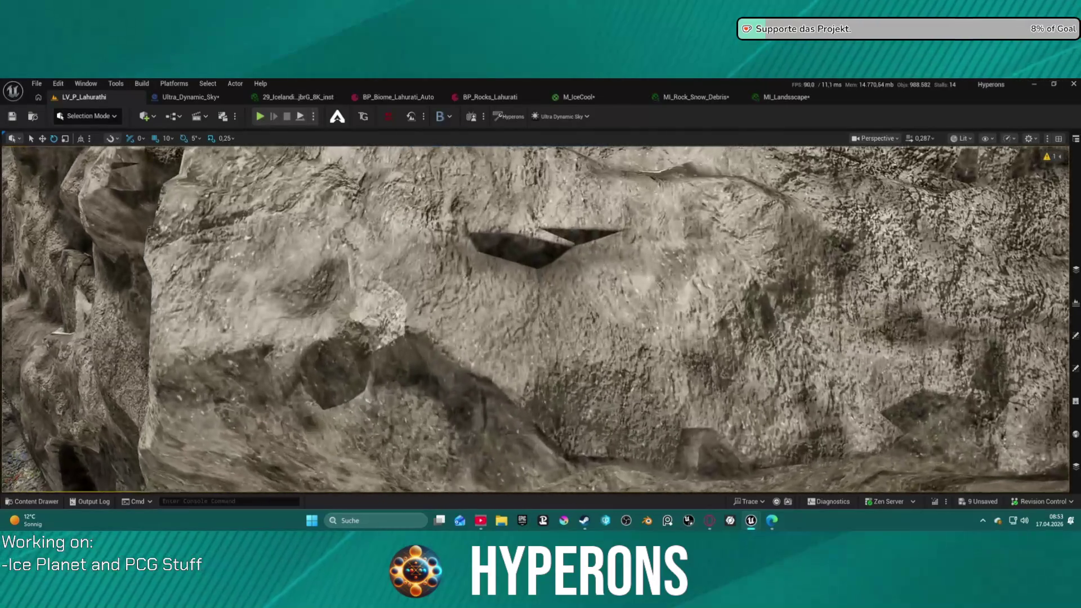
{"action": "key", "text": "w"}
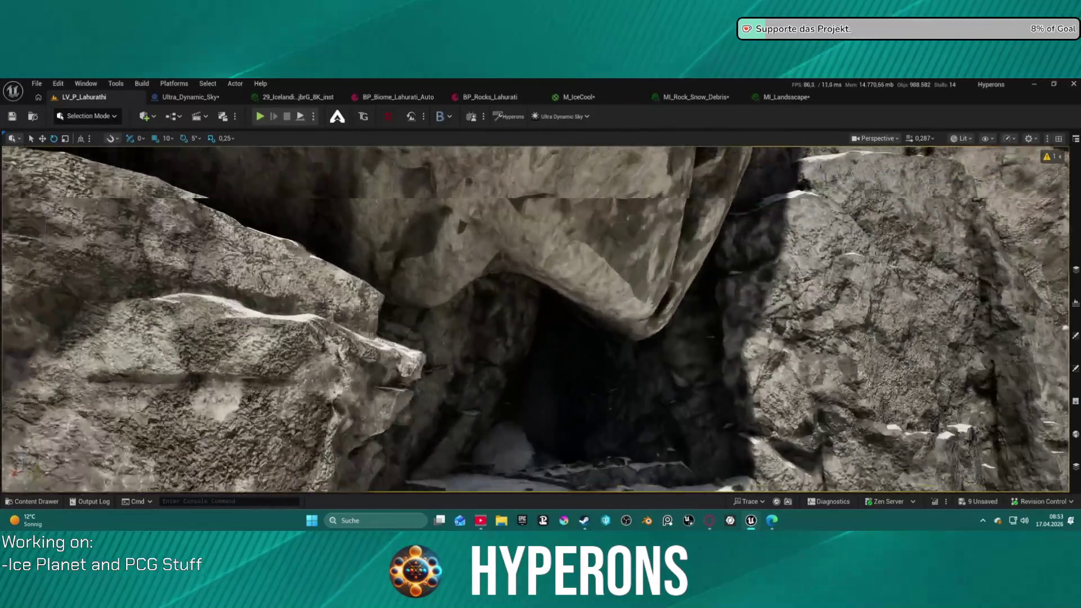
{"action": "key", "text": "w"}
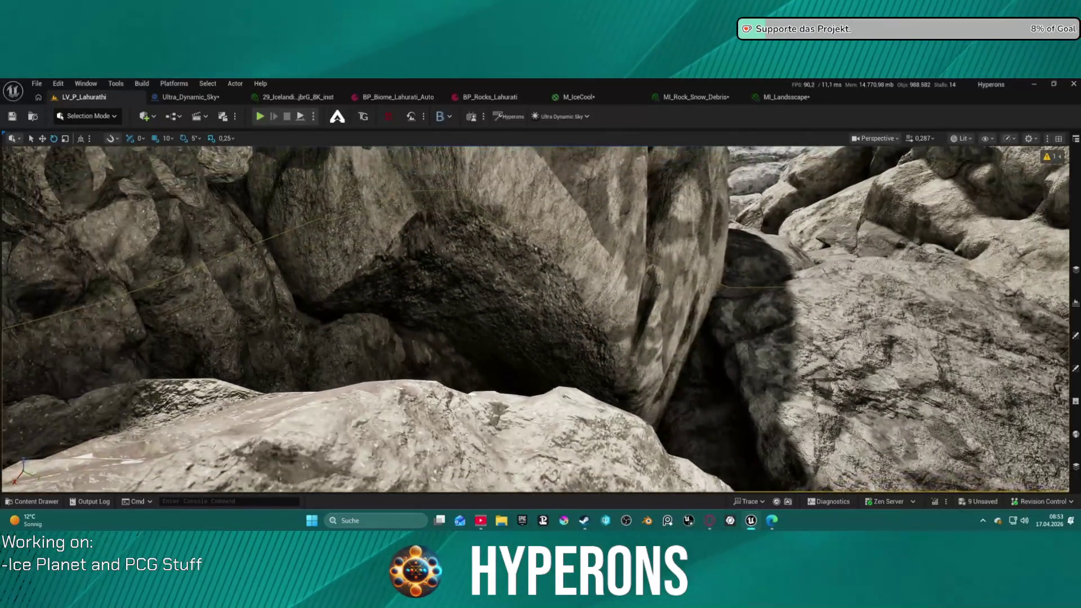
{"action": "key", "text": "w"}
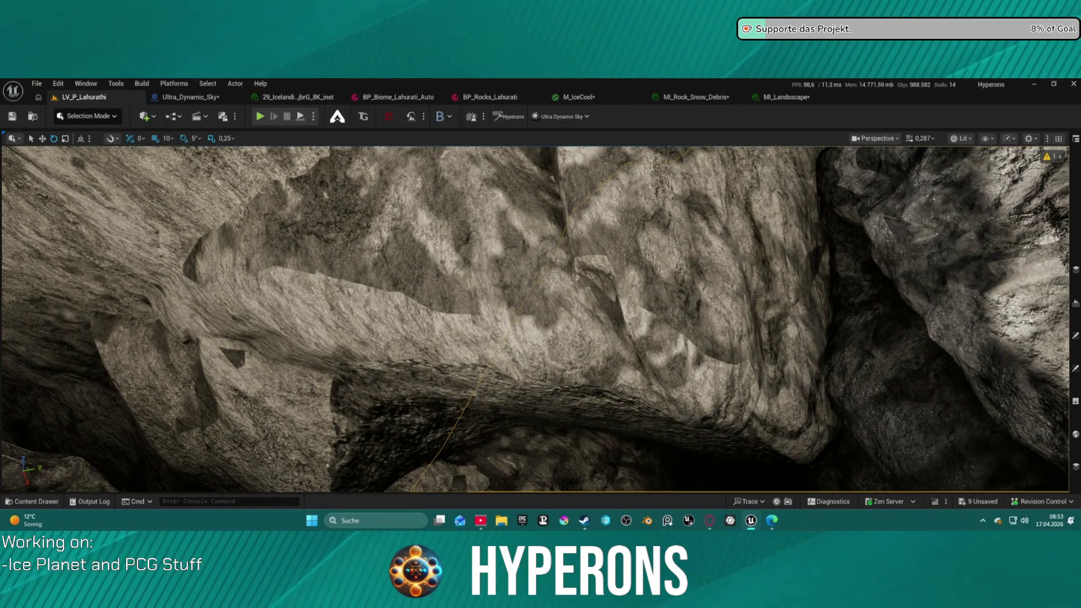
{"action": "key", "text": "s"}
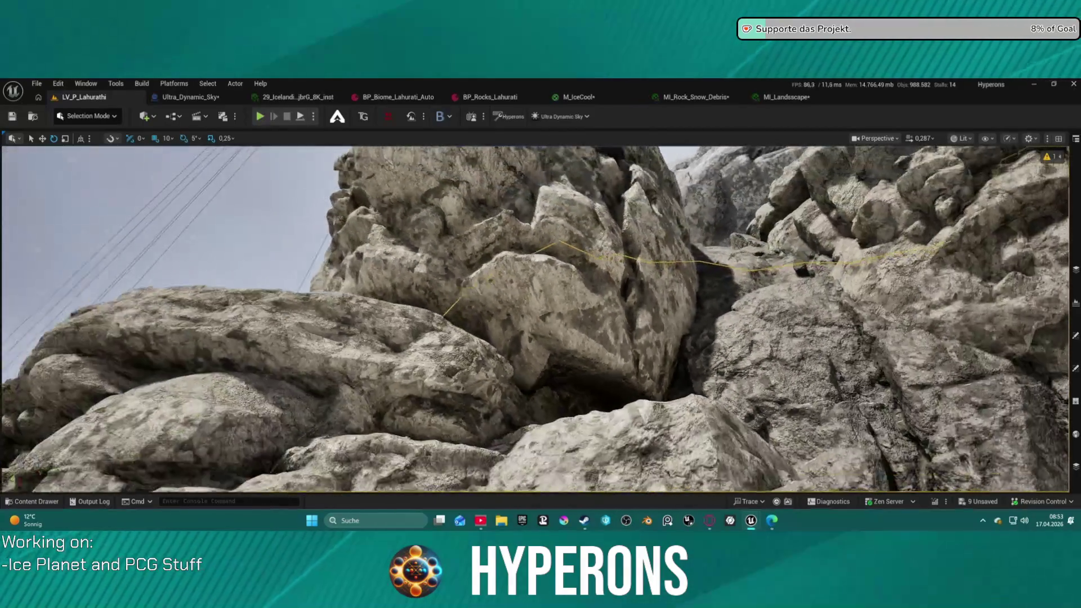
{"action": "key", "text": "w"}
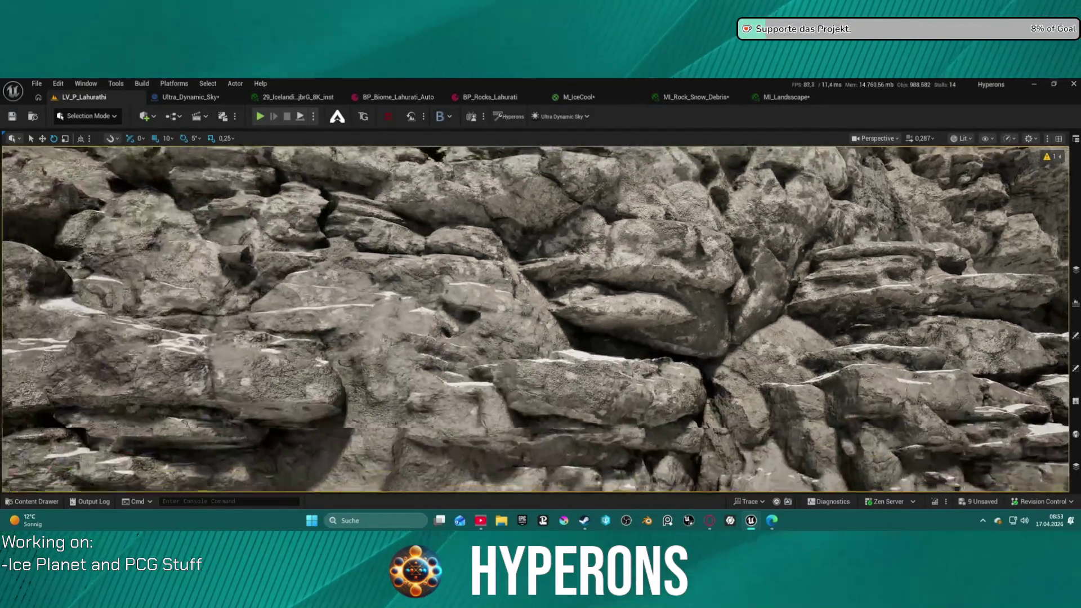
{"action": "key", "text": "d"}
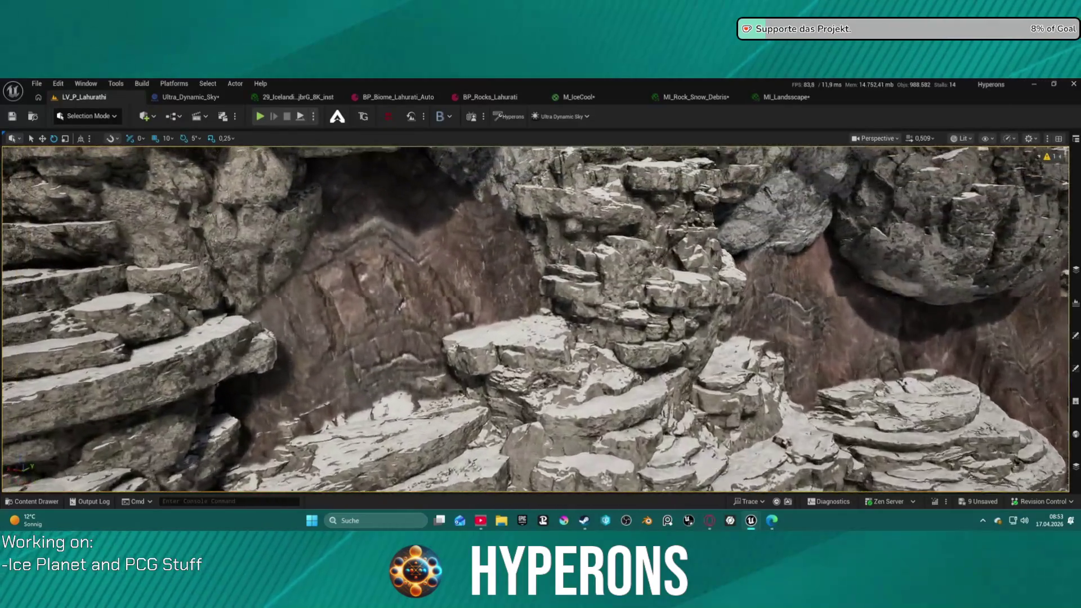
{"action": "key", "text": "w"}
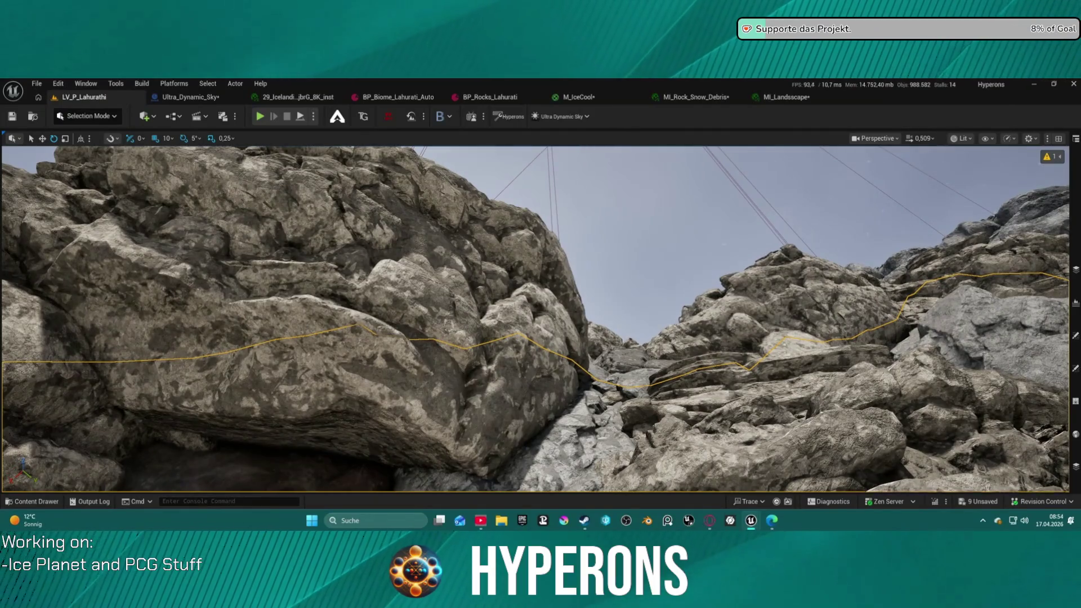
{"action": "key", "text": "s"}
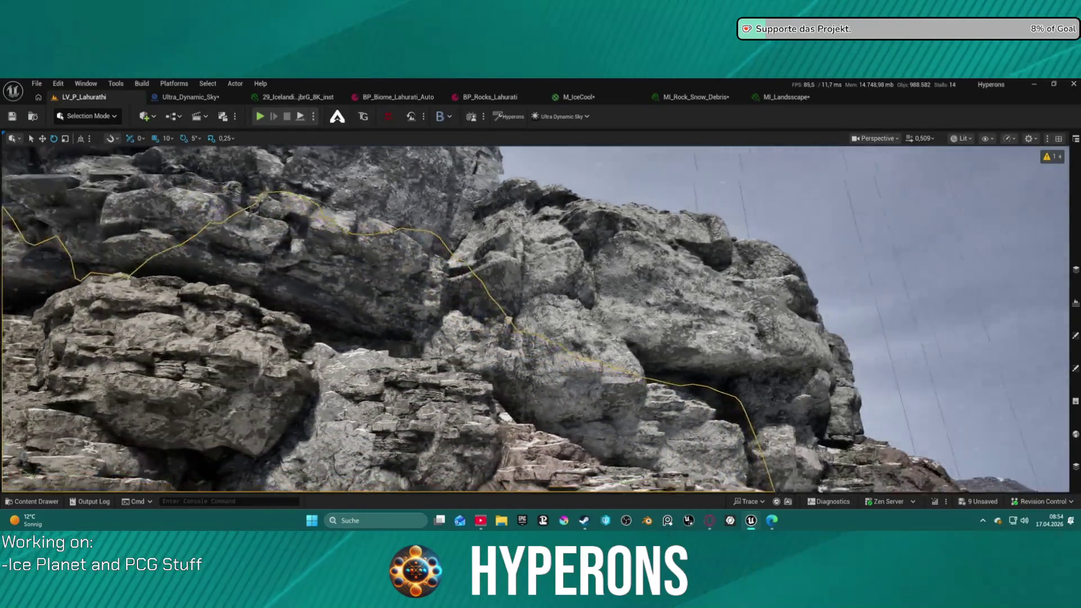
{"action": "key", "text": "w"}
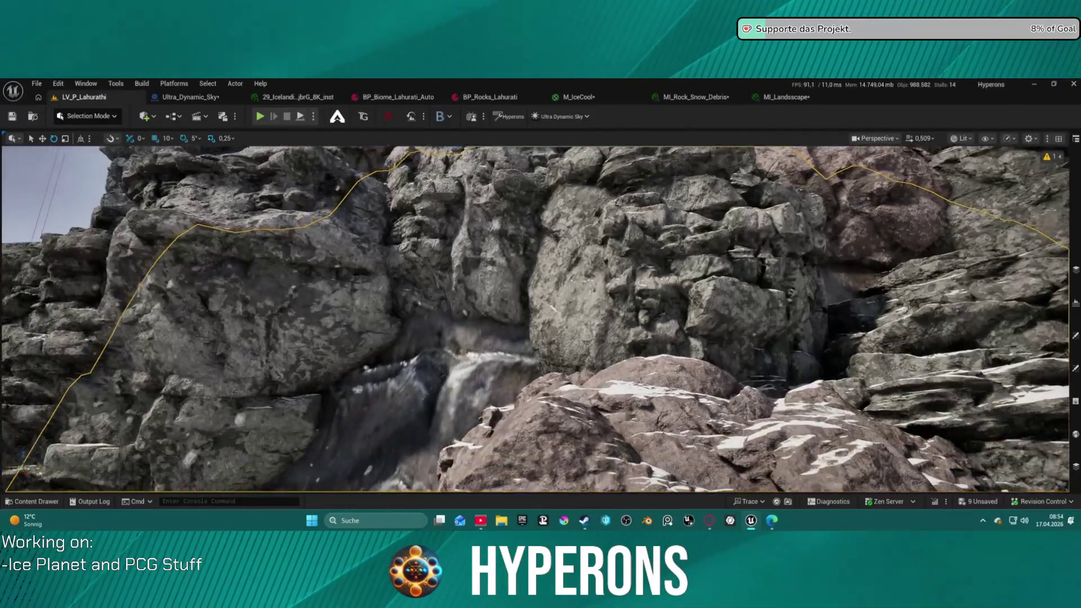
{"action": "key", "text": "w"}
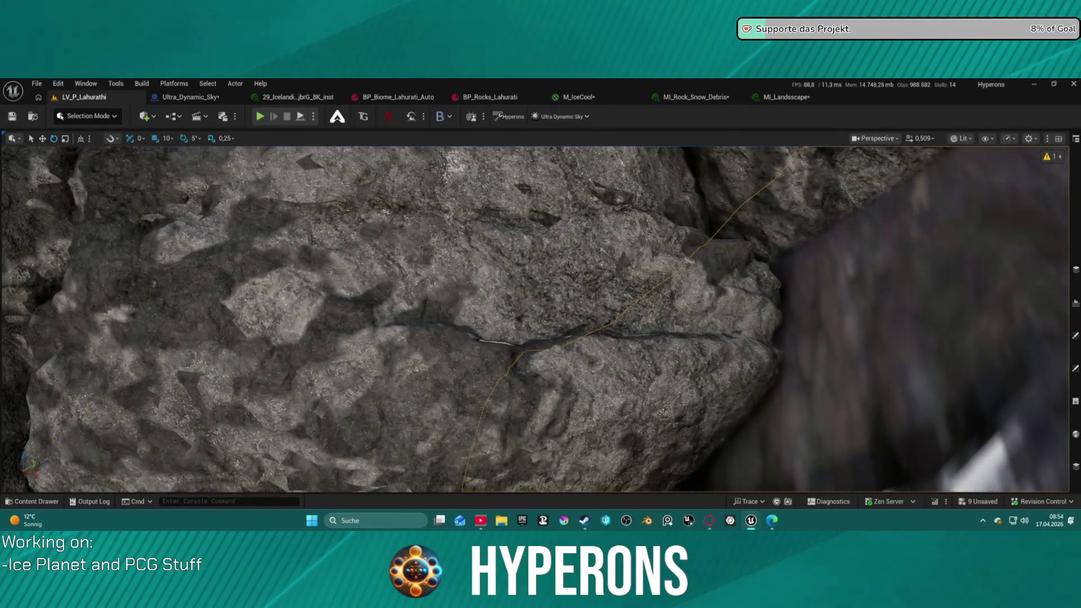
{"action": "key", "text": "w"}
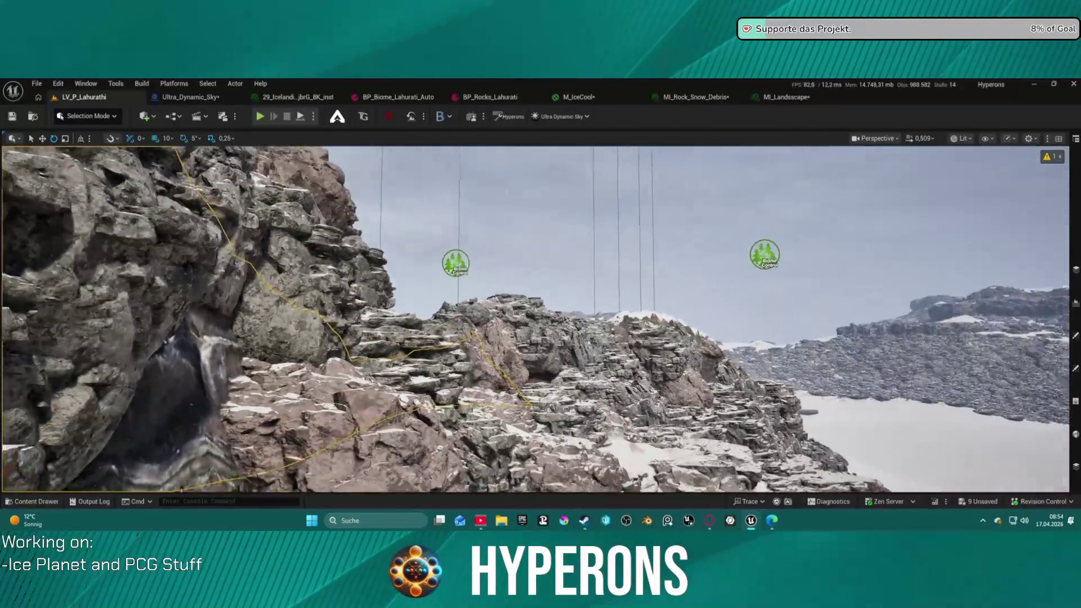
{"action": "key", "text": "w"}
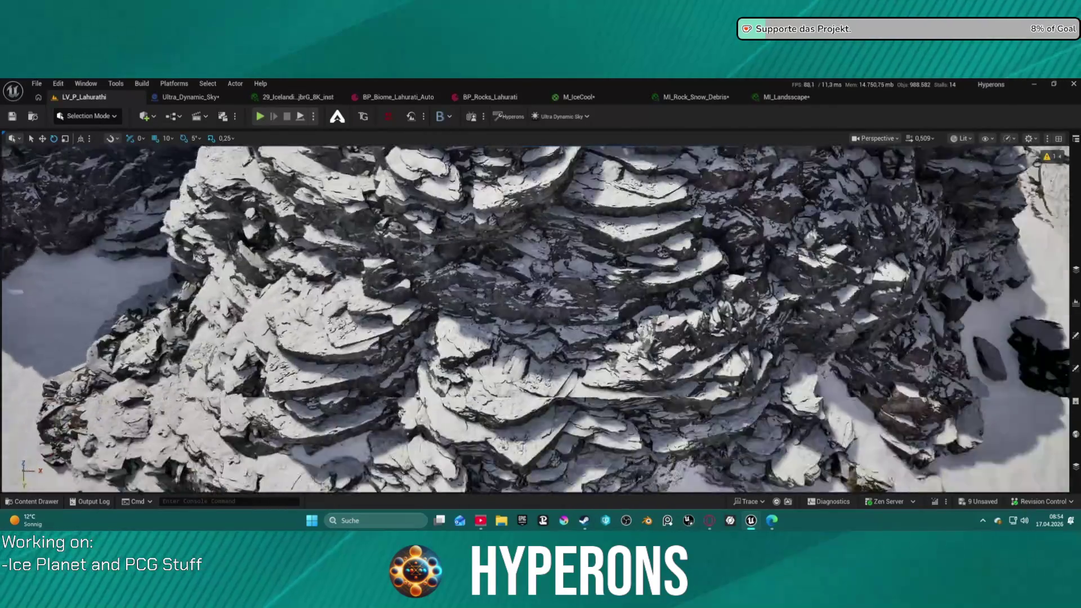
{"action": "key", "text": "w"}
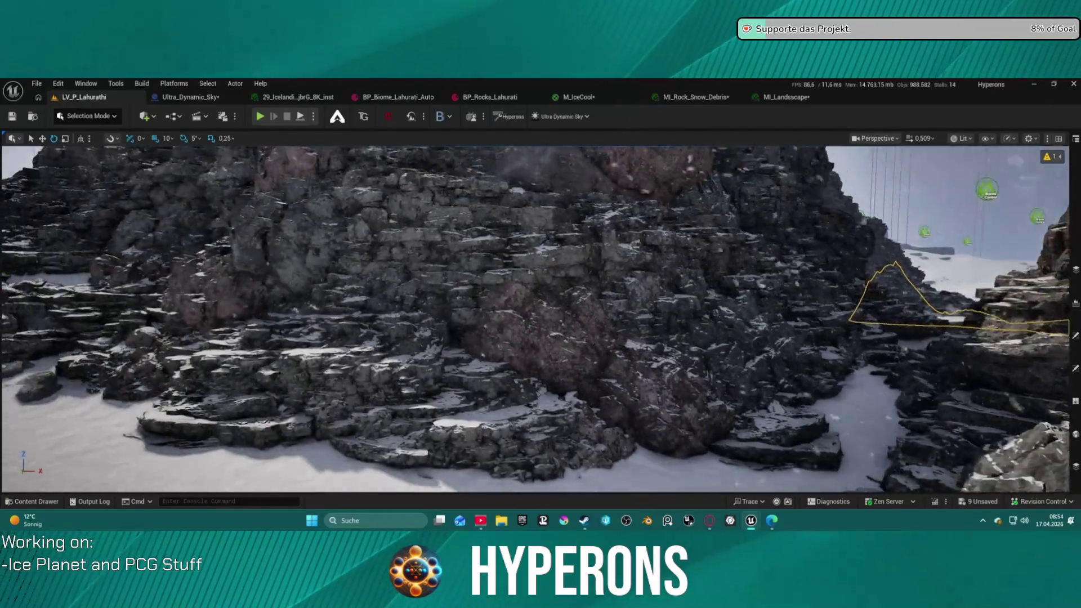
{"action": "key", "text": "w"}
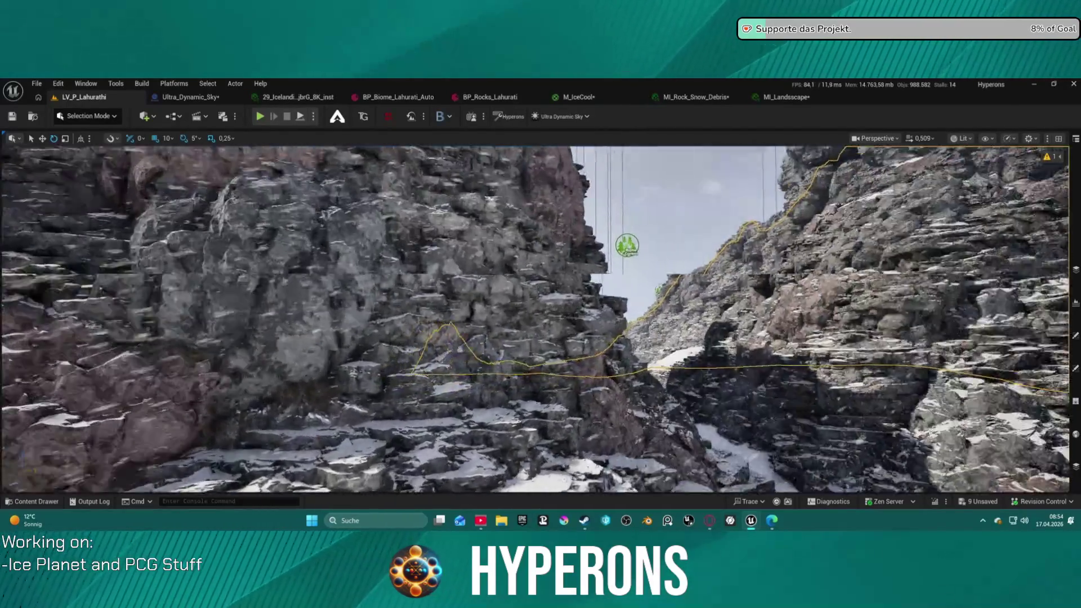
{"action": "key", "text": "w"}
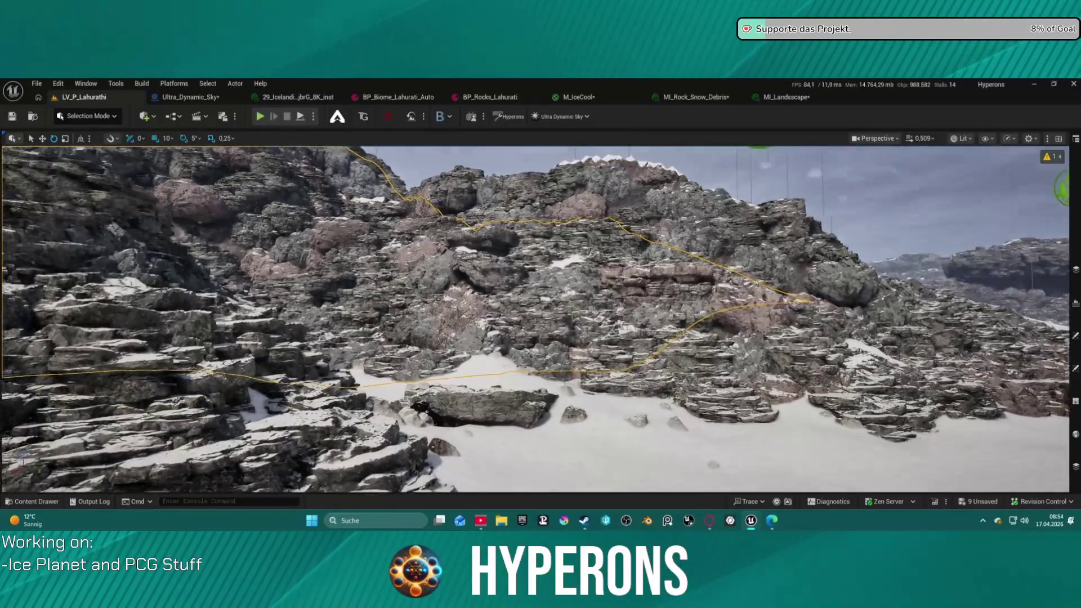
{"action": "scroll", "coordinate": [534, 318], "scroll_direction": "up", "scroll_amount": 2}
{"action": "key", "text": "w"}
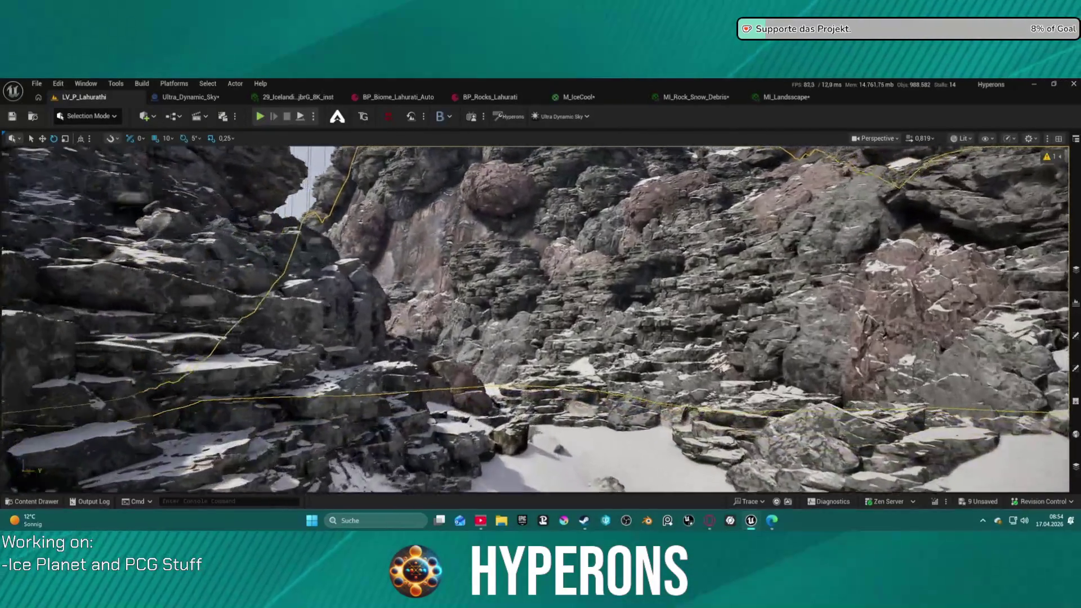
{"action": "key", "text": "w"}
{"action": "scroll", "coordinate": [535, 318], "scroll_direction": "up", "scroll_amount": 1}
{"action": "key", "text": "w"}
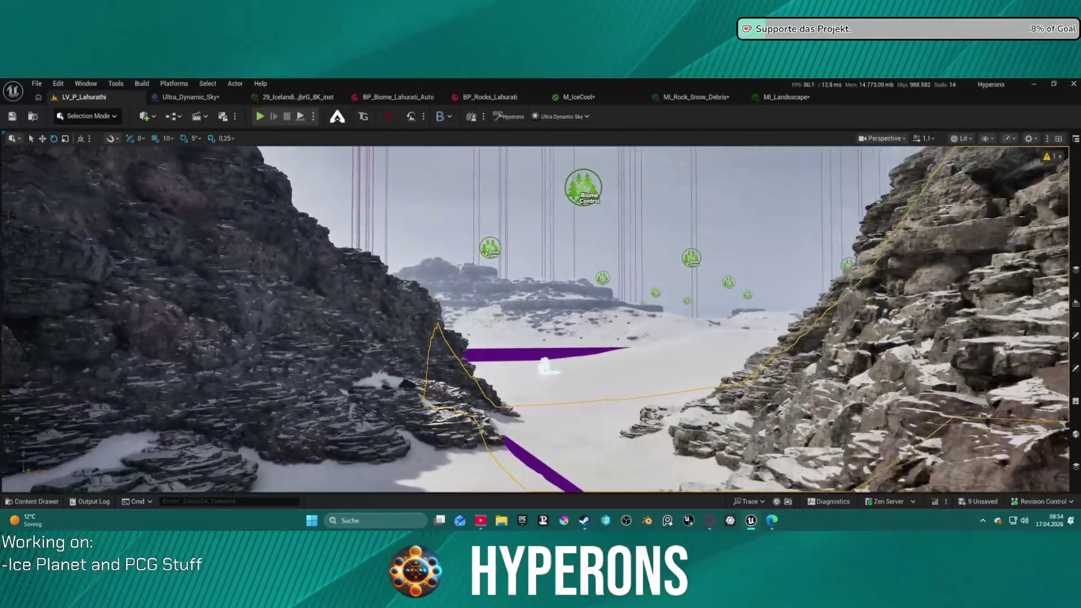
{"action": "key", "text": "w"}
{"action": "scroll", "coordinate": [535, 318], "scroll_direction": "up", "scroll_amount": 2}
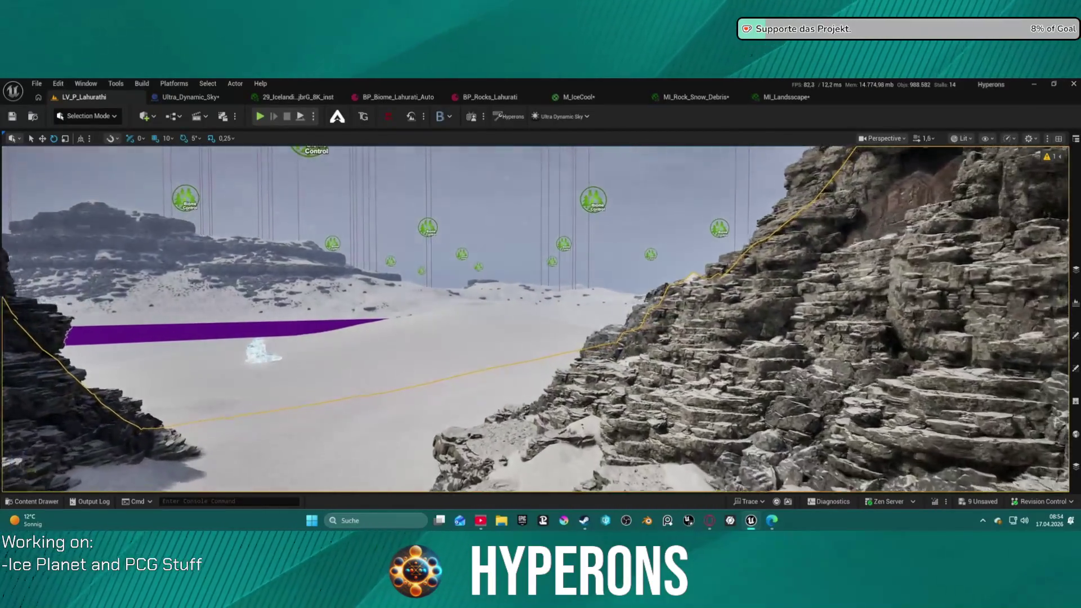
{"action": "key", "text": "w"}
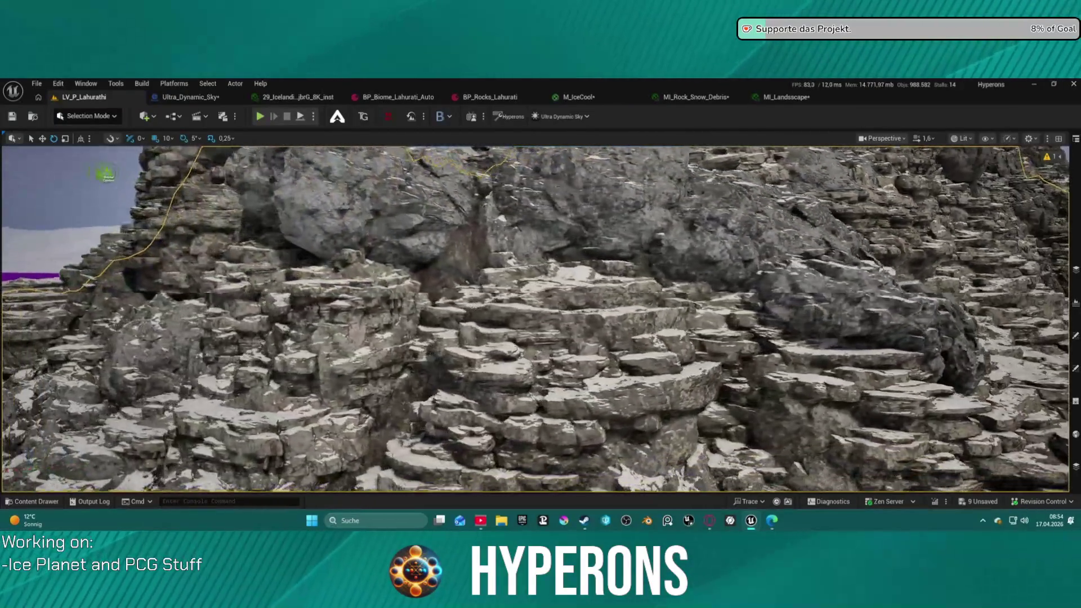
{"action": "key", "text": "s"}
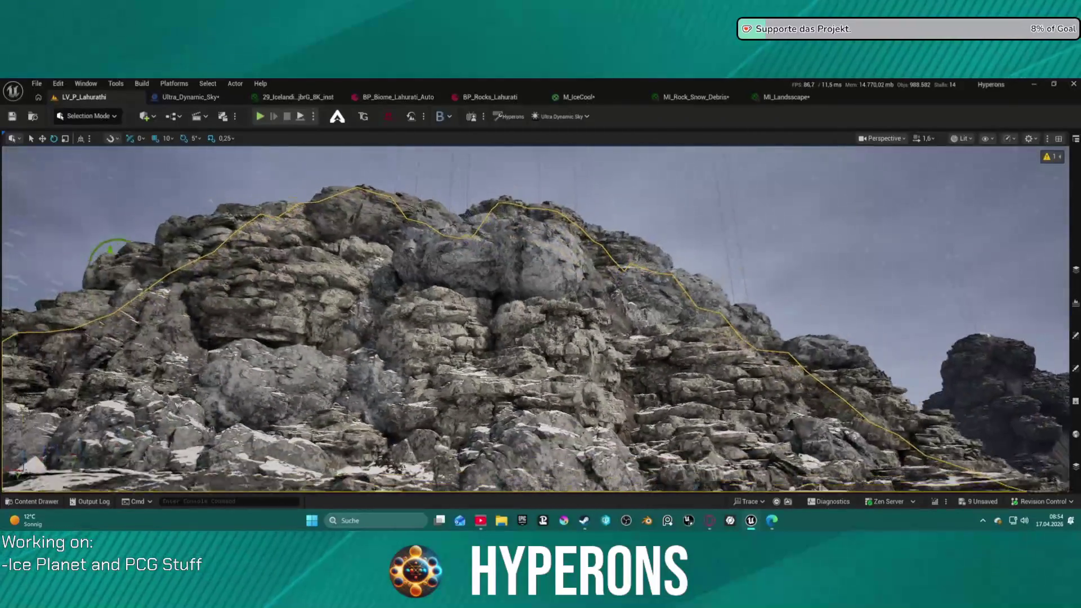
{"action": "key", "text": "w"}
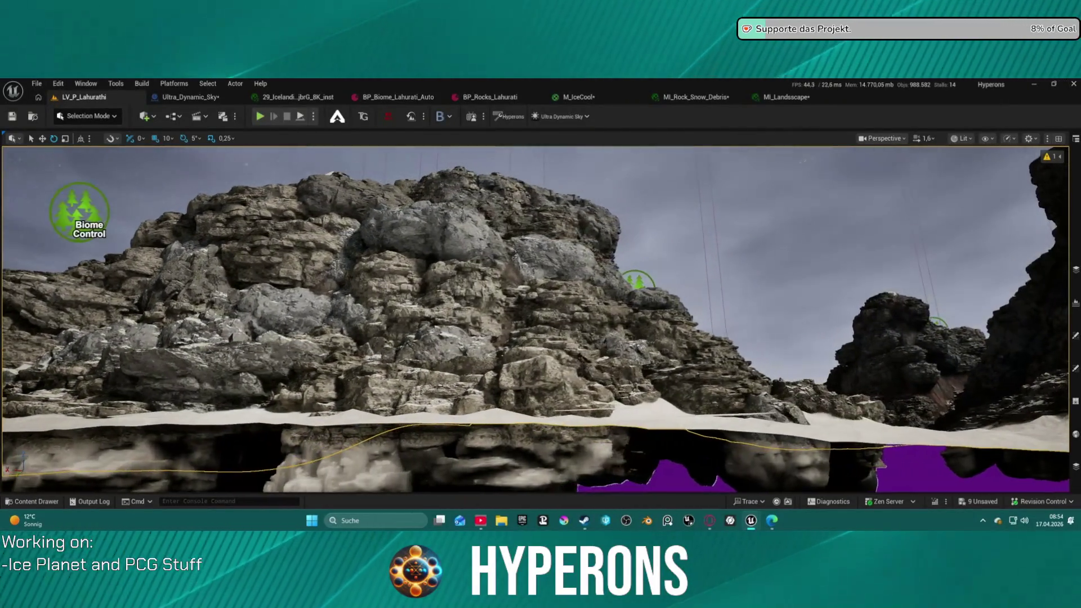
{"action": "left_click", "coordinate": [260, 117]}
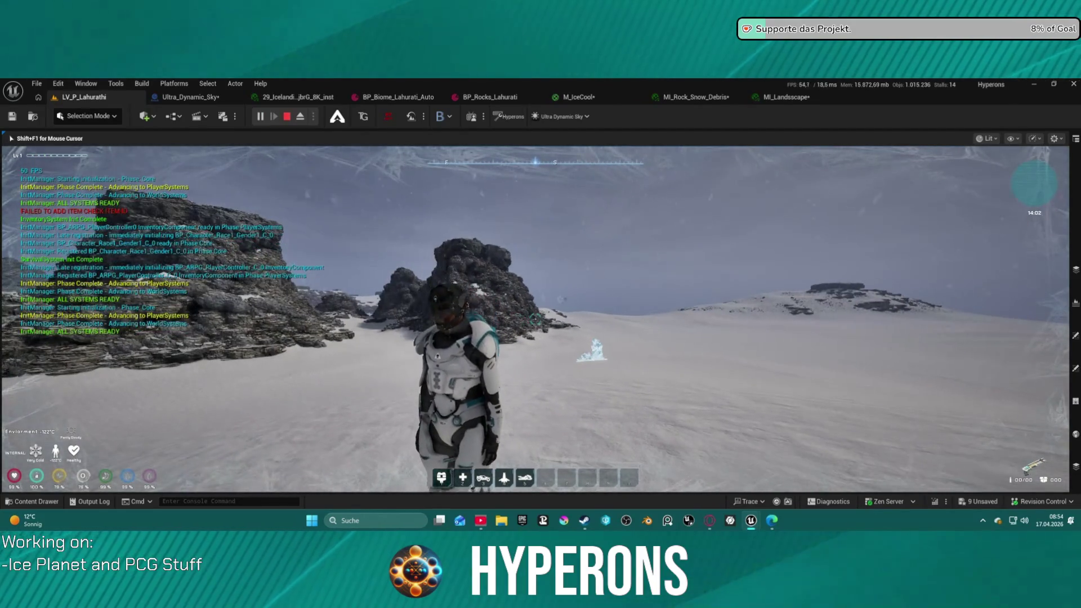
Run the playable character across the snowfield to the base of the rock outcrops
{"action": "key", "text": "w"}
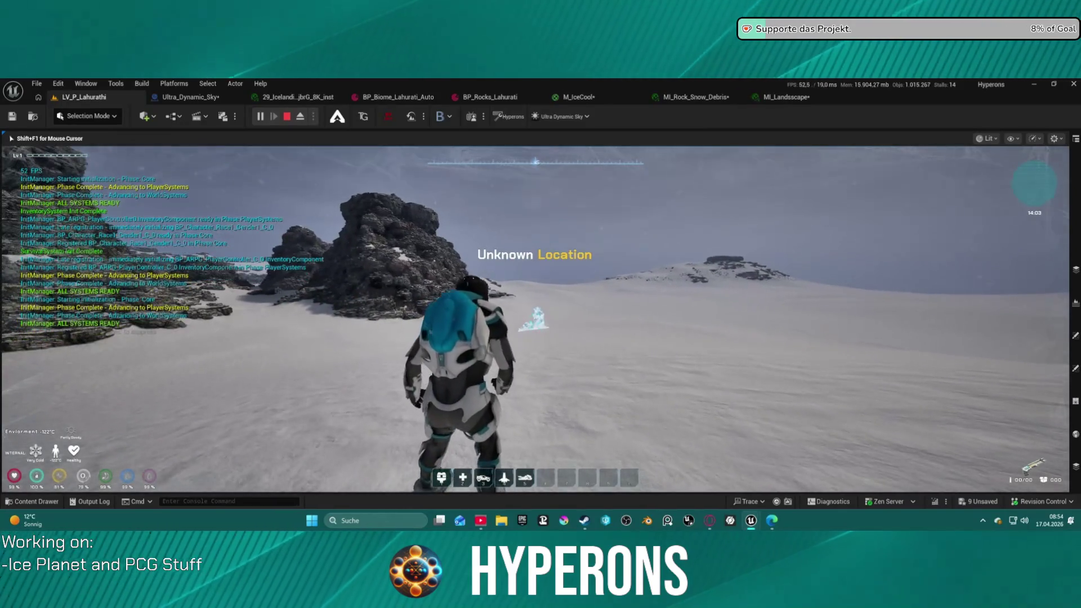
{"action": "key", "text": "w"}
{"action": "key", "text": "w"}
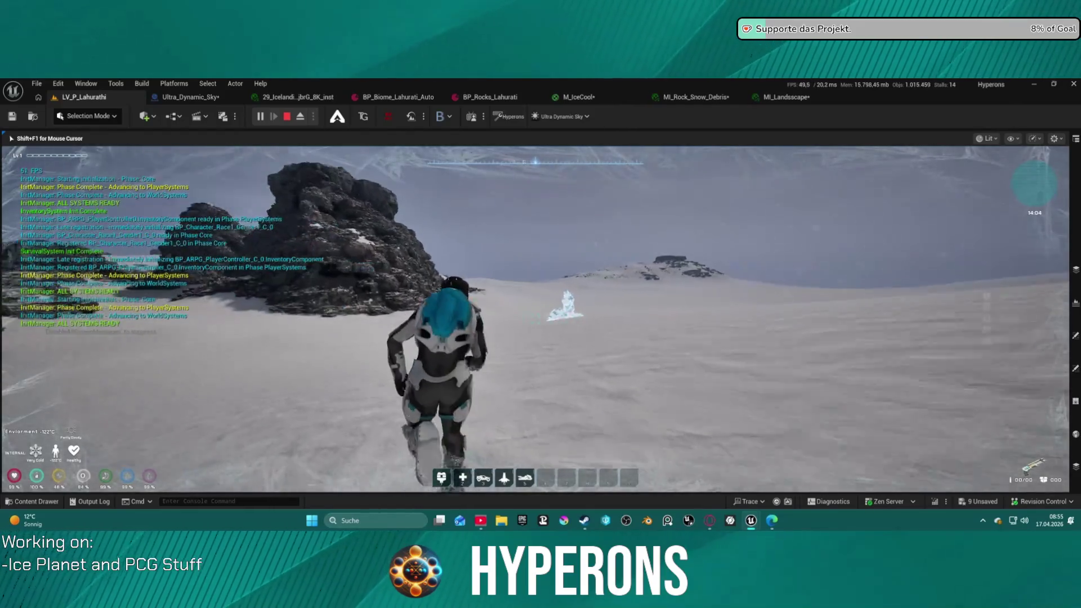
{"action": "key", "text": "w"}
{"action": "key", "text": "w"}
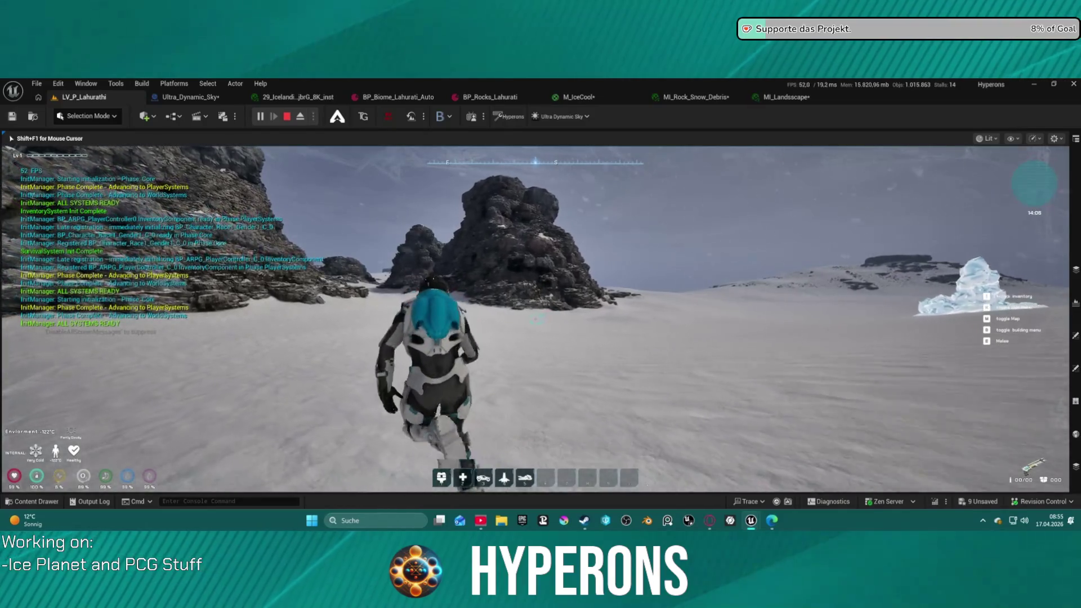
{"action": "key", "text": "w"}
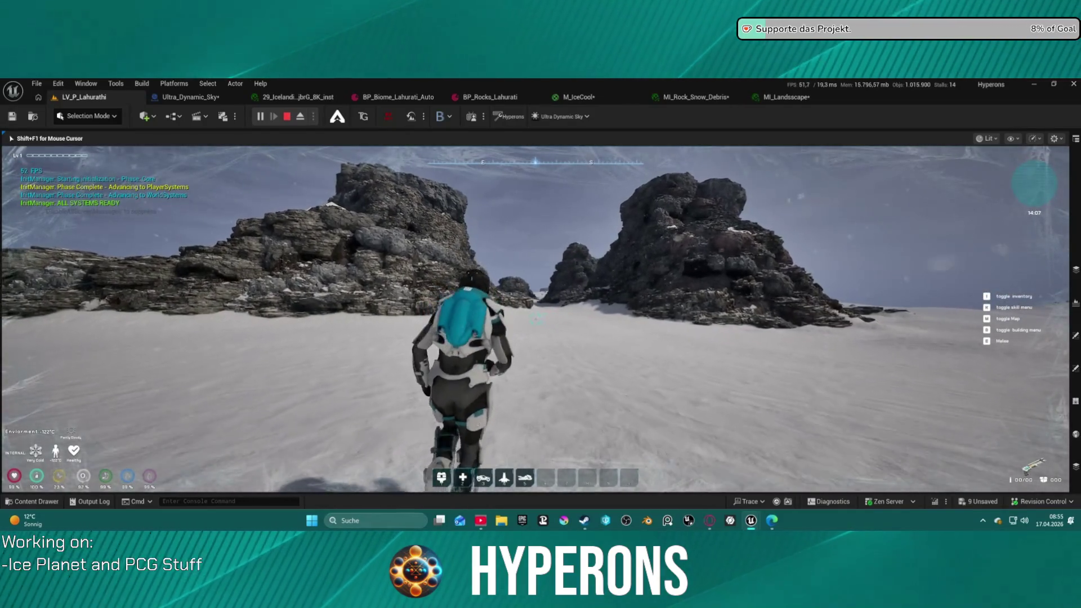
{"action": "key", "text": "w"}
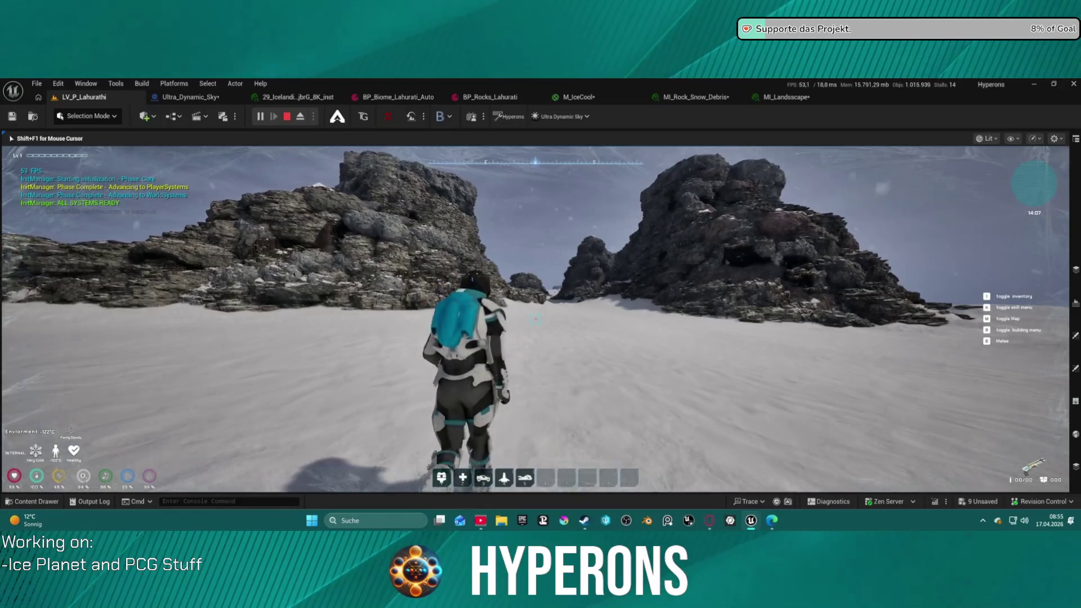
{"action": "key", "text": "w"}
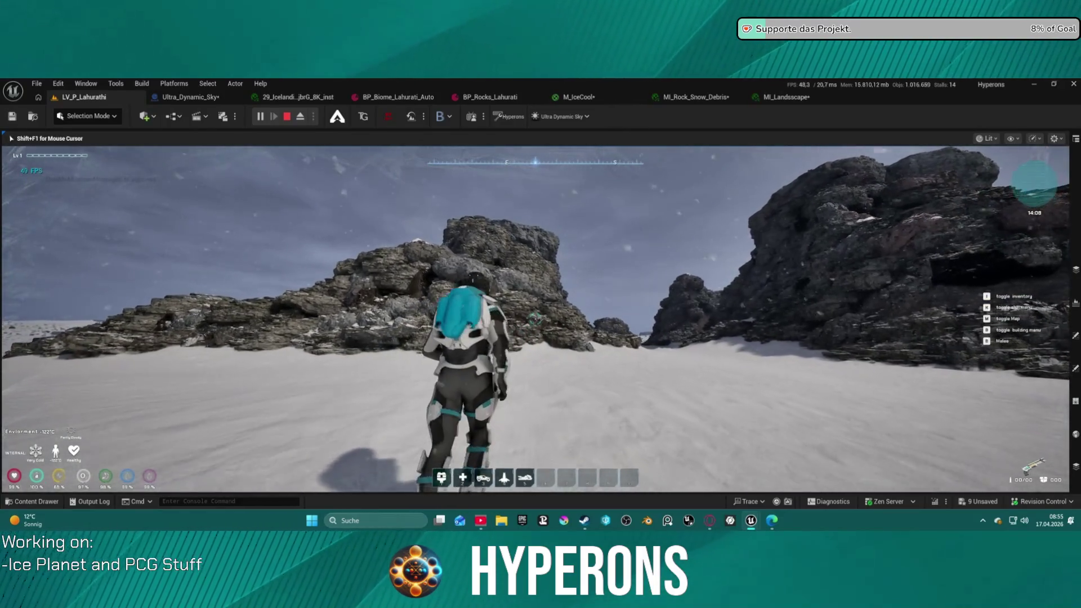
{"action": "key", "text": "w"}
{"action": "key", "text": "w"}
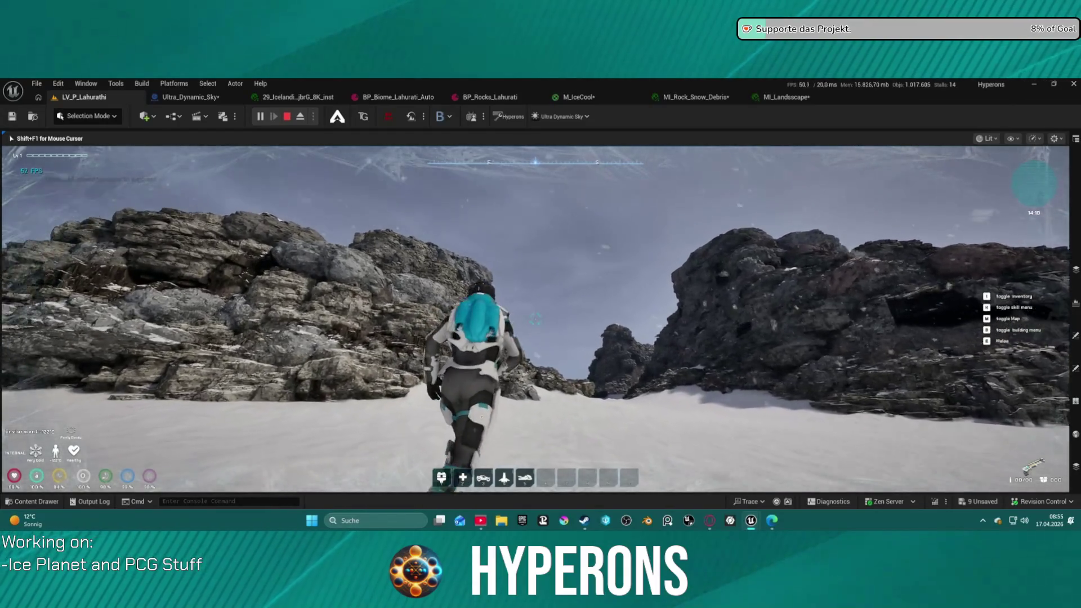
Run the character up the snowy slope and climb over the rock ridge onto the ledge
{"action": "key", "text": "w"}
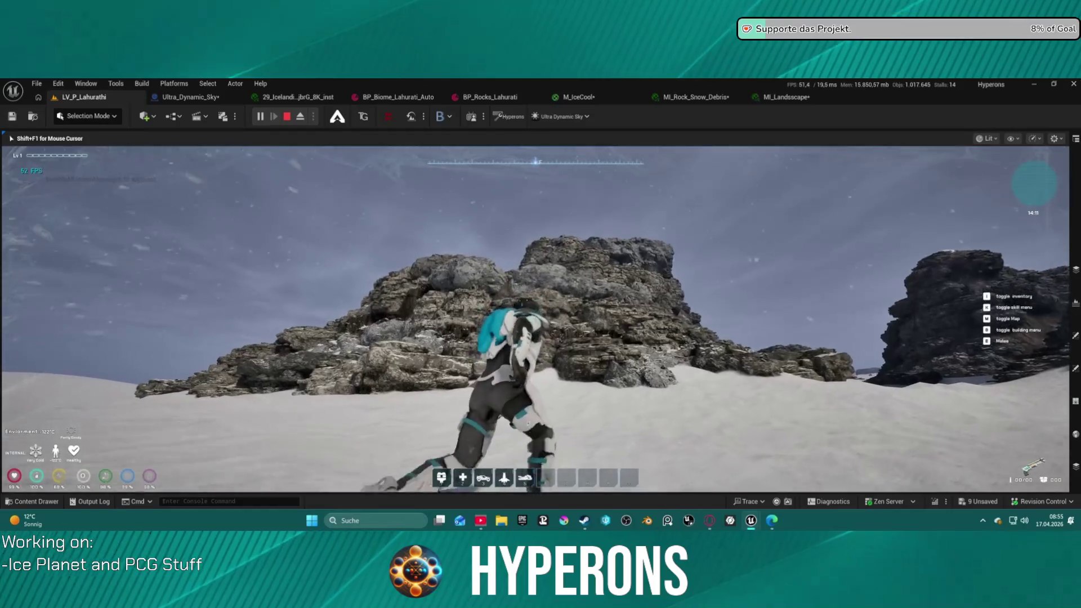
{"action": "key", "text": "w"}
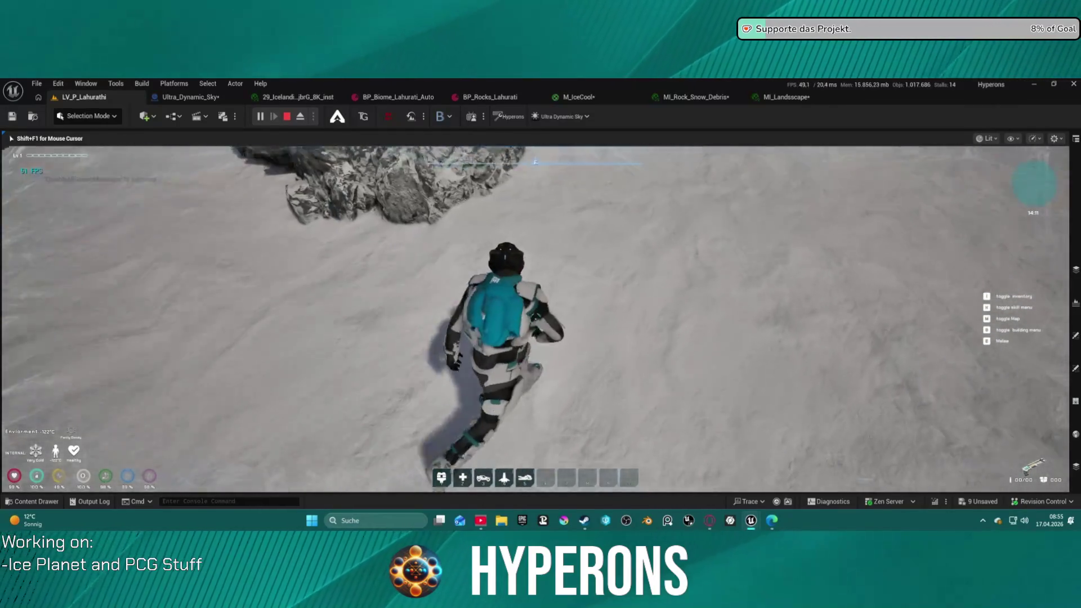
{"action": "key", "text": "w"}
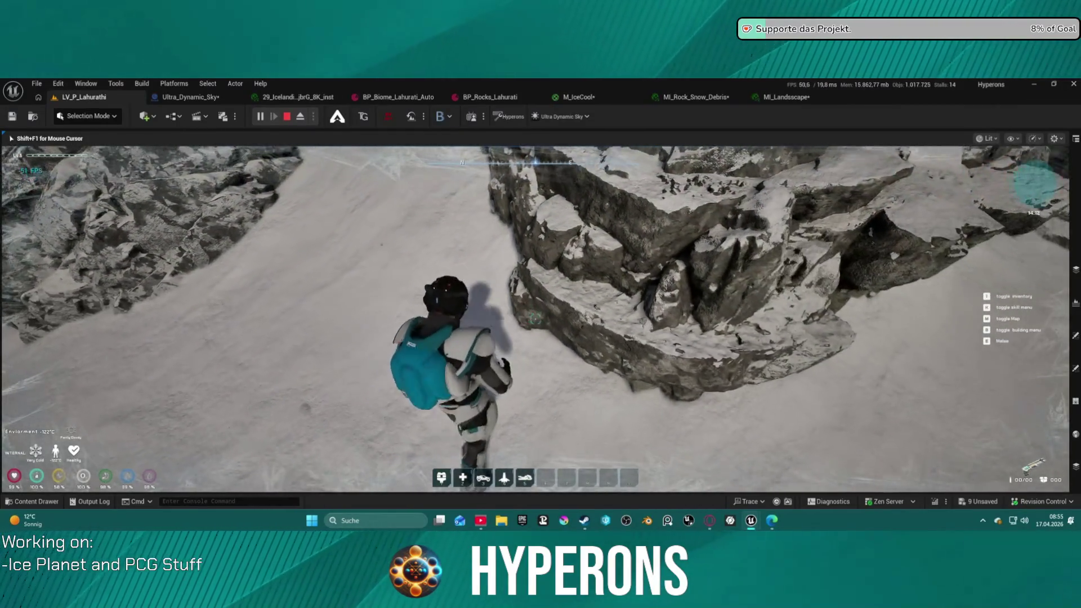
{"action": "key", "text": "w"}
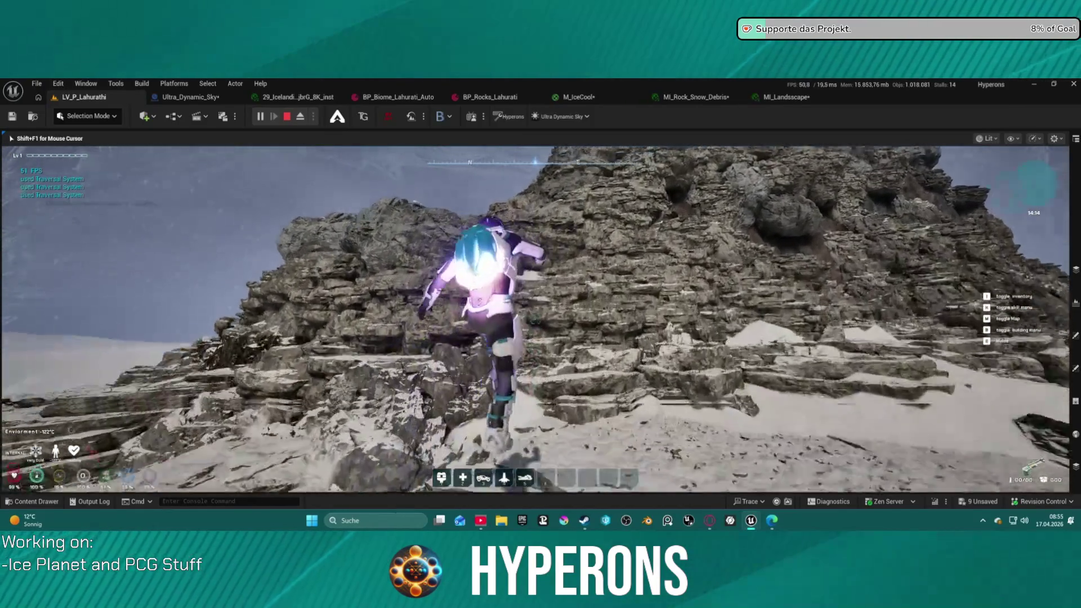
{"action": "key", "text": "w"}
{"action": "key", "text": "w"}
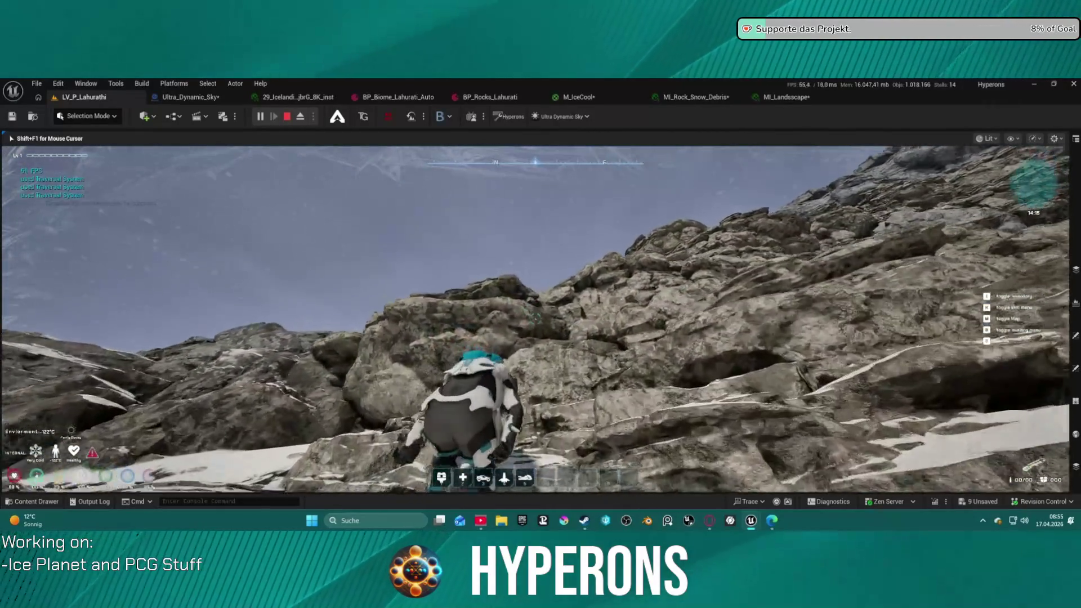
{"action": "key", "text": "w"}
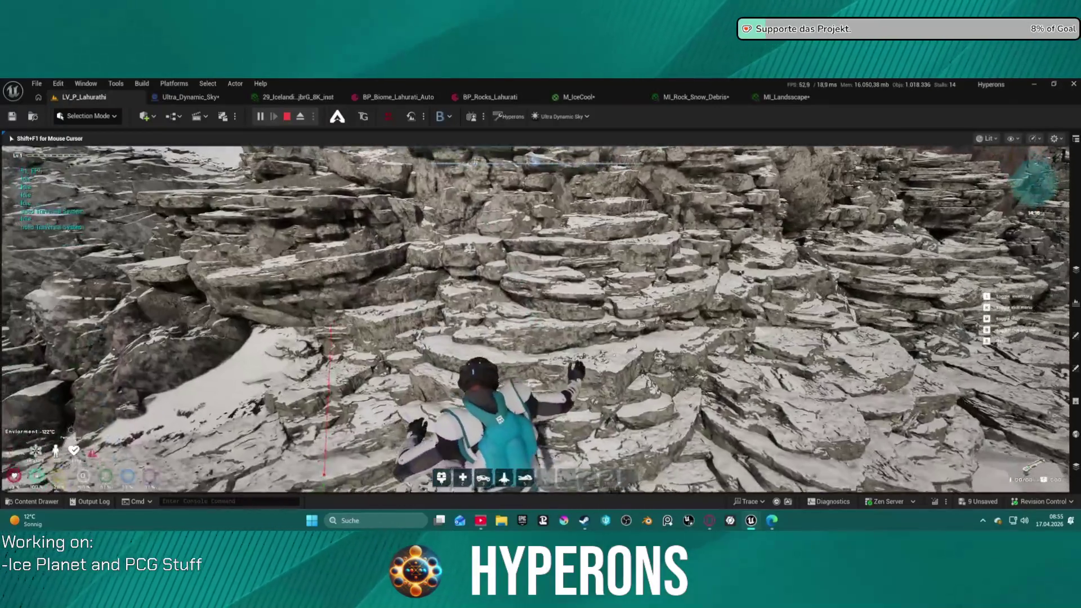
{"action": "key", "text": "w"}
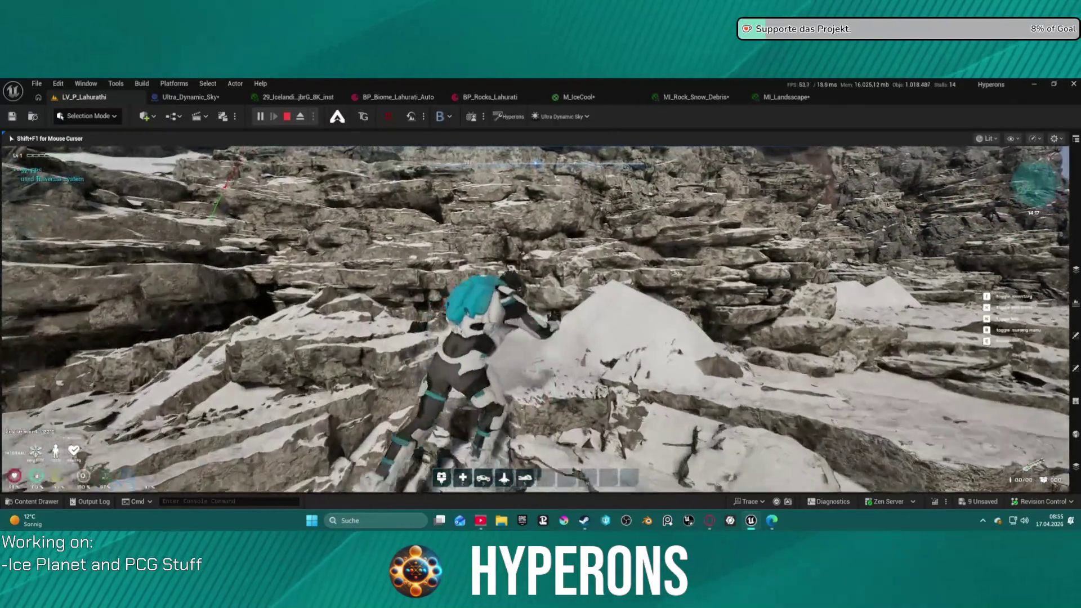
{"action": "key", "text": "w"}
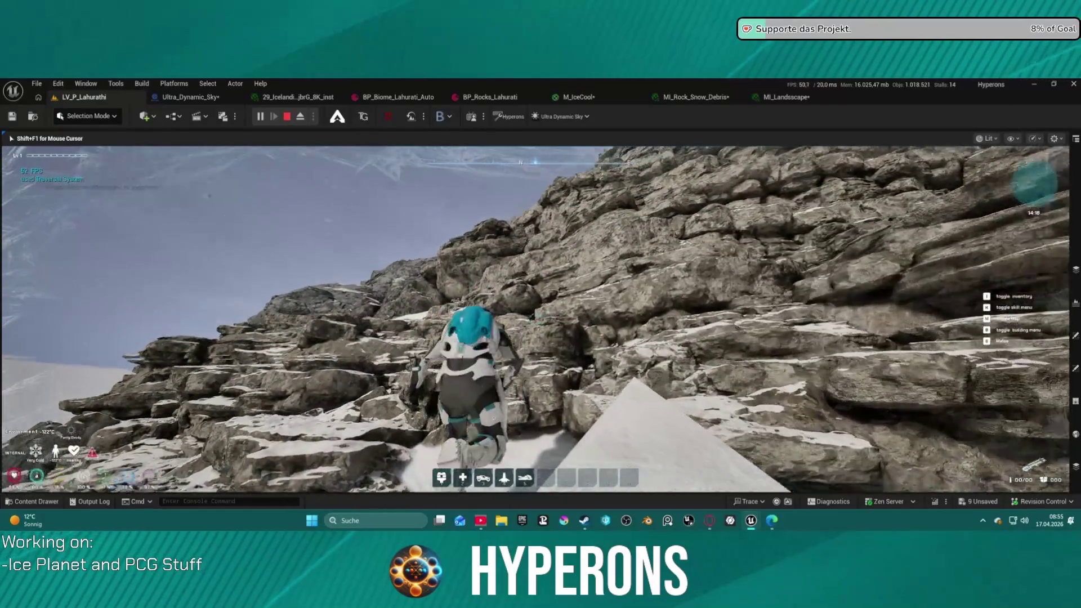
{"action": "key", "text": "w"}
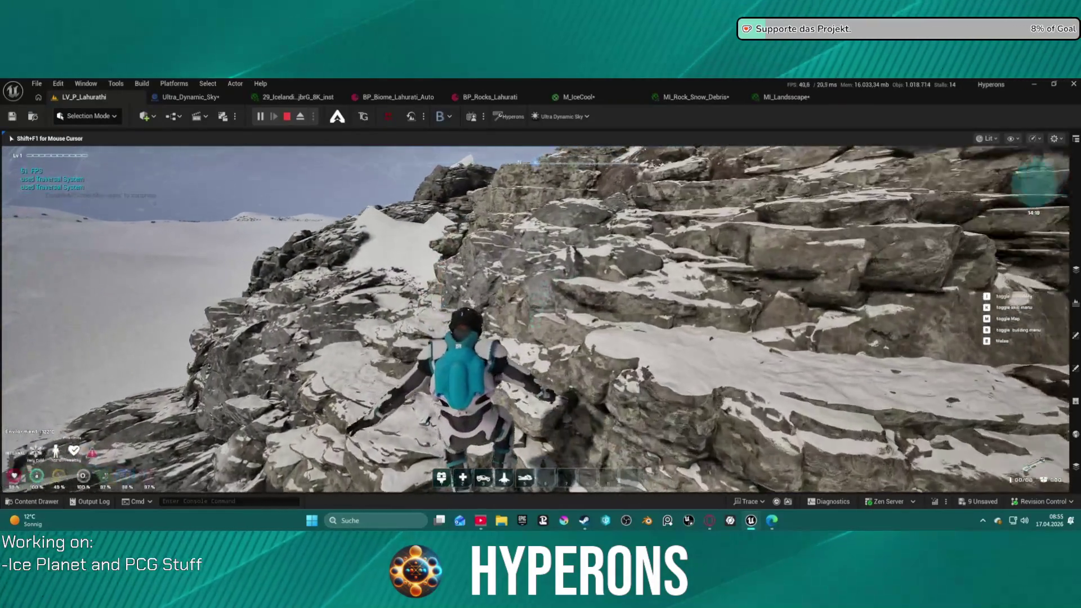
{"action": "key", "text": "w"}
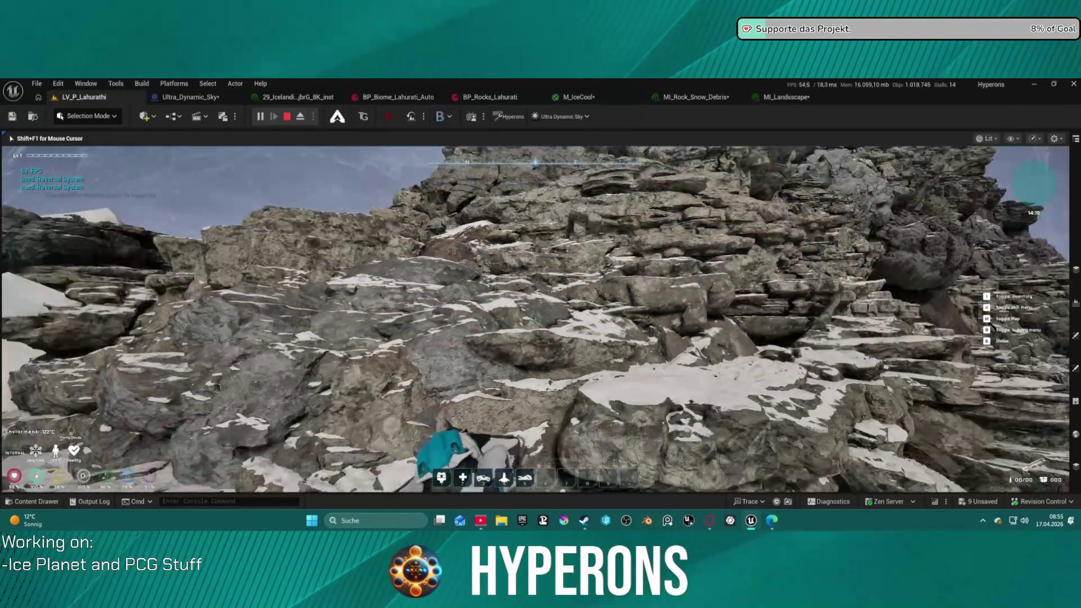
{"action": "key", "text": "w"}
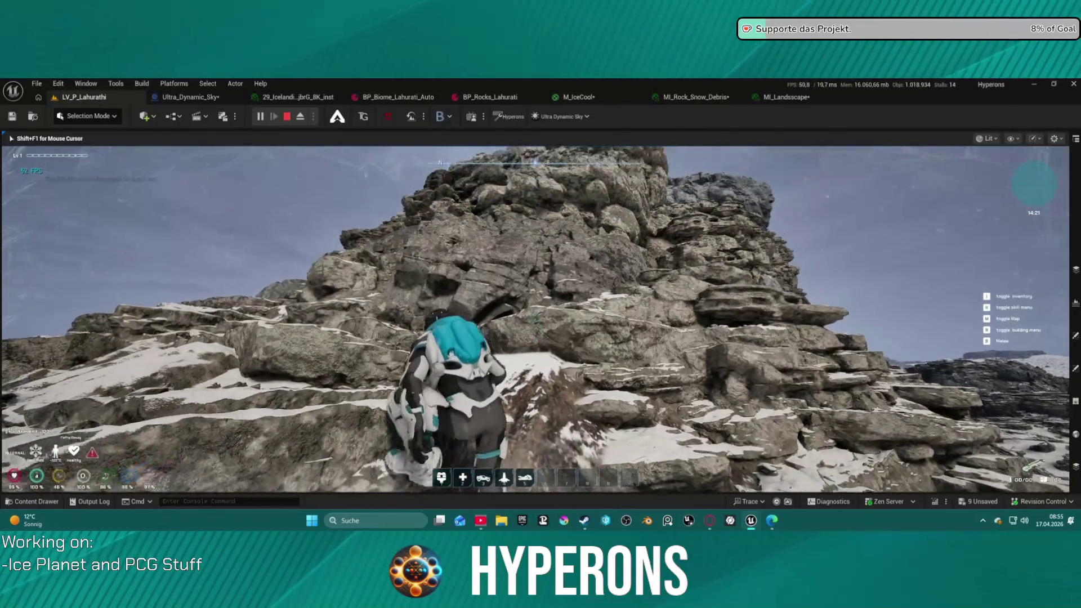
{"action": "key", "text": "w"}
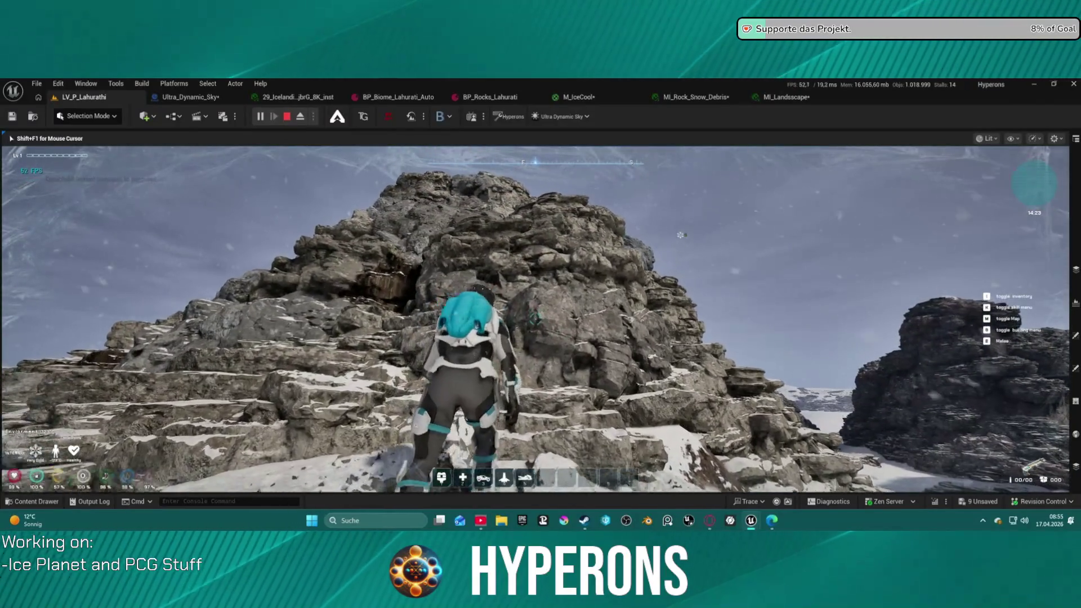
Turn around, climb the rock face toward the cave and mantle onto the rock ledge
{"action": "key", "text": "s"}
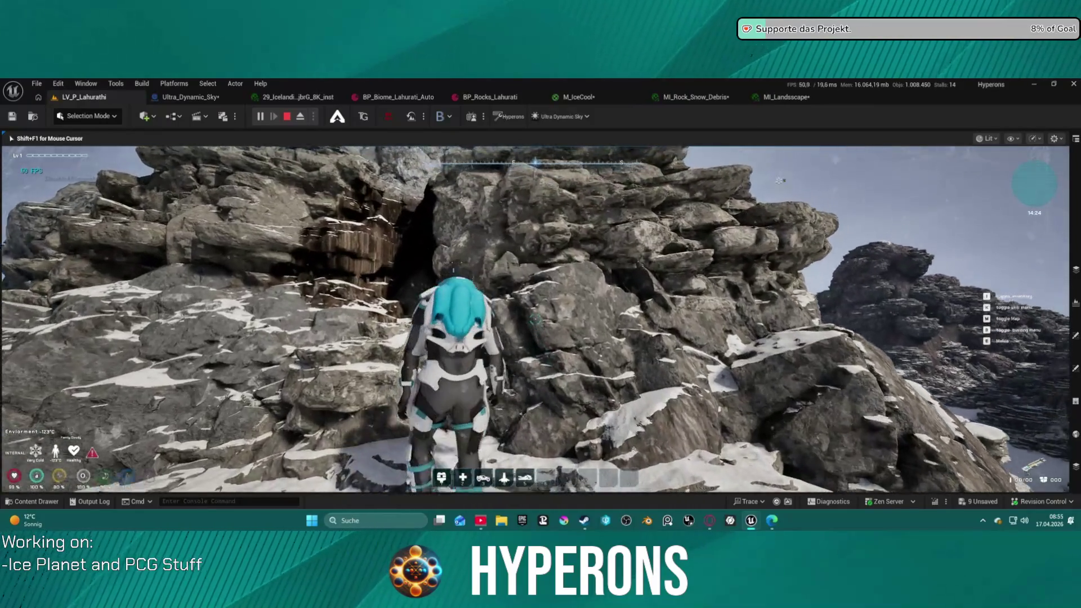
{"action": "key", "text": "w"}
{"action": "key", "text": "w"}
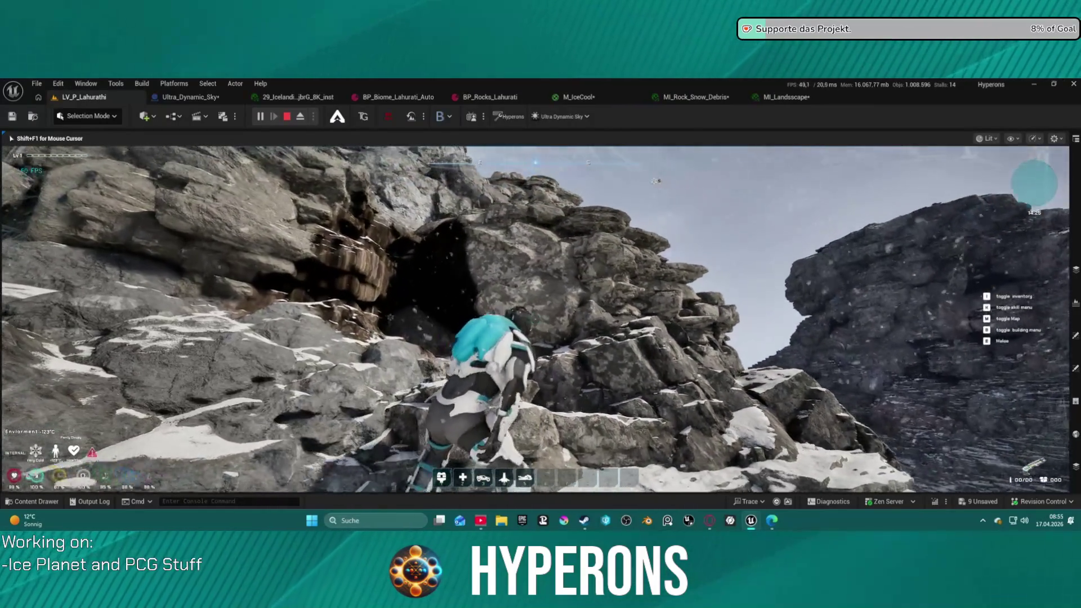
{"action": "key", "text": "w"}
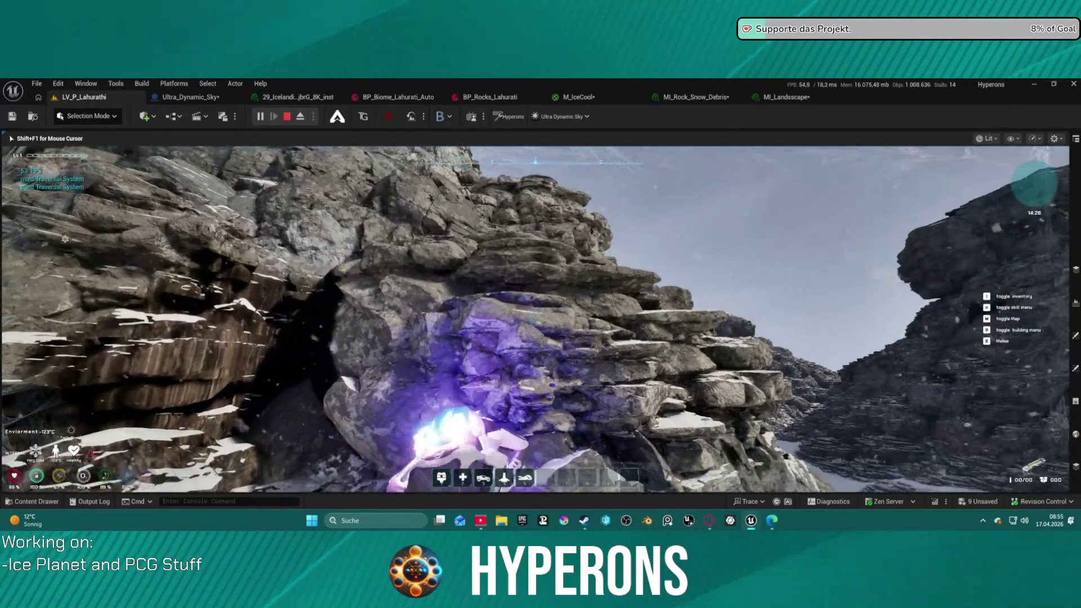
{"action": "key", "text": "w"}
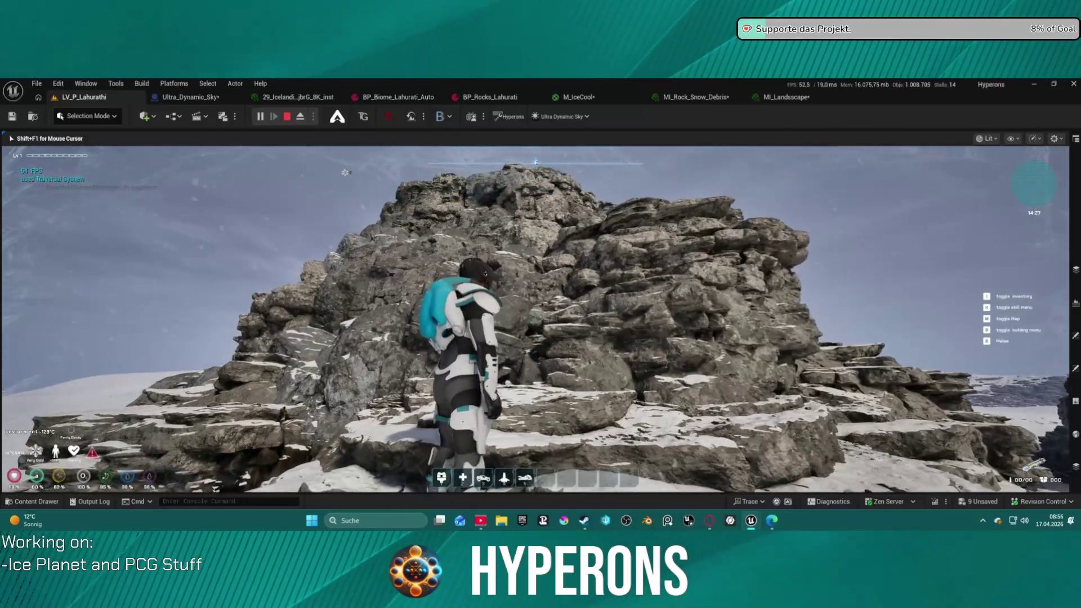
{"action": "key", "text": "w"}
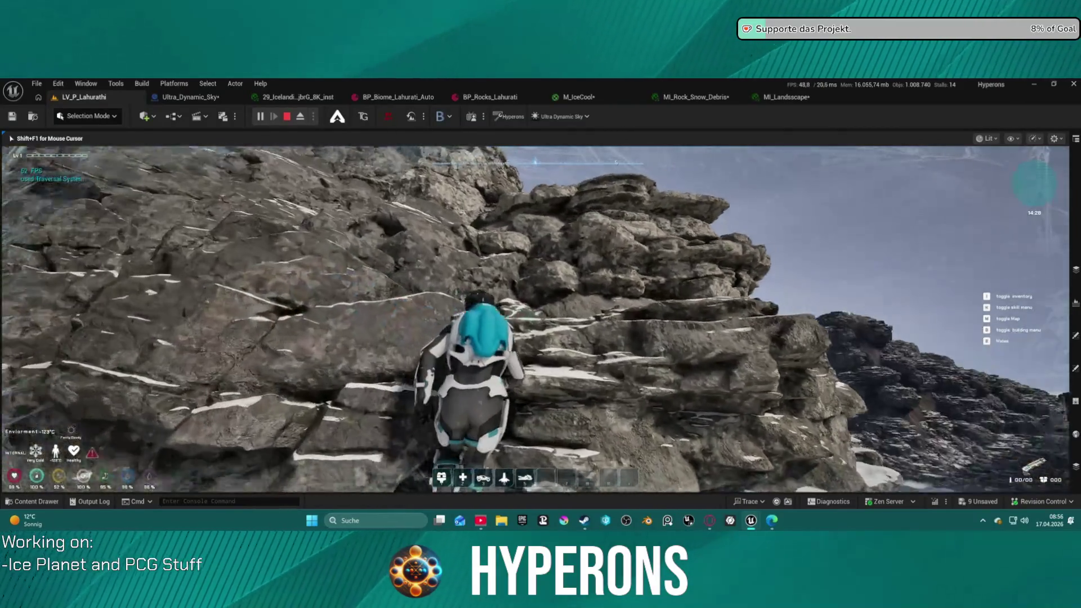
{"action": "key", "text": "w"}
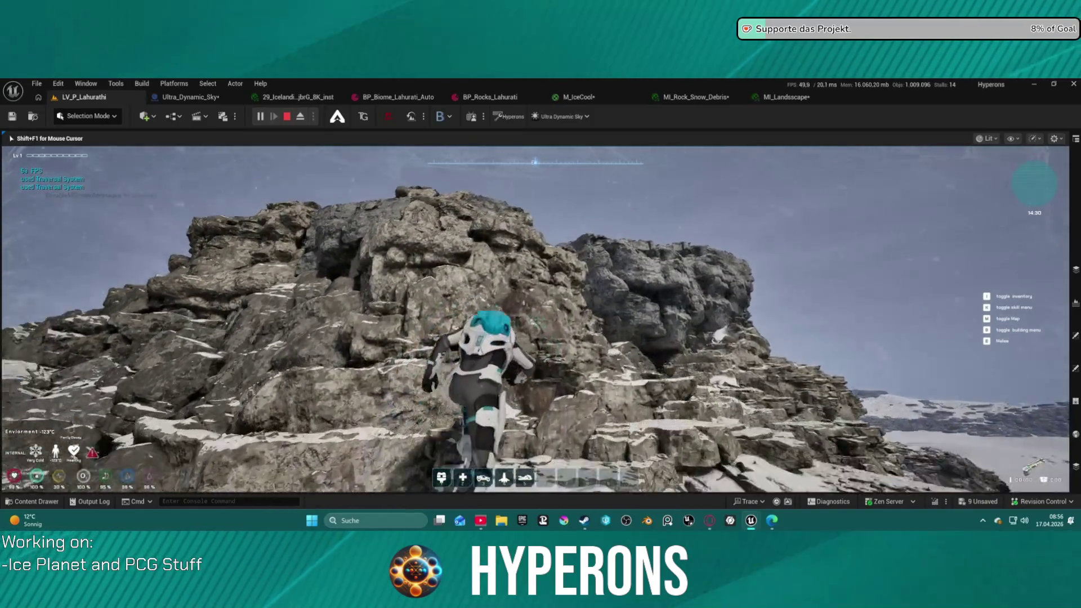
{"action": "key", "text": "w"}
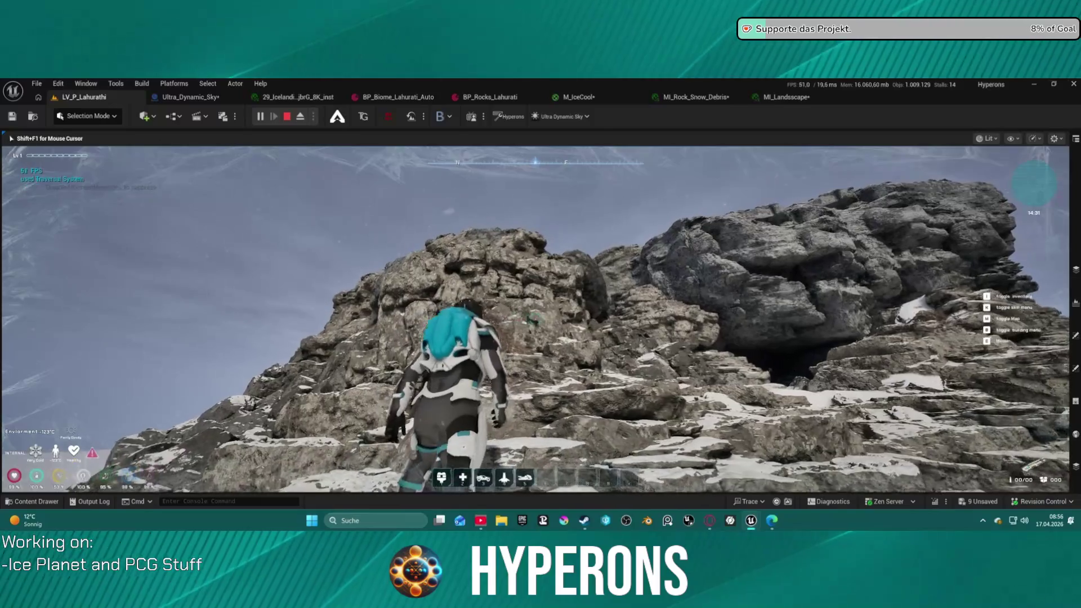
{"action": "key", "text": "w"}
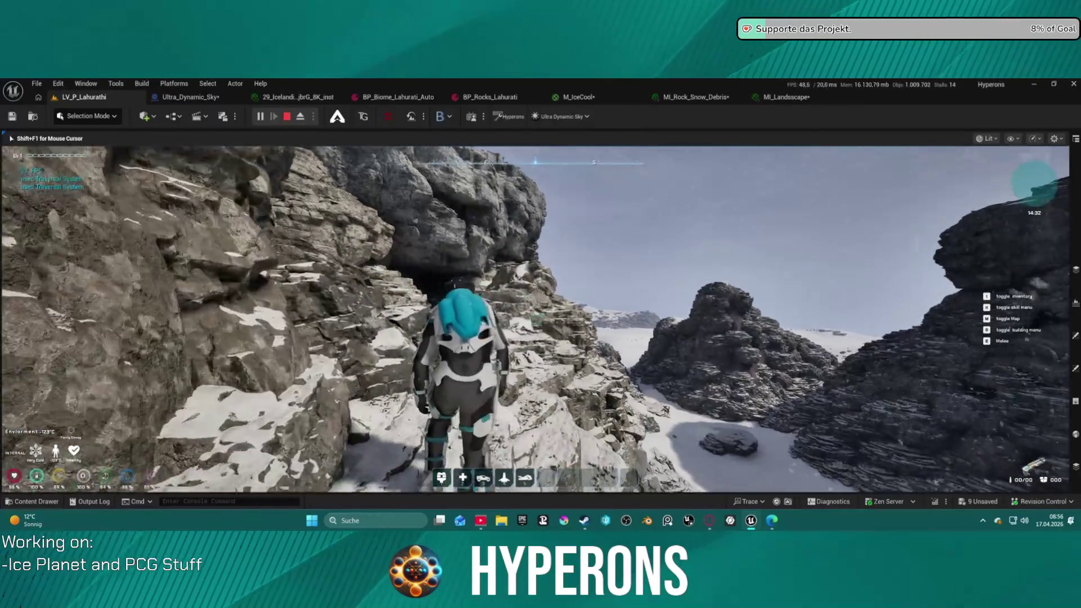
{"action": "key", "text": "w"}
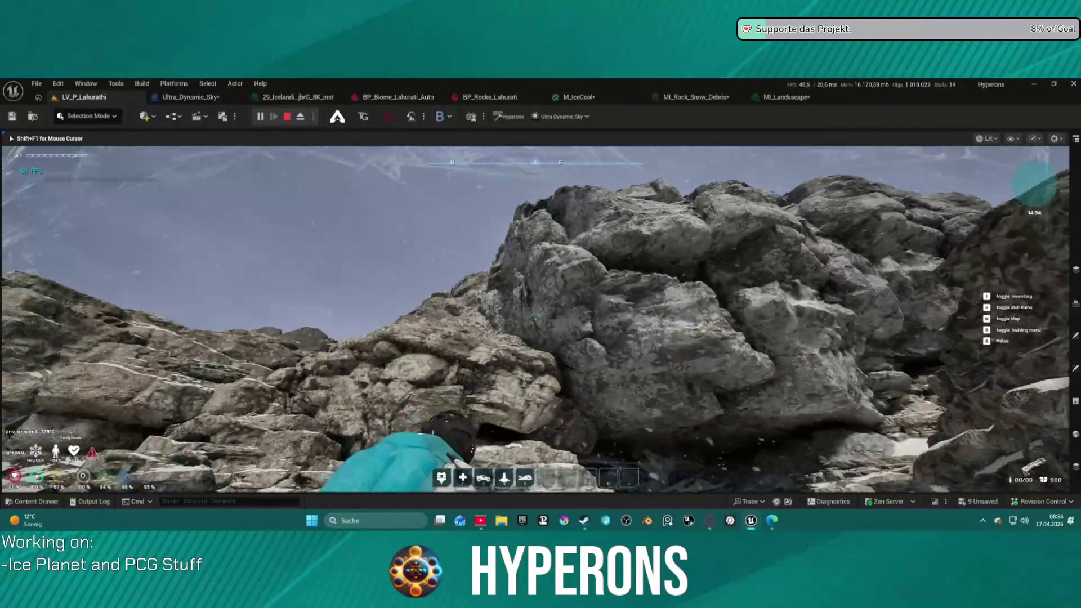
{"action": "key", "text": "w"}
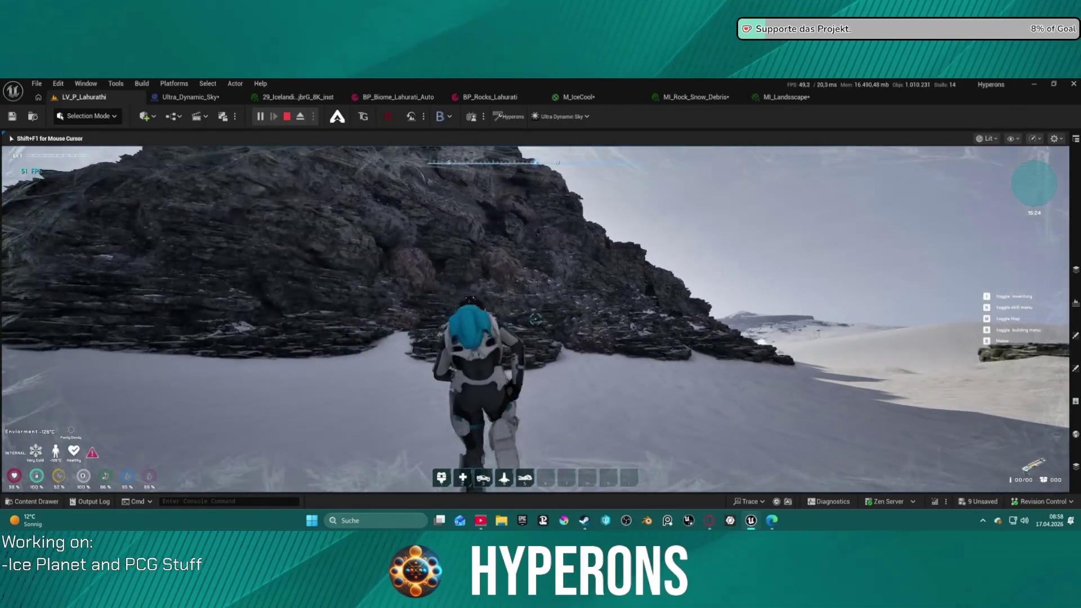
Stop the Play-In-Editor session with Esc to return to the editor viewport
{"action": "key", "text": "Escape"}
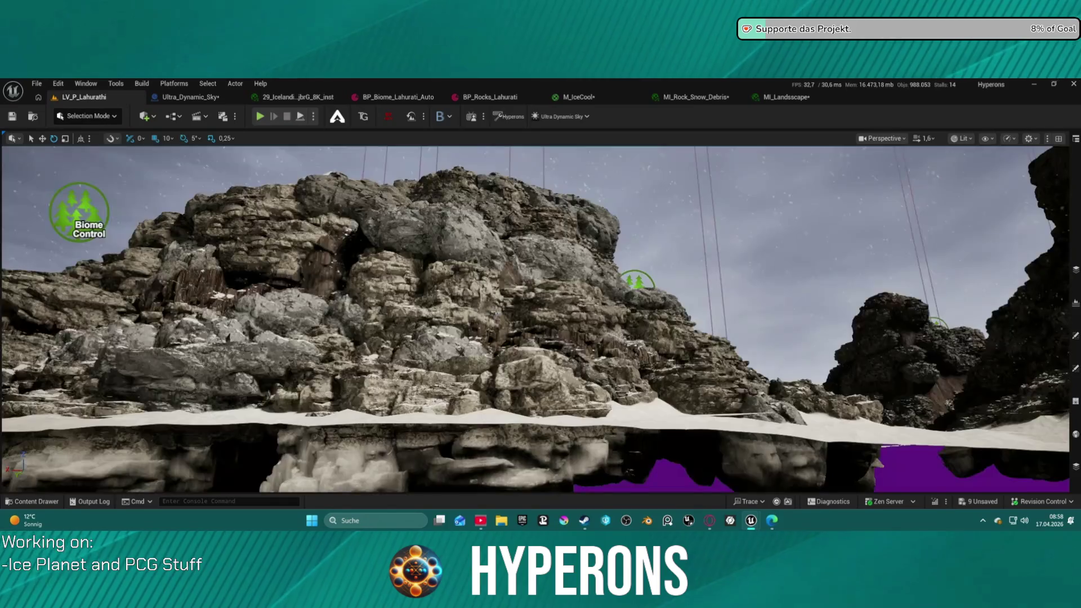
Fly the editor camera in close to the blue ice rock
{"action": "key", "text": "w"}
{"action": "scroll", "coordinate": [535, 318], "scroll_direction": "up", "scroll_amount": 3}
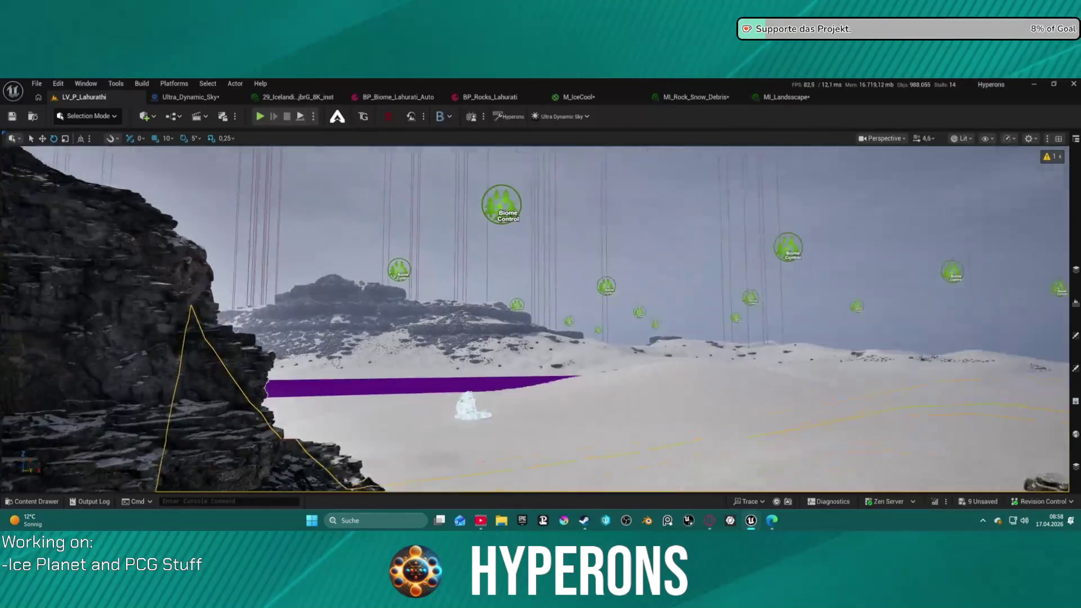
{"action": "scroll", "coordinate": [535, 318], "scroll_direction": "down", "scroll_amount": 2}
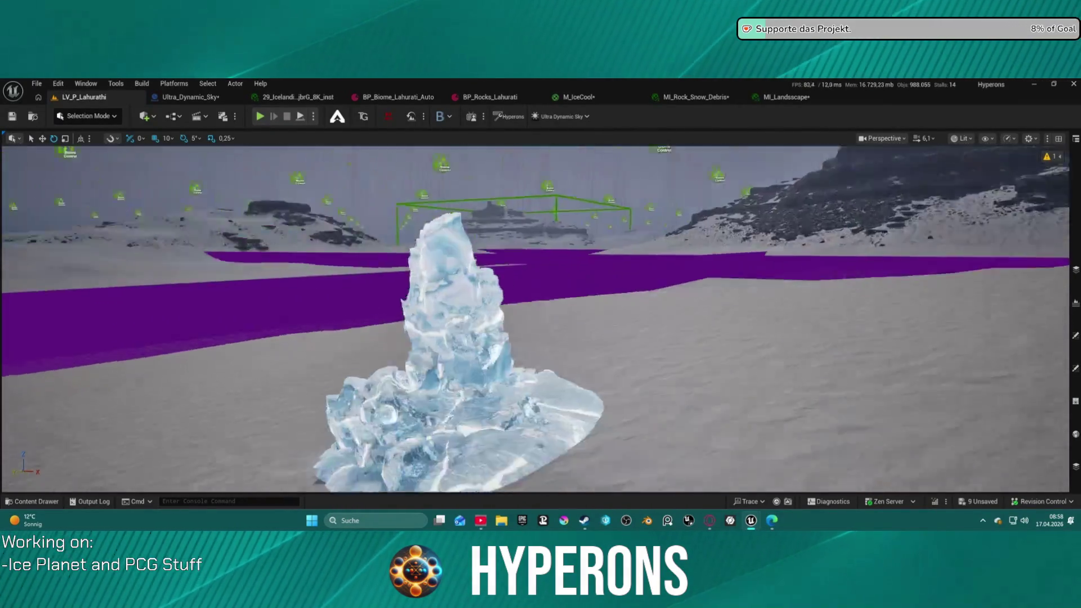
{"action": "key", "text": "w"}
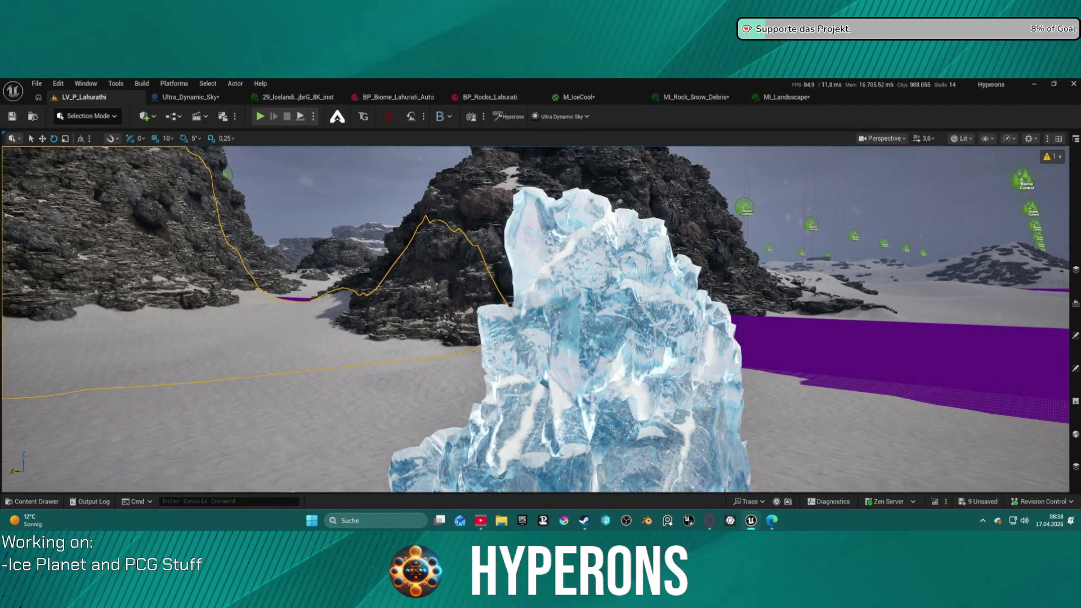
Check the MI_Rock_Snow_Debris, MI_Landscape and M_IceCool tabs, then return to LV_P_Lahurathi
{"action": "left_click", "coordinate": [693, 98]}
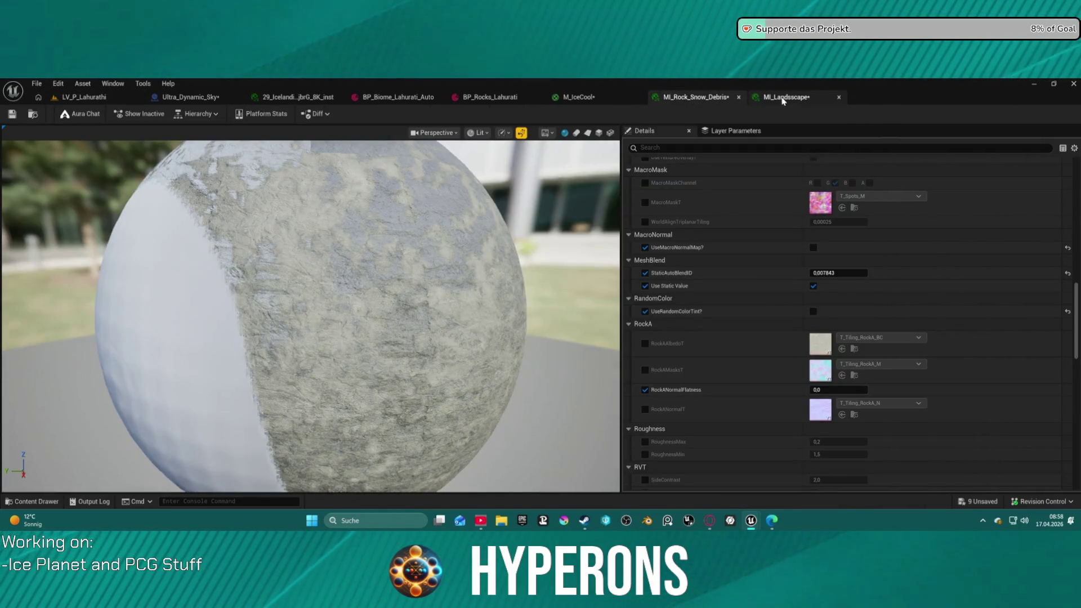
{"action": "left_click", "coordinate": [783, 99]}
{"action": "left_click", "coordinate": [615, 102]}
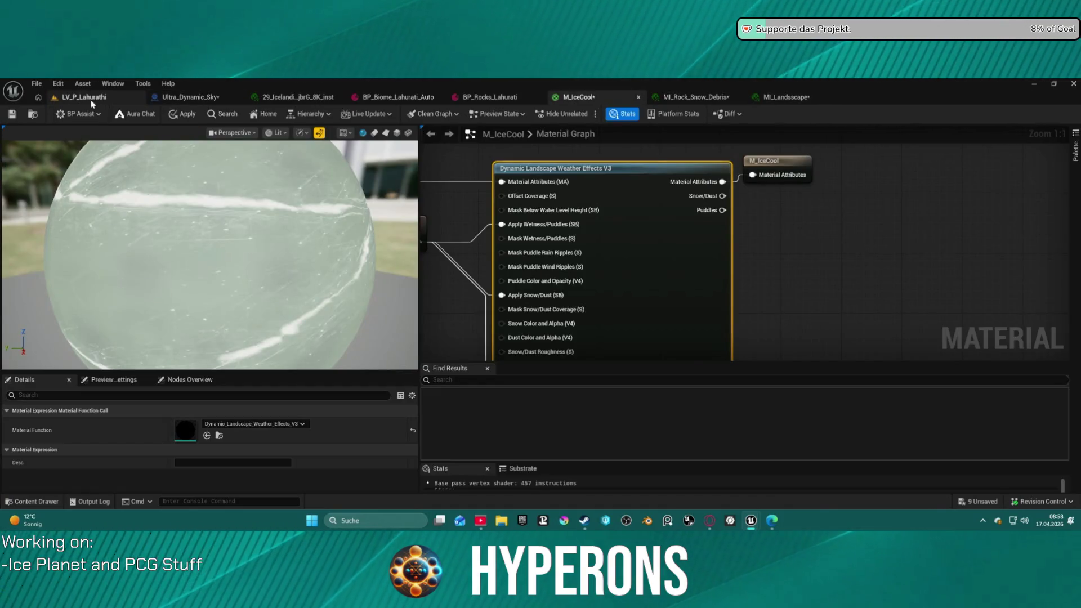
{"action": "left_click", "coordinate": [92, 101]}
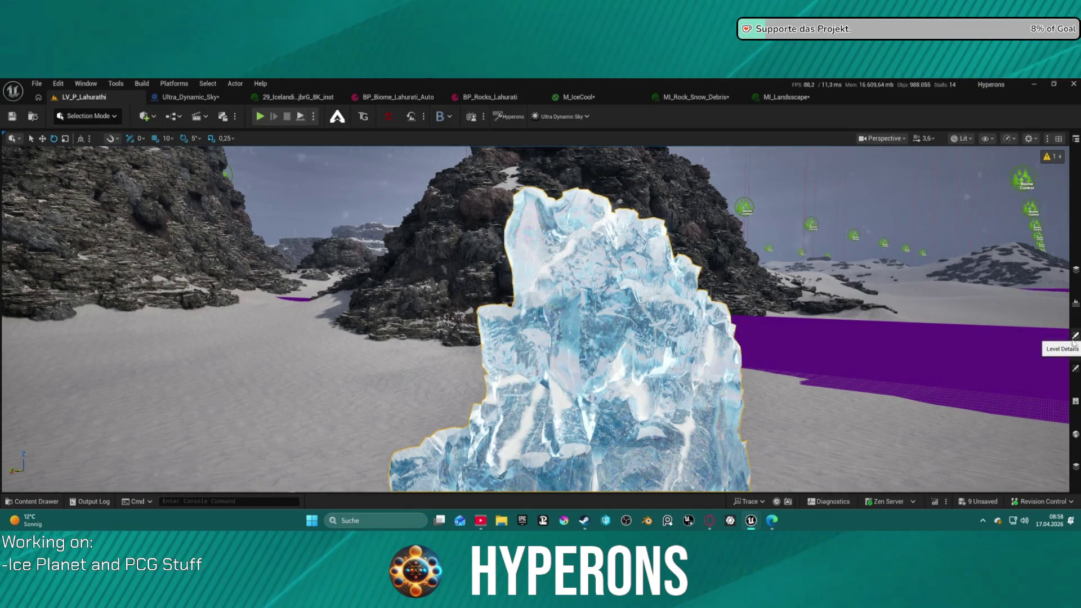
Browse to the ice rock's siExJ_LOD0 mesh, view MI_Rock_Snow_Debris, then return to M_IceCool
{"action": "mouse_move", "coordinate": [1073, 369]}
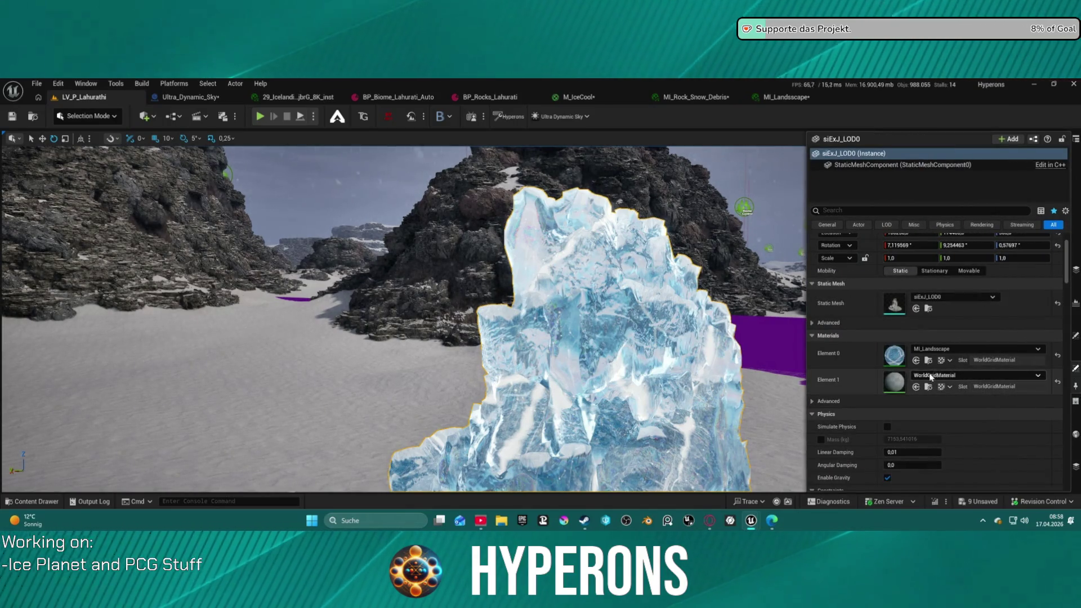
{"action": "left_click", "coordinate": [928, 308]}
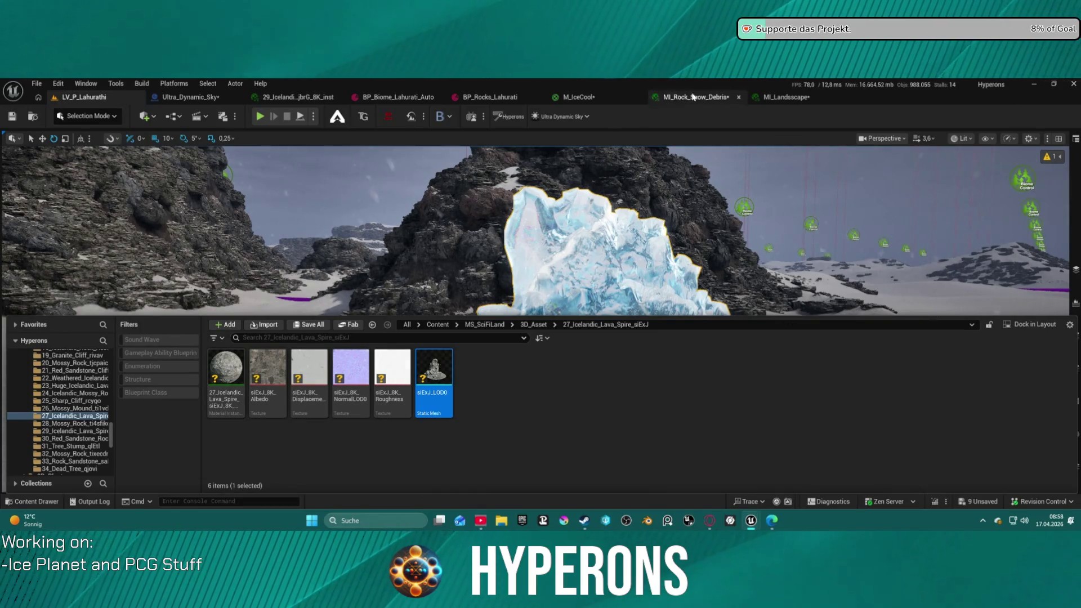
{"action": "left_click", "coordinate": [786, 97]}
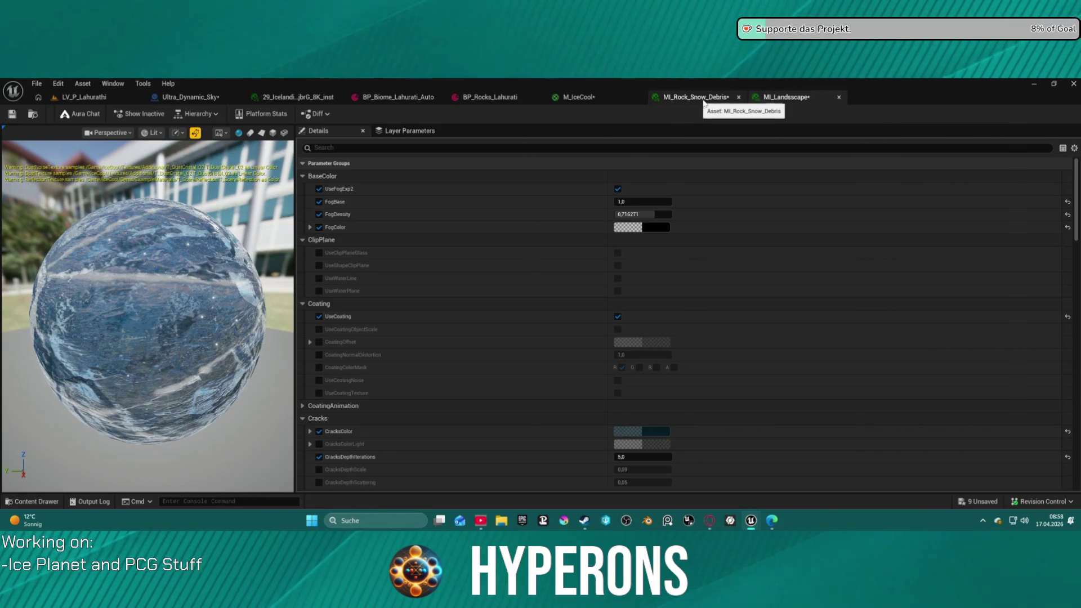
{"action": "left_click", "coordinate": [579, 97]}
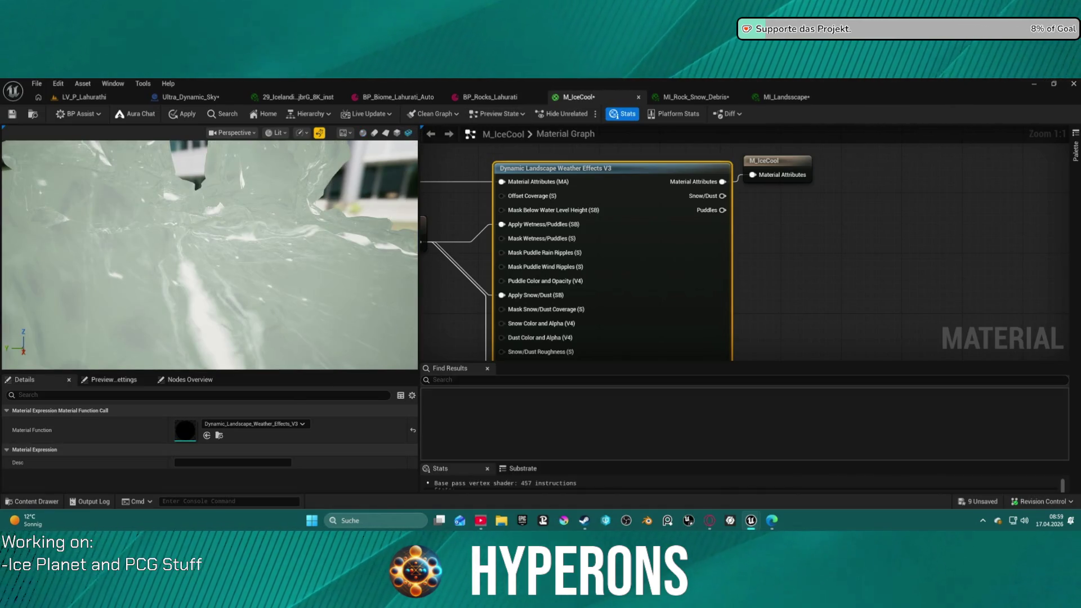
Break the EmissiveColor connection so the preview ice renders black
{"action": "scroll", "coordinate": [282, 241], "scroll_direction": "down", "scroll_amount": 5}
{"action": "left_click_drag", "start_coordinate": [282, 242], "coordinate": [180, 246]}
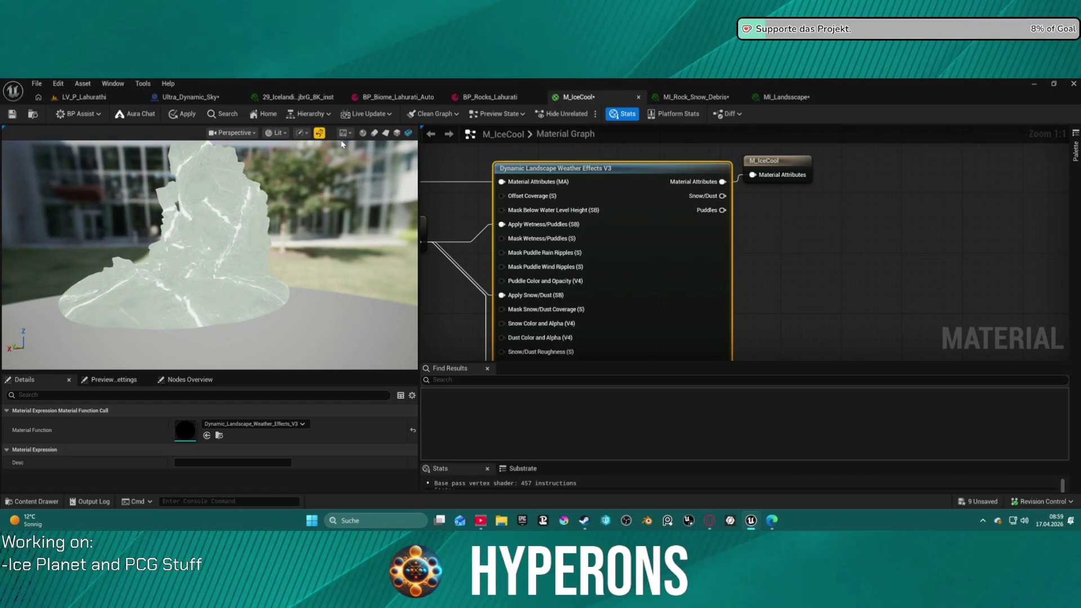
{"action": "scroll", "coordinate": [507, 163], "scroll_direction": "down", "scroll_amount": 3}
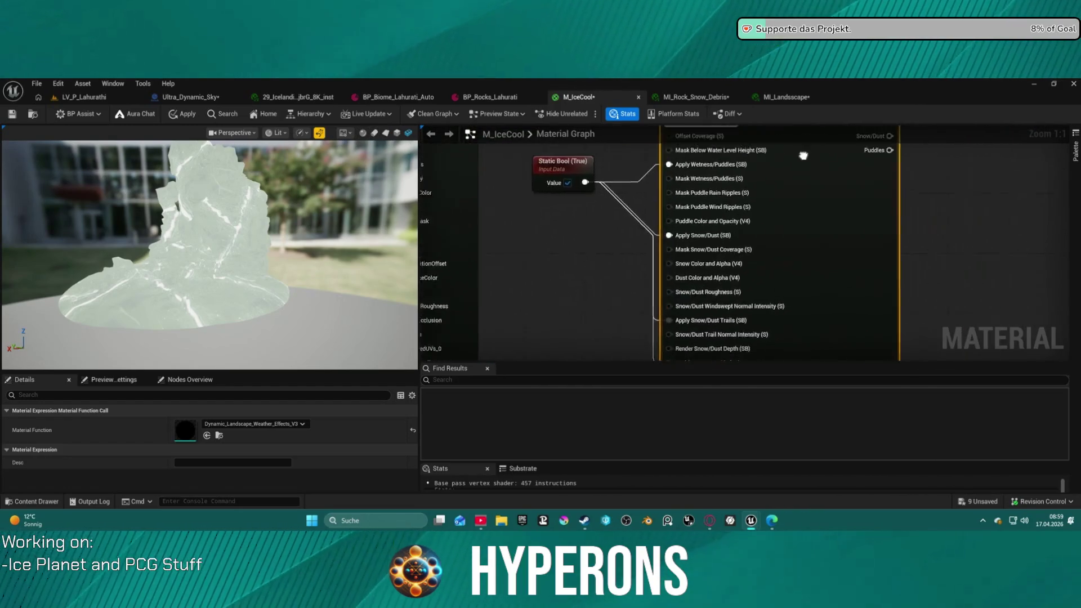
{"action": "scroll", "coordinate": [685, 174], "scroll_direction": "up", "scroll_amount": 1}
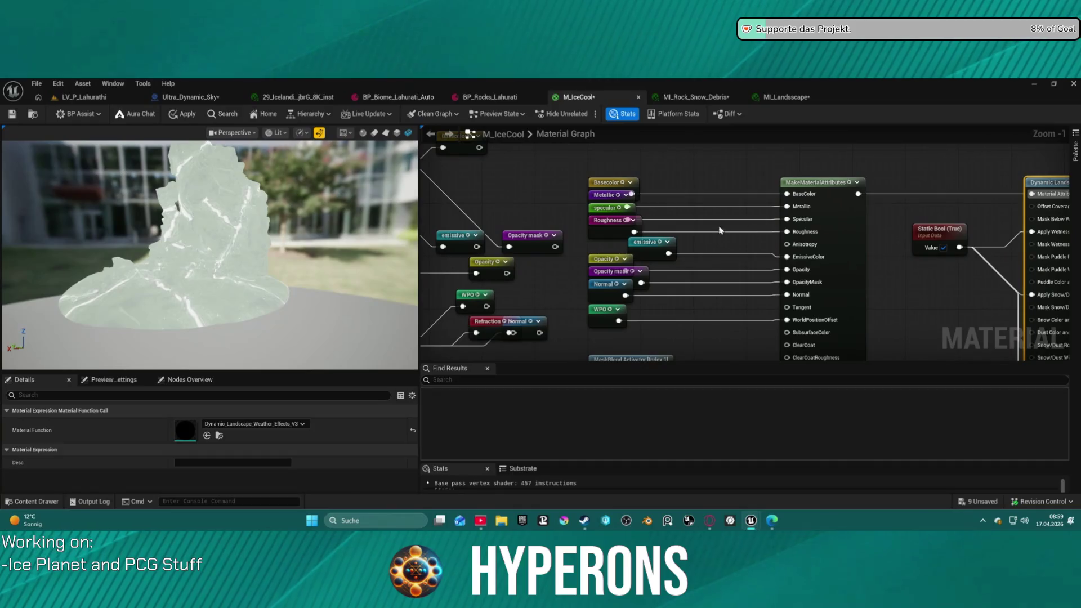
{"action": "left_click", "coordinate": [691, 251], "text": "alt"}
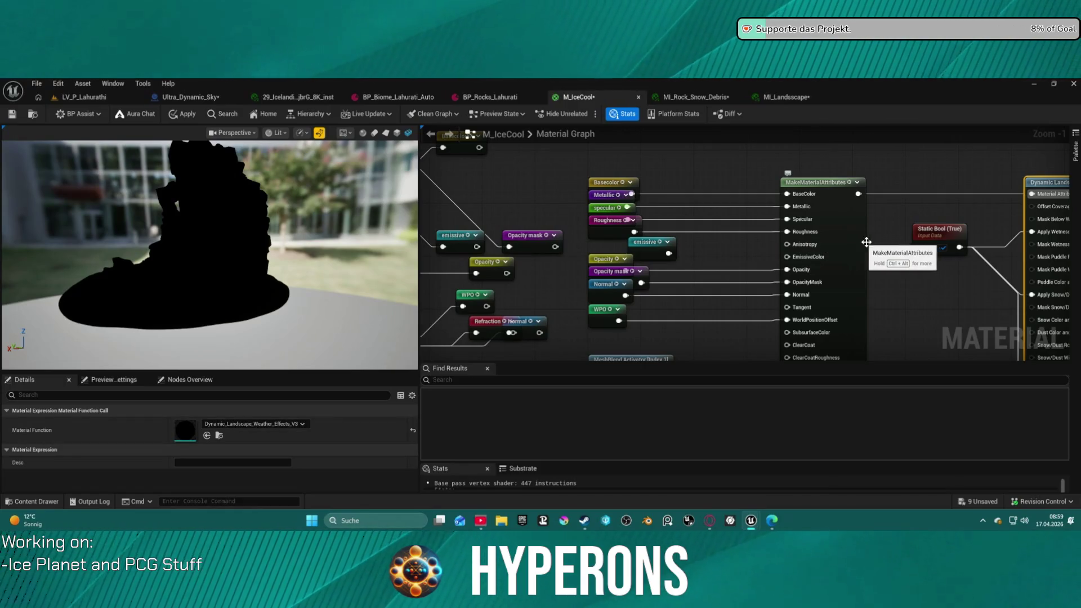
Toggle the UseTranslucency switch default on and back off to False
{"action": "mouse_move", "coordinate": [839, 251]}
{"action": "left_mouse_down"}
{"action": "mouse_move", "coordinate": [428, 240]}
{"action": "mouse_move", "coordinate": [900, 234]}
{"action": "left_mouse_up"}
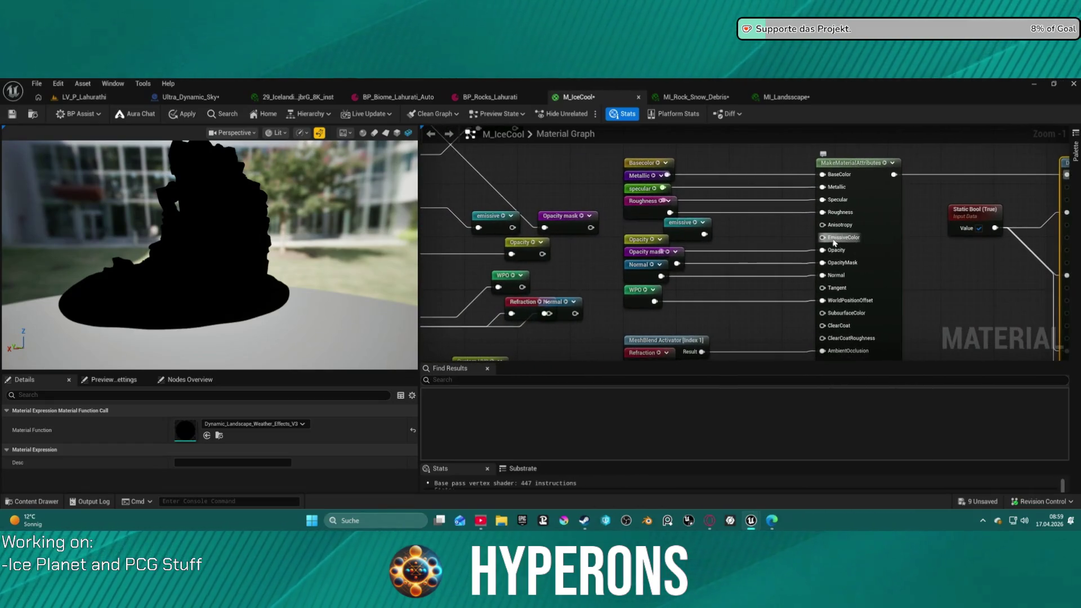
{"action": "mouse_move", "coordinate": [824, 237]}
{"action": "left_mouse_down"}
{"action": "mouse_move", "coordinate": [851, 236]}
{"action": "mouse_move", "coordinate": [704, 239]}
{"action": "mouse_move", "coordinate": [940, 244]}
{"action": "mouse_move", "coordinate": [893, 236]}
{"action": "left_mouse_up"}
{"action": "left_click_drag", "start_coordinate": [904, 194], "coordinate": [928, 194]}
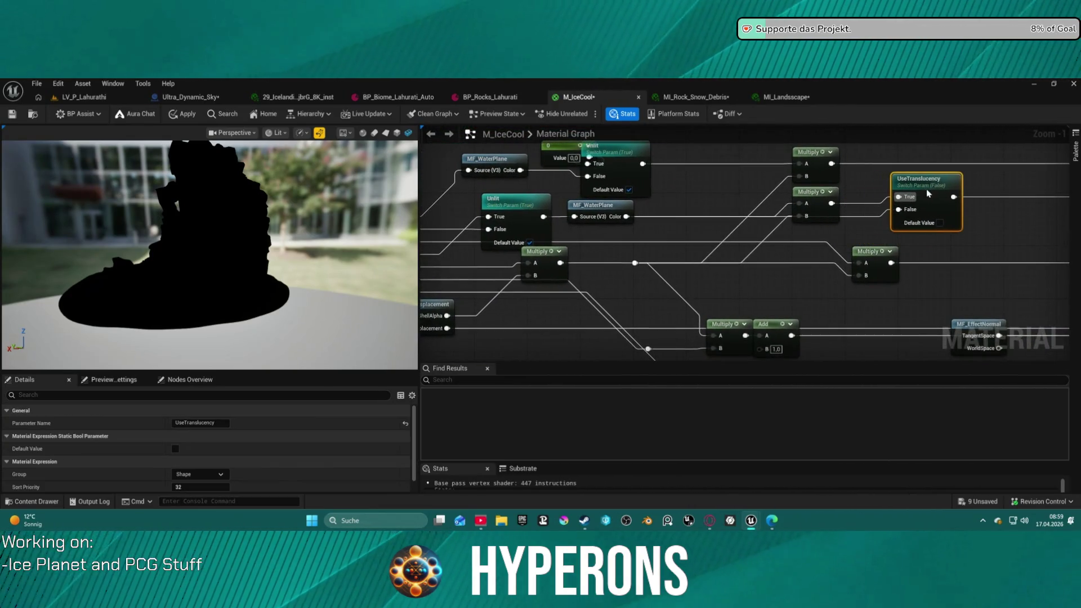
{"action": "left_click", "coordinate": [940, 224]}
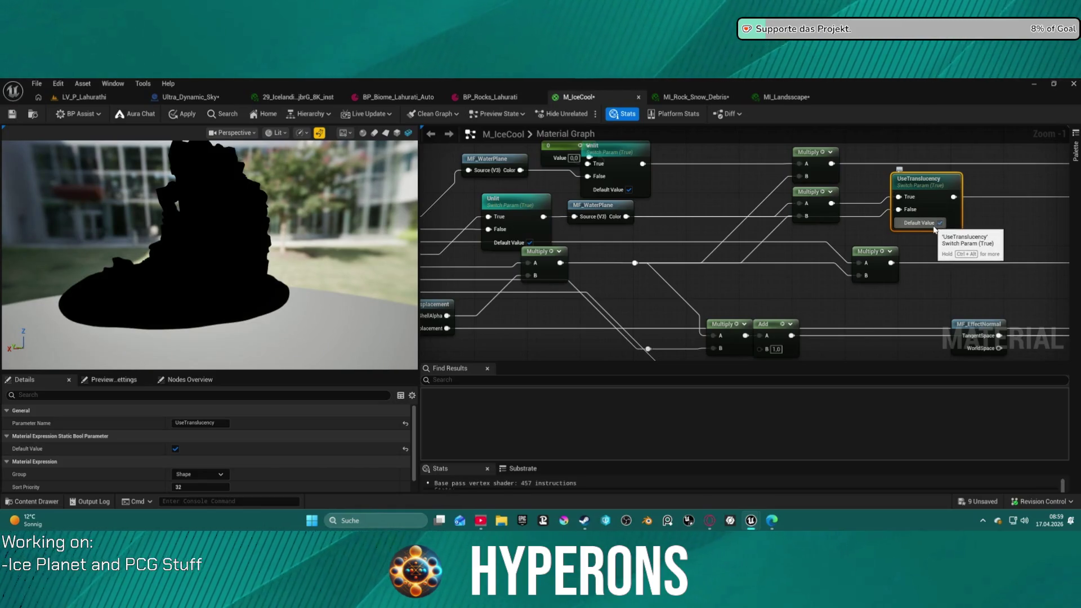
{"action": "left_click", "coordinate": [940, 224]}
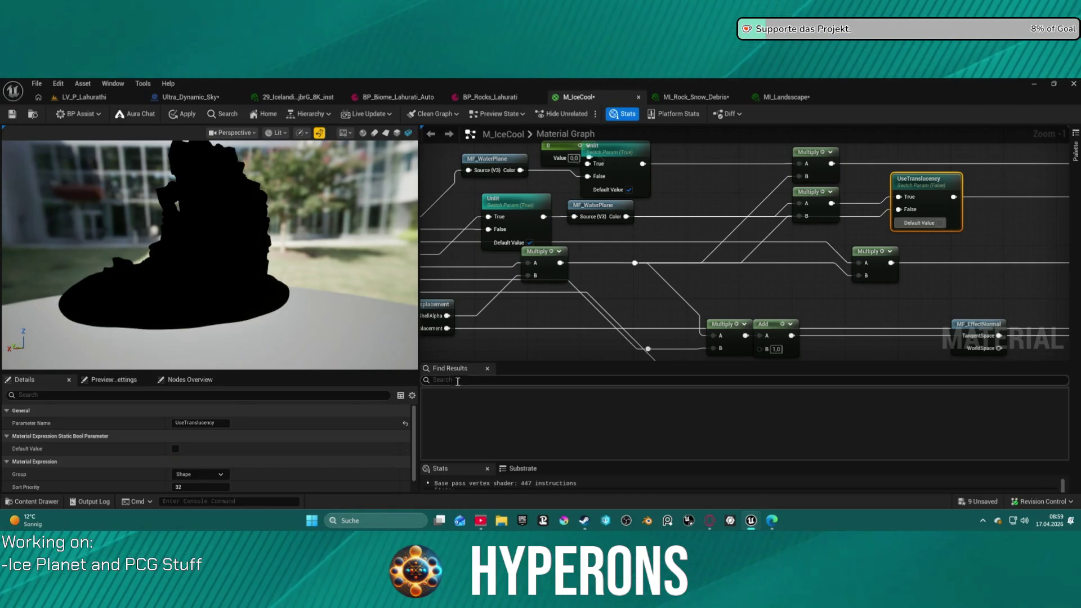
Select the M_IceCool output node to show the material's Blend Mode properties
{"action": "left_click_drag", "start_coordinate": [563, 315], "coordinate": [808, 212]}
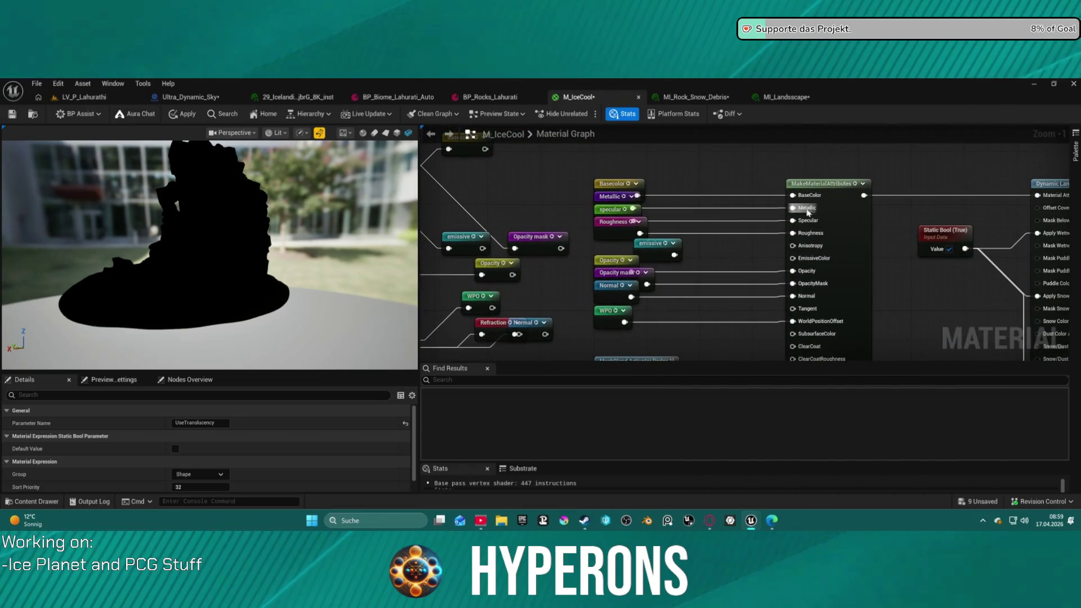
{"action": "left_click", "coordinate": [852, 211]}
{"action": "left_click_drag", "start_coordinate": [843, 312], "coordinate": [495, 242]}
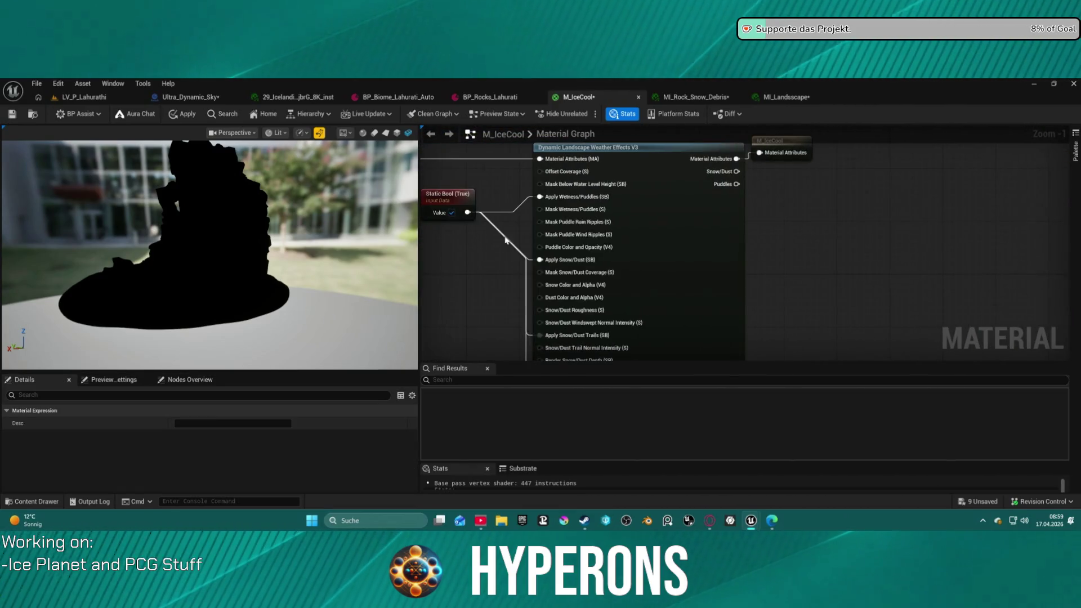
{"action": "left_click_drag", "start_coordinate": [815, 164], "coordinate": [799, 289]}
{"action": "left_click", "coordinate": [796, 265]}
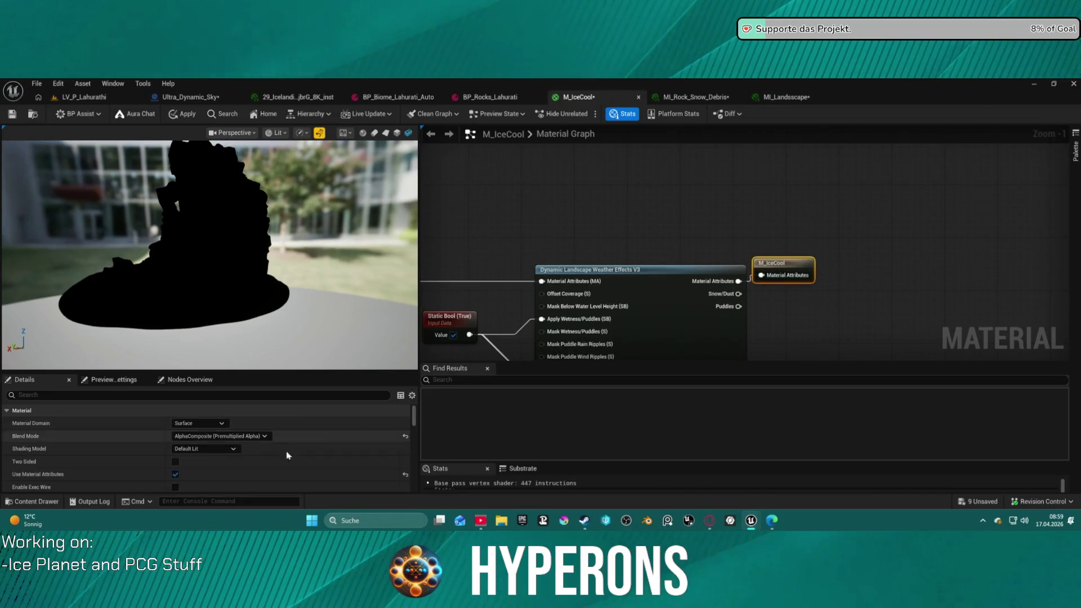
Set the M_IceCool Blend Mode to Translucent
{"action": "left_click", "coordinate": [212, 437]}
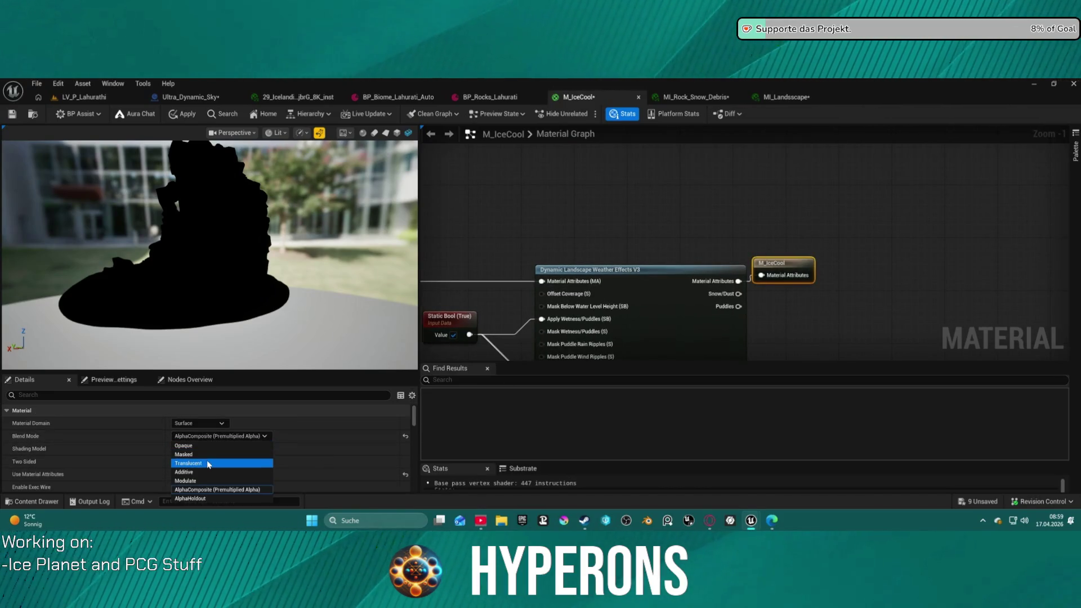
{"action": "left_click", "coordinate": [207, 463]}
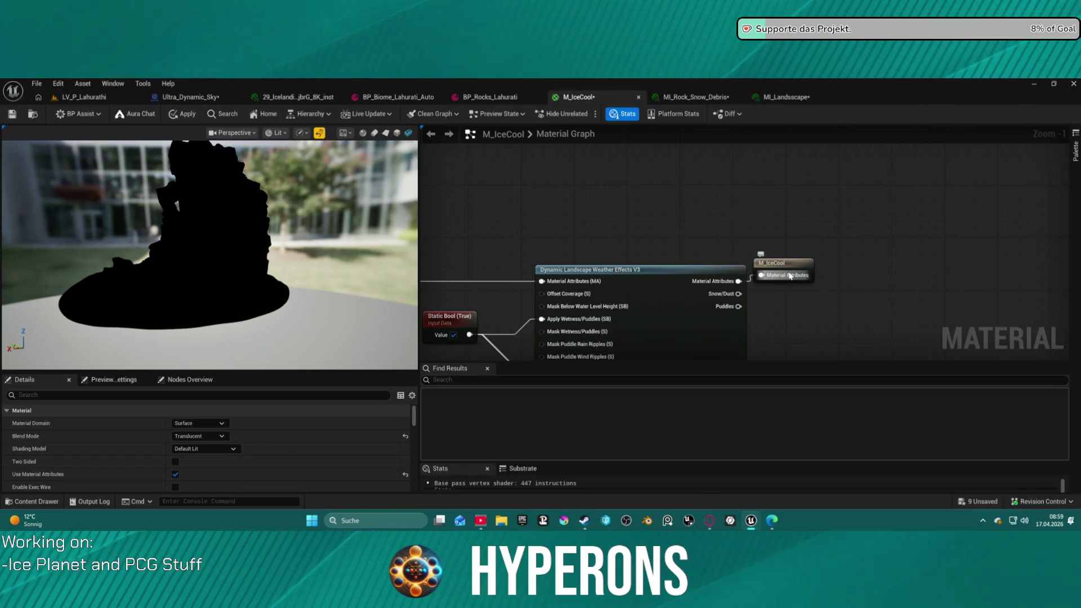
{"action": "left_click_drag", "start_coordinate": [802, 291], "coordinate": [803, 293]}
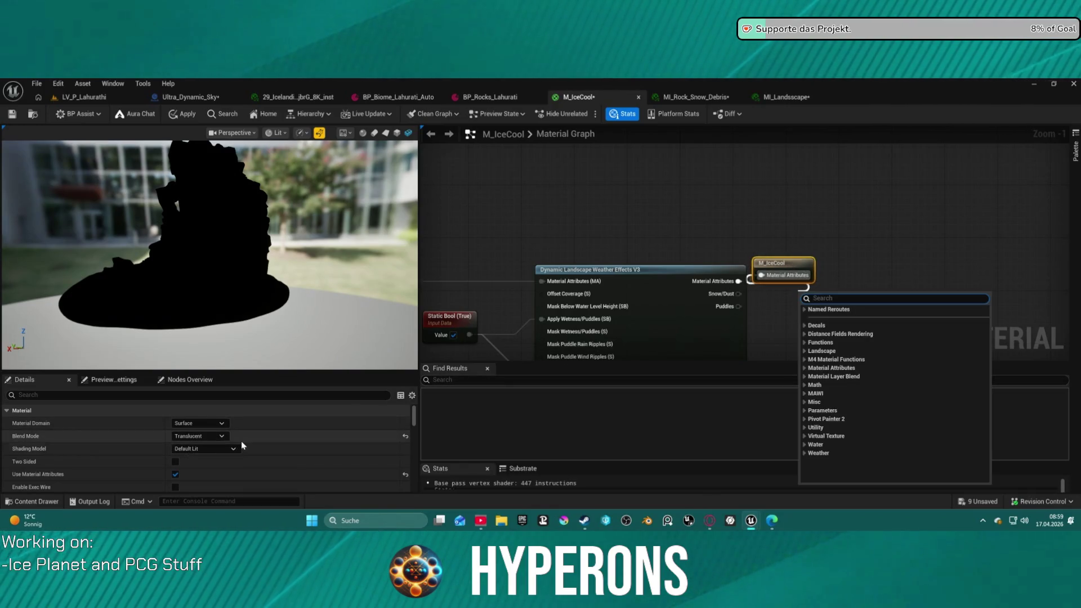
{"action": "scroll", "coordinate": [185, 467], "scroll_direction": "down", "scroll_amount": 3}
{"action": "scroll", "coordinate": [829, 249], "scroll_direction": "down", "scroll_amount": 3}
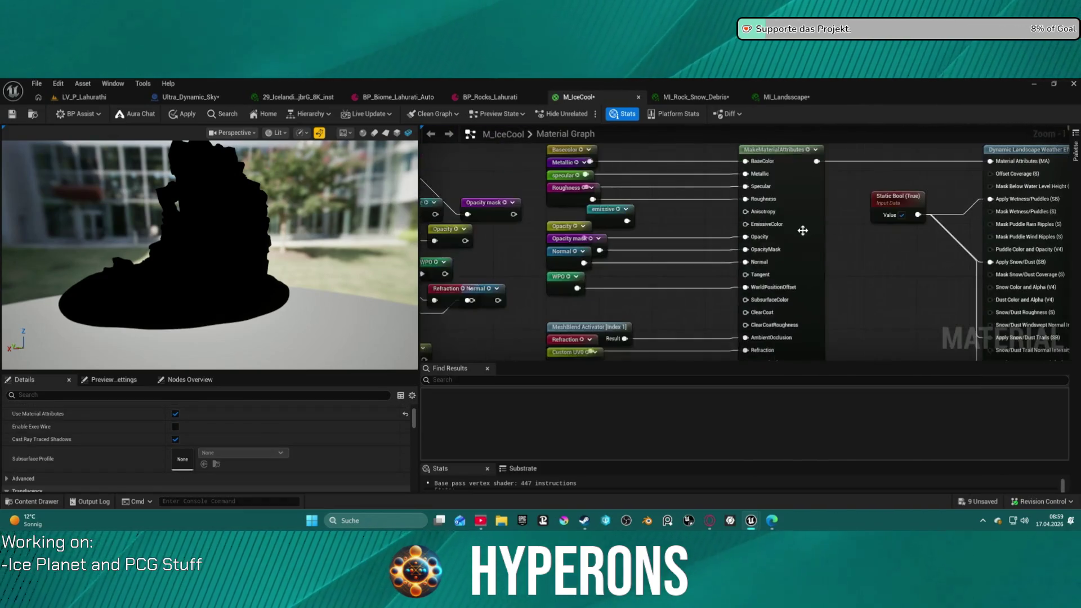
{"action": "scroll", "coordinate": [829, 249], "scroll_direction": "up", "scroll_amount": 5}
Tidy the emissive reroute and Unlit switch nodes, and uncheck the Unlit switch's default value
{"action": "left_click_drag", "start_coordinate": [829, 249], "coordinate": [647, 280]}
{"action": "left_click_drag", "start_coordinate": [840, 310], "coordinate": [778, 303]}
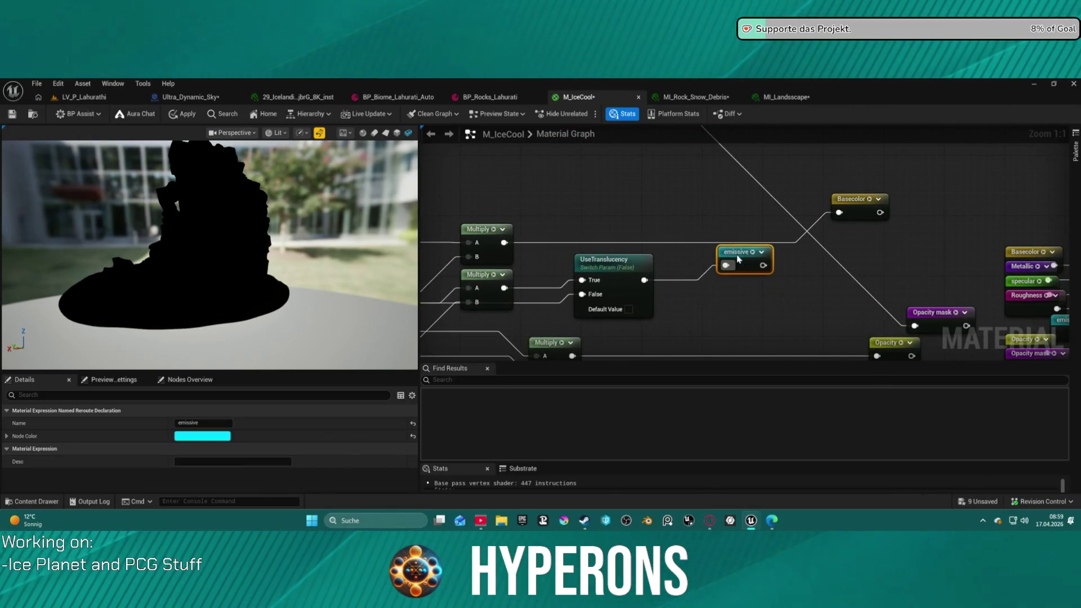
{"action": "left_click_drag", "start_coordinate": [681, 259], "coordinate": [890, 225]}
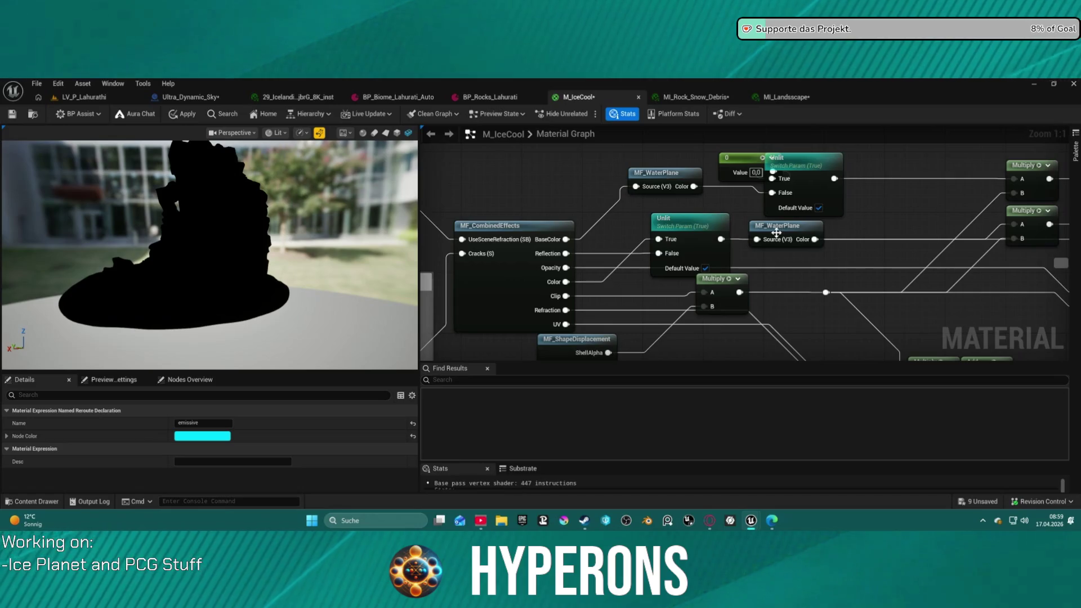
{"action": "left_click_drag", "start_coordinate": [694, 231], "coordinate": [679, 232]}
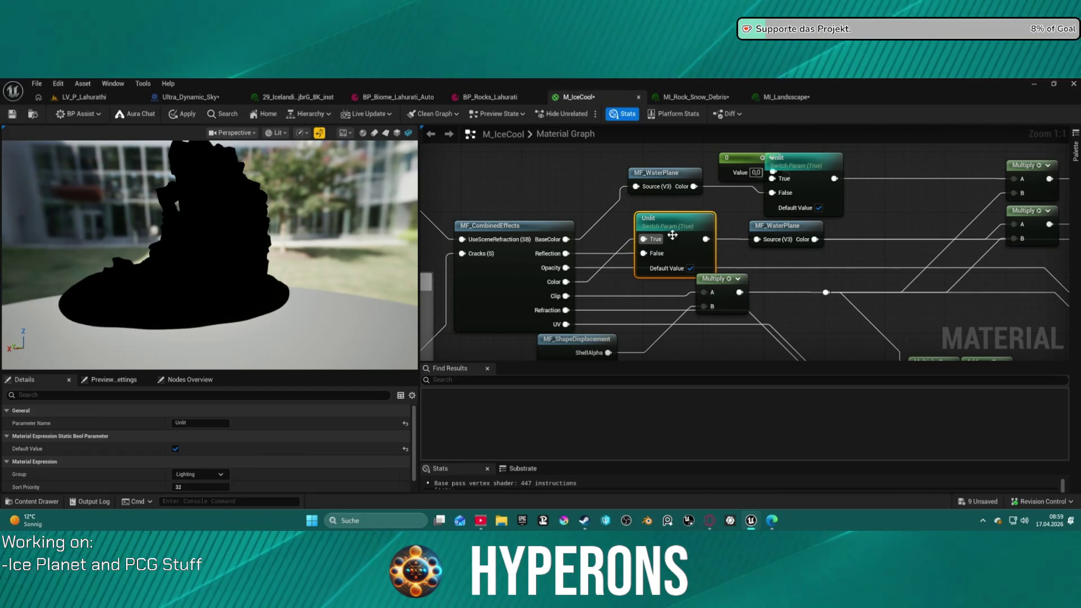
{"action": "left_click", "coordinate": [691, 269]}
Try the AlphaComposite blend mode and inspect the icy surface up close in the preview
{"action": "mouse_move", "coordinate": [727, 262]}
{"action": "left_mouse_down"}
{"action": "mouse_move", "coordinate": [660, 264]}
{"action": "mouse_move", "coordinate": [595, 293]}
{"action": "left_mouse_up"}
{"action": "left_click_drag", "start_coordinate": [957, 270], "coordinate": [776, 255]}
{"action": "mouse_move", "coordinate": [978, 255]}
{"action": "left_mouse_down"}
{"action": "mouse_move", "coordinate": [805, 254]}
{"action": "mouse_move", "coordinate": [624, 223]}
{"action": "left_mouse_up"}
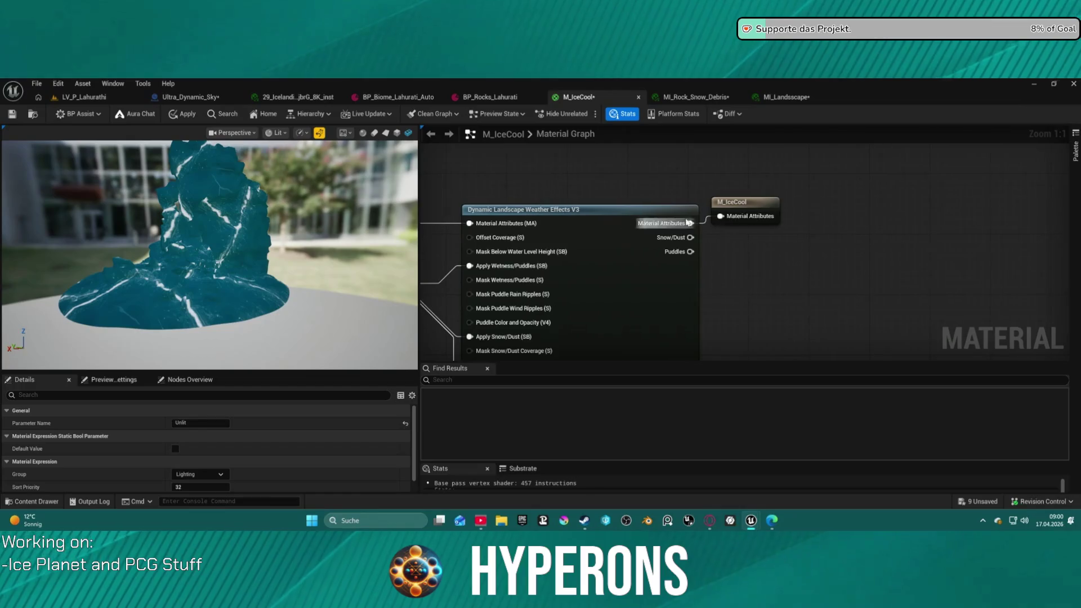
{"action": "left_click", "coordinate": [734, 215]}
{"action": "left_click", "coordinate": [204, 437]}
{"action": "left_click", "coordinate": [220, 489]}
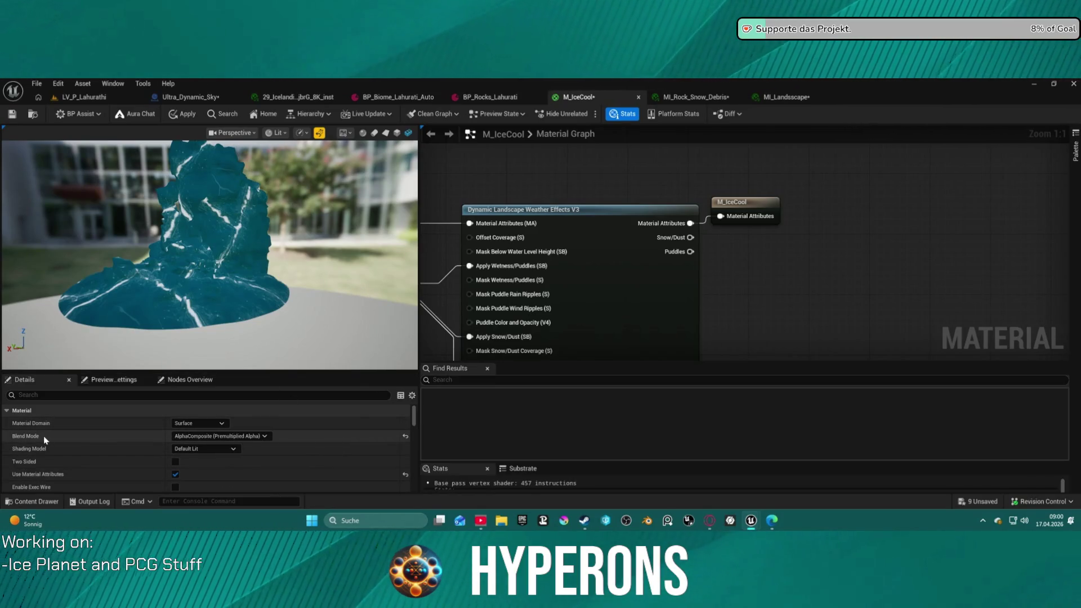
{"action": "left_click_drag", "start_coordinate": [208, 253], "coordinate": [265, 239]}
{"action": "left_click_drag", "start_coordinate": [184, 220], "coordinate": [300, 209]}
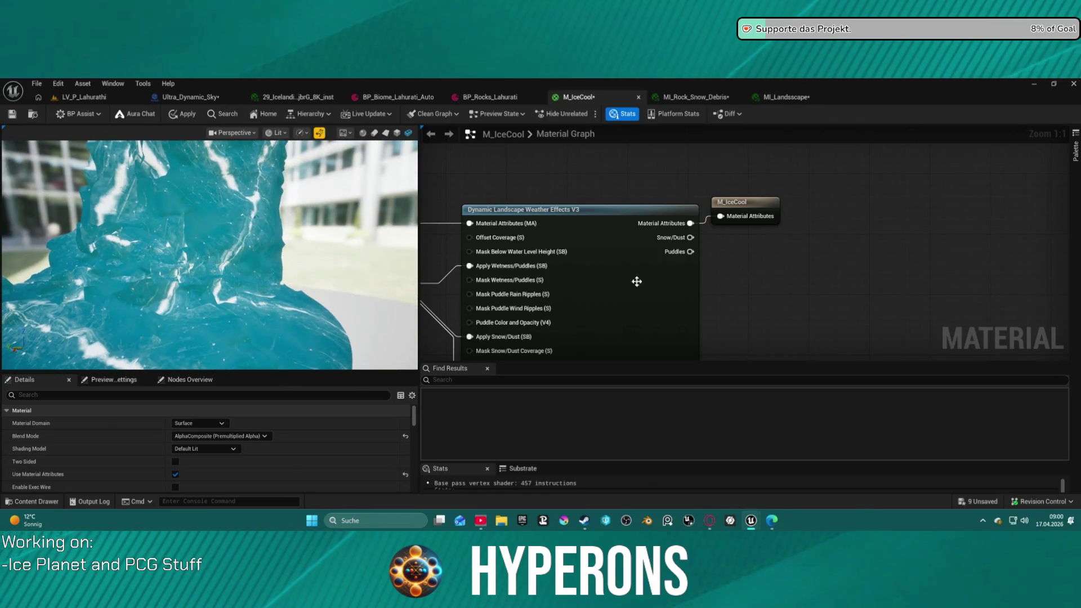
Switch the blend mode back to Translucent and orbit the clear turquoise ice preview
{"action": "left_click", "coordinate": [226, 436]}
{"action": "left_click", "coordinate": [226, 457]}
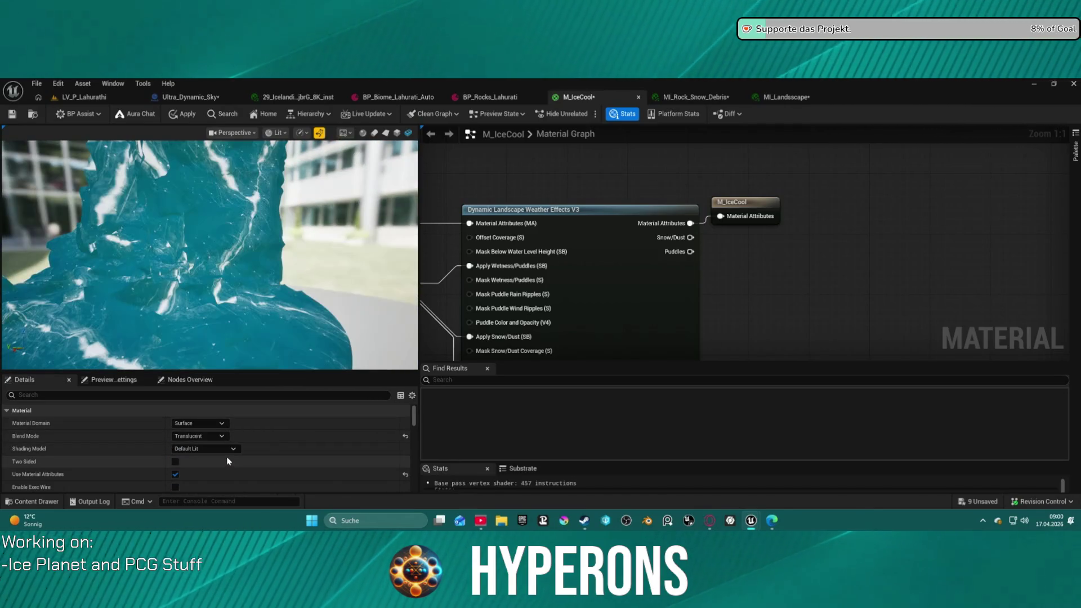
{"action": "left_click_drag", "start_coordinate": [338, 284], "coordinate": [415, 280]}
{"action": "mouse_move", "coordinate": [251, 239]}
{"action": "left_mouse_down"}
{"action": "mouse_move", "coordinate": [241, 220]}
{"action": "mouse_move", "coordinate": [282, 223]}
{"action": "left_mouse_up"}
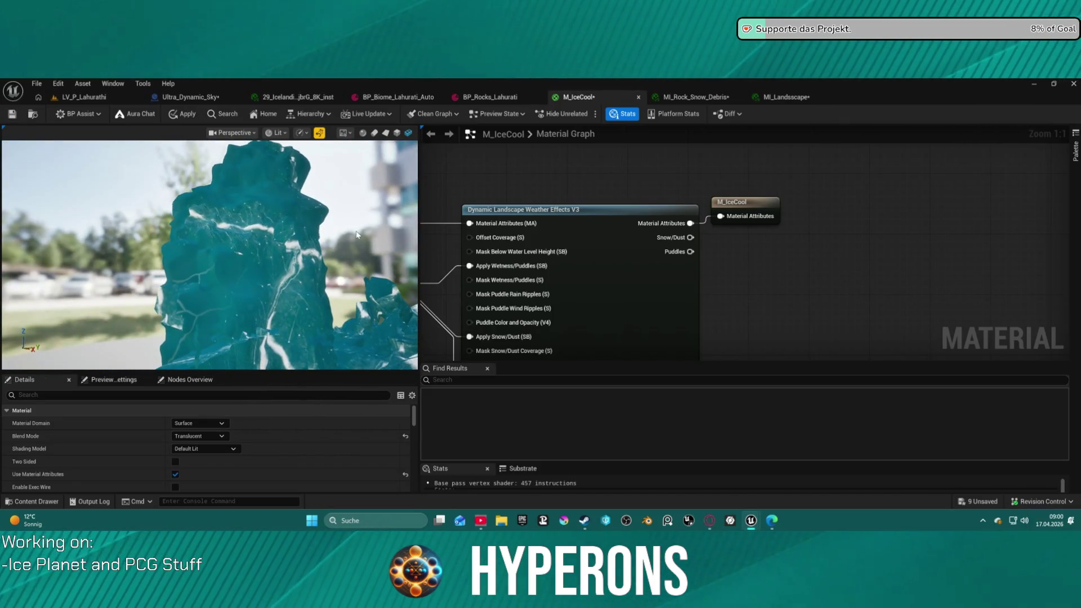
{"action": "left_click_drag", "start_coordinate": [565, 244], "coordinate": [760, 155]}
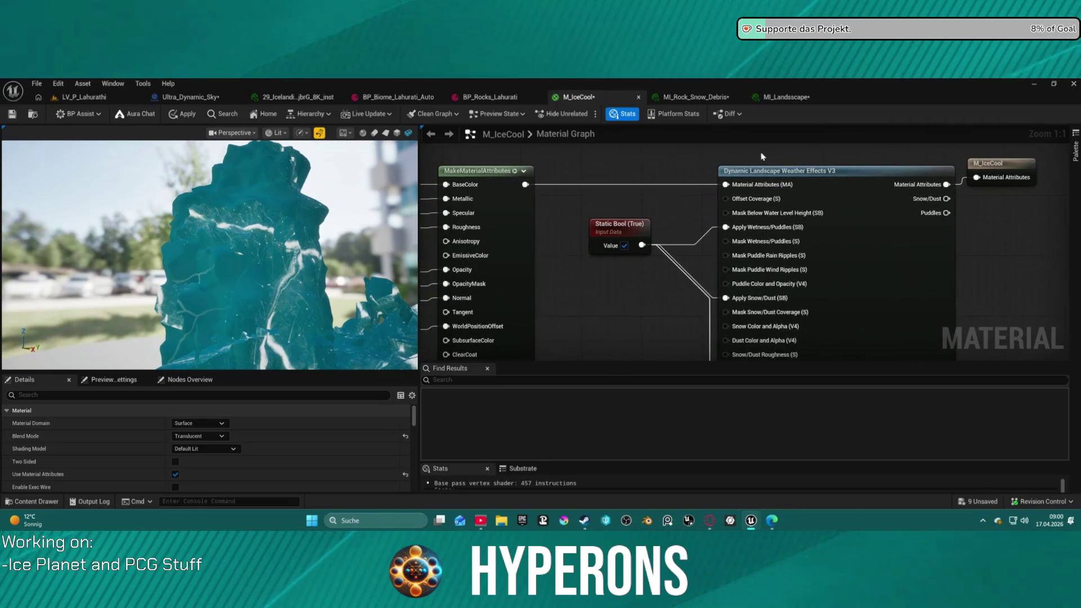
{"action": "left_click", "coordinate": [642, 244]}
{"action": "mouse_move", "coordinate": [642, 244]}
{"action": "left_mouse_down"}
{"action": "mouse_move", "coordinate": [732, 235]}
{"action": "mouse_move", "coordinate": [584, 226]}
{"action": "left_mouse_up"}
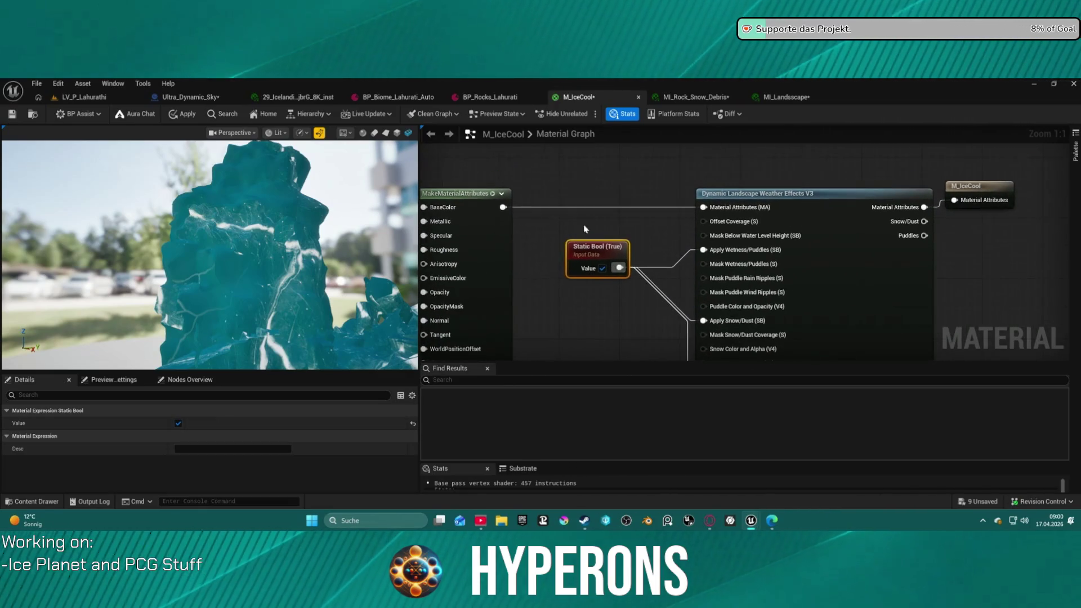
{"action": "mouse_move", "coordinate": [501, 206]}
{"action": "left_mouse_down"}
{"action": "mouse_move", "coordinate": [968, 197]}
{"action": "mouse_move", "coordinate": [955, 201]}
{"action": "left_mouse_up"}
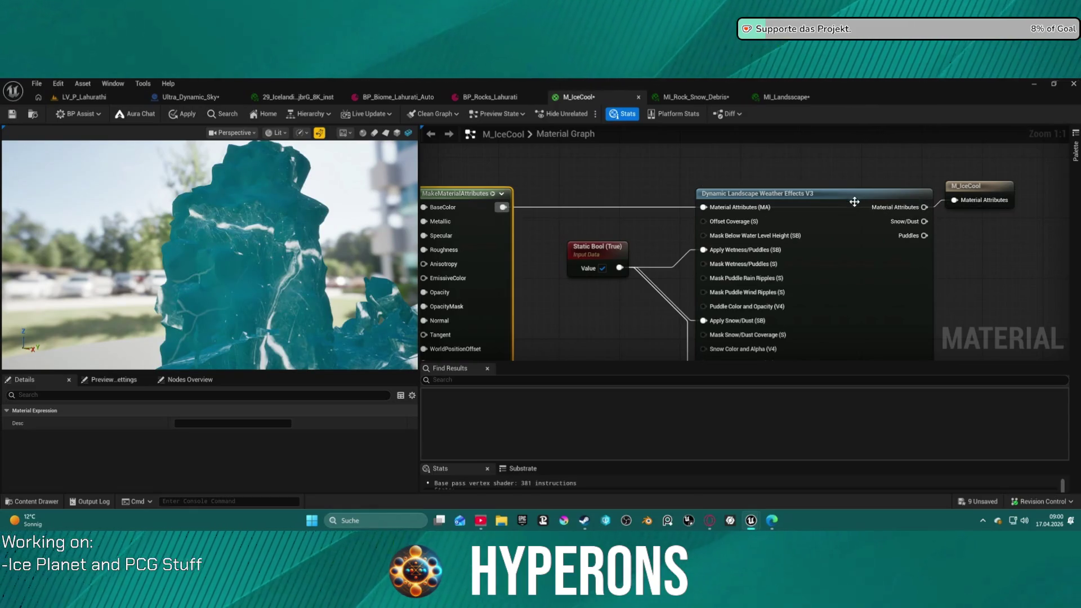
{"action": "left_click_drag", "start_coordinate": [930, 206], "coordinate": [971, 200]}
{"action": "left_click_drag", "start_coordinate": [502, 222], "coordinate": [752, 235]}
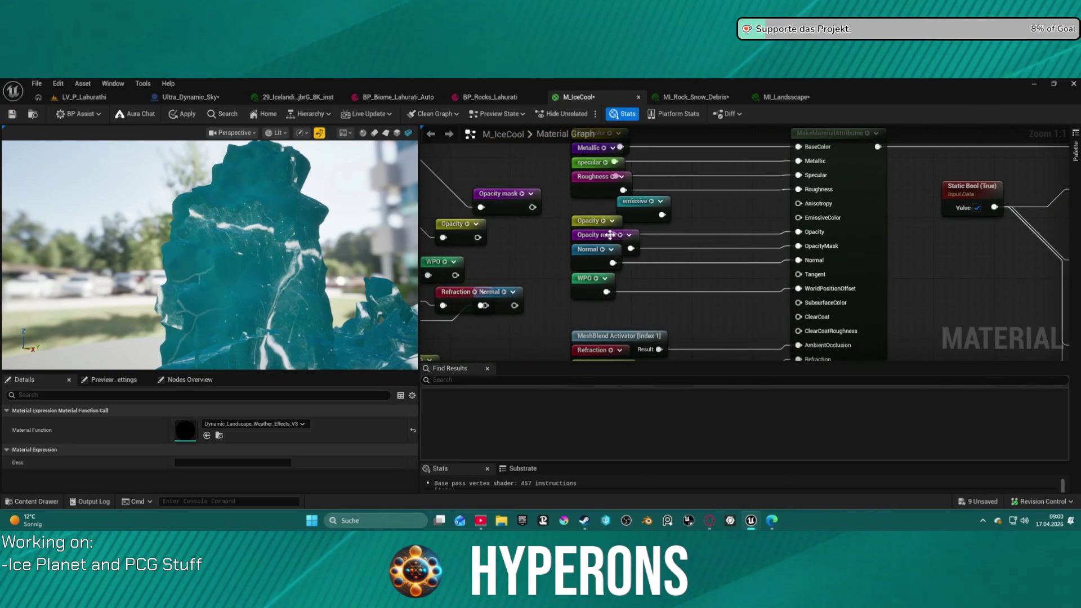
{"action": "scroll", "coordinate": [610, 234], "scroll_direction": "down", "scroll_amount": 5}
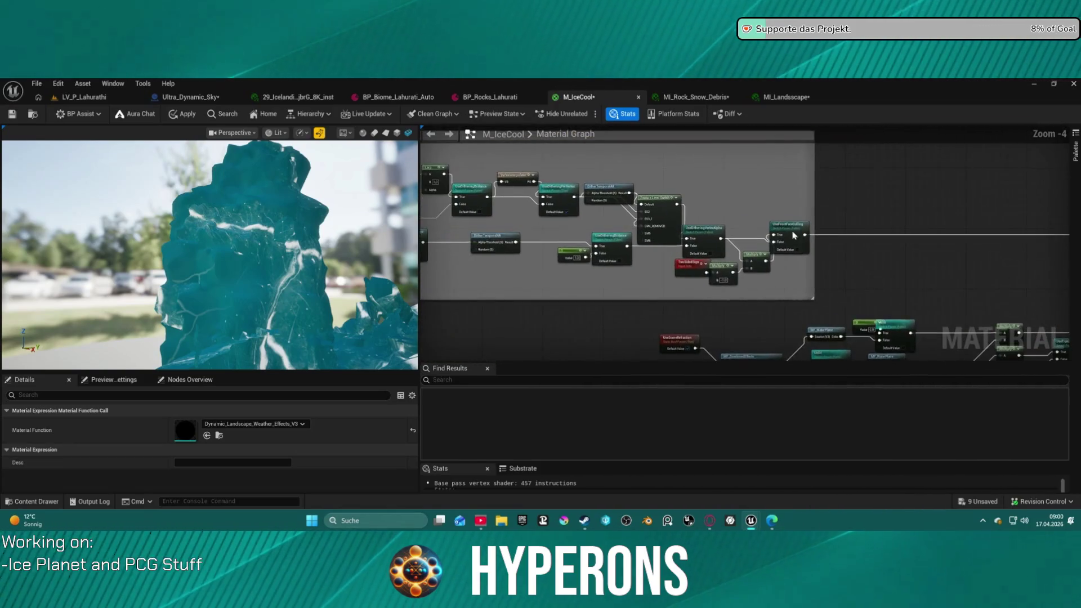
{"action": "scroll", "coordinate": [736, 254], "scroll_direction": "up", "scroll_amount": 4}
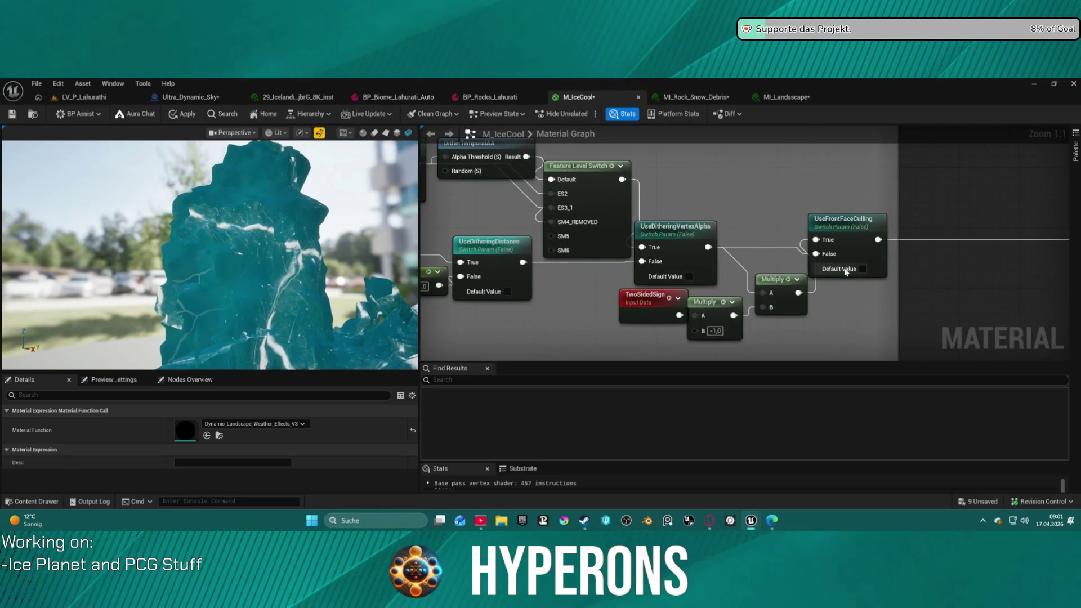
{"action": "left_click", "coordinate": [863, 269]}
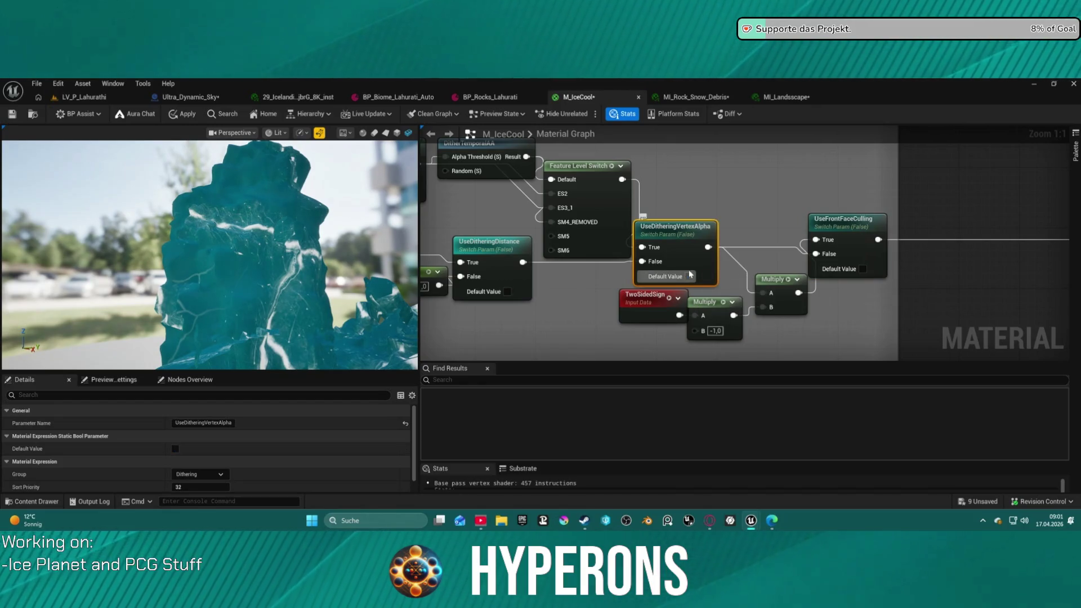
{"action": "left_click_drag", "start_coordinate": [692, 277], "coordinate": [915, 172]}
{"action": "left_click", "coordinate": [736, 243]}
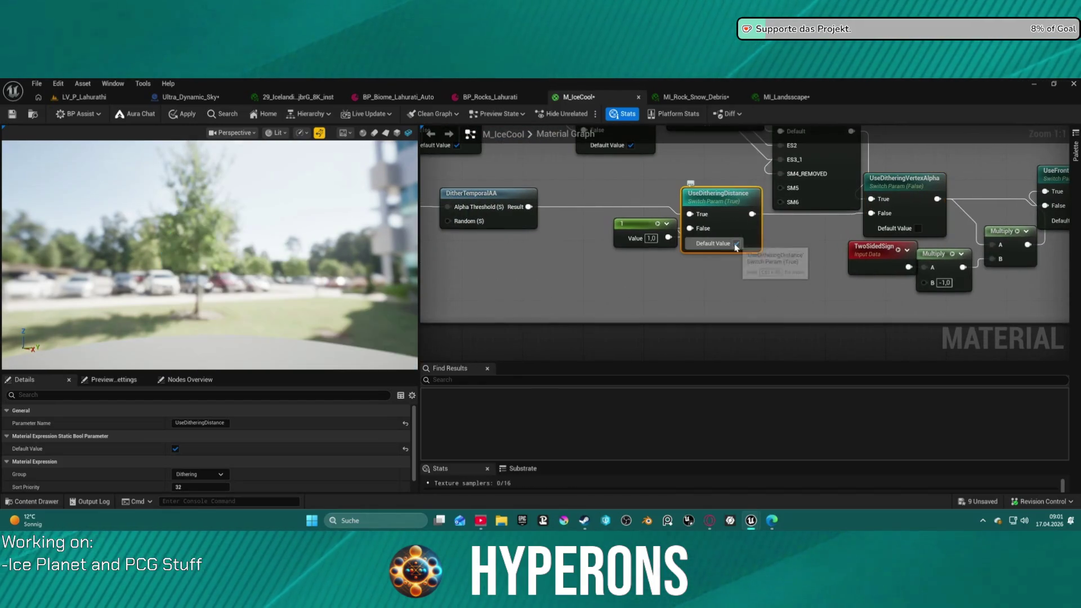
{"action": "left_click", "coordinate": [736, 244]}
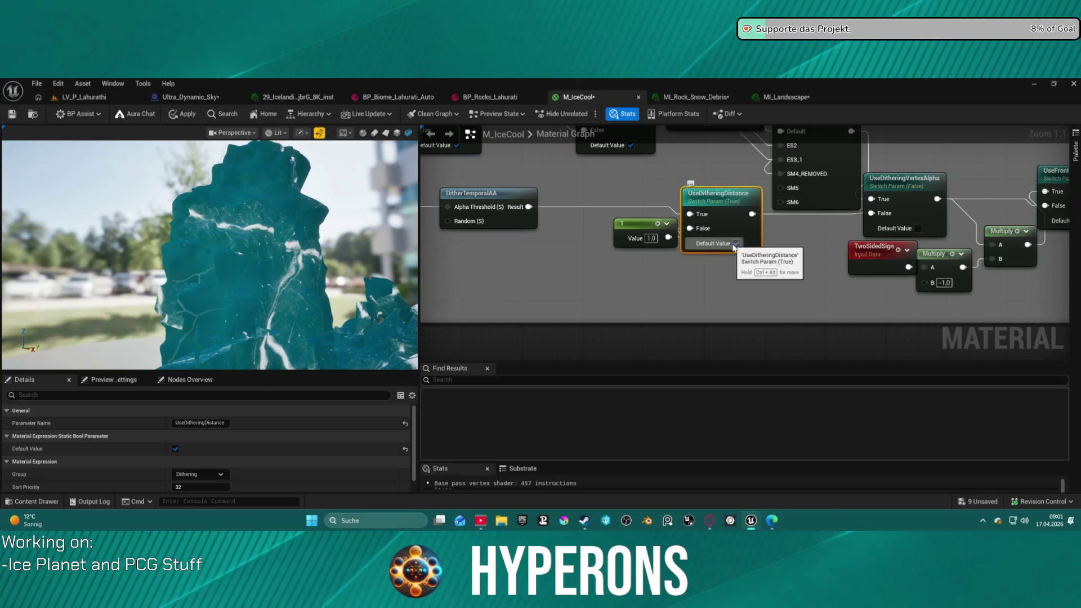
{"action": "mouse_move", "coordinate": [734, 248]}
{"action": "left_mouse_down"}
{"action": "mouse_move", "coordinate": [908, 316]}
{"action": "mouse_move", "coordinate": [1058, 355]}
{"action": "mouse_move", "coordinate": [1069, 316]}
{"action": "left_mouse_up"}
{"action": "left_click_drag", "start_coordinate": [788, 253], "coordinate": [934, 301]}
{"action": "mouse_move", "coordinate": [788, 254]}
{"action": "left_mouse_down"}
{"action": "mouse_move", "coordinate": [931, 281]}
{"action": "mouse_move", "coordinate": [343, 200]}
{"action": "mouse_move", "coordinate": [559, 215]}
{"action": "left_mouse_up"}
{"action": "left_click", "coordinate": [832, 288]}
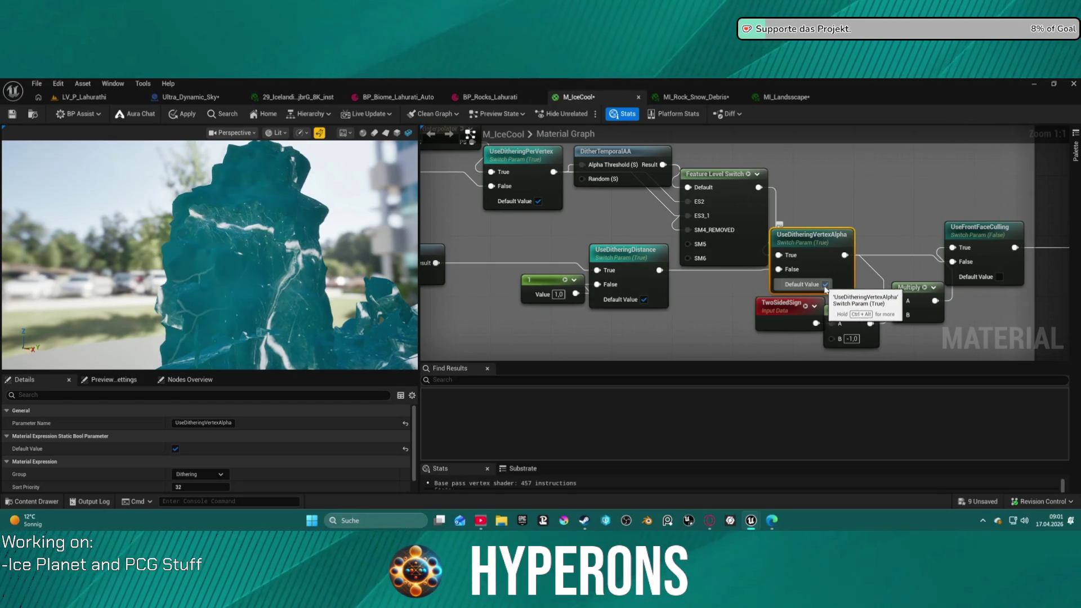
{"action": "left_click_drag", "start_coordinate": [880, 297], "coordinate": [602, 221]}
{"action": "left_click", "coordinate": [601, 222]}
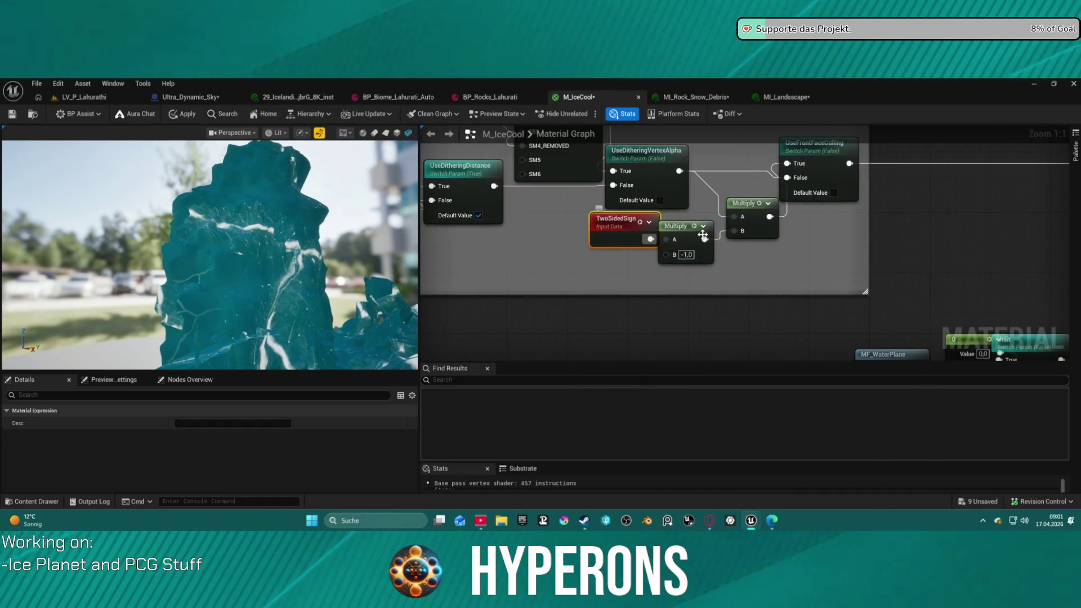
{"action": "left_click_drag", "start_coordinate": [864, 219], "coordinate": [718, 211]}
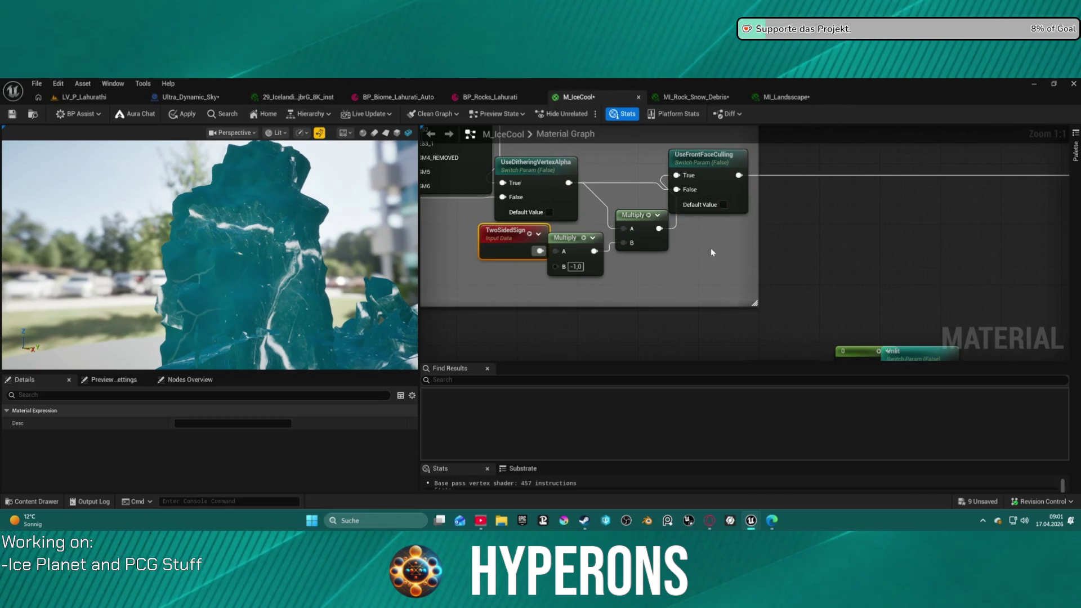
{"action": "scroll", "coordinate": [712, 252], "scroll_direction": "down", "scroll_amount": 5}
{"action": "scroll", "coordinate": [809, 214], "scroll_direction": "up", "scroll_amount": 5}
{"action": "left_click_drag", "start_coordinate": [809, 214], "coordinate": [536, 153]}
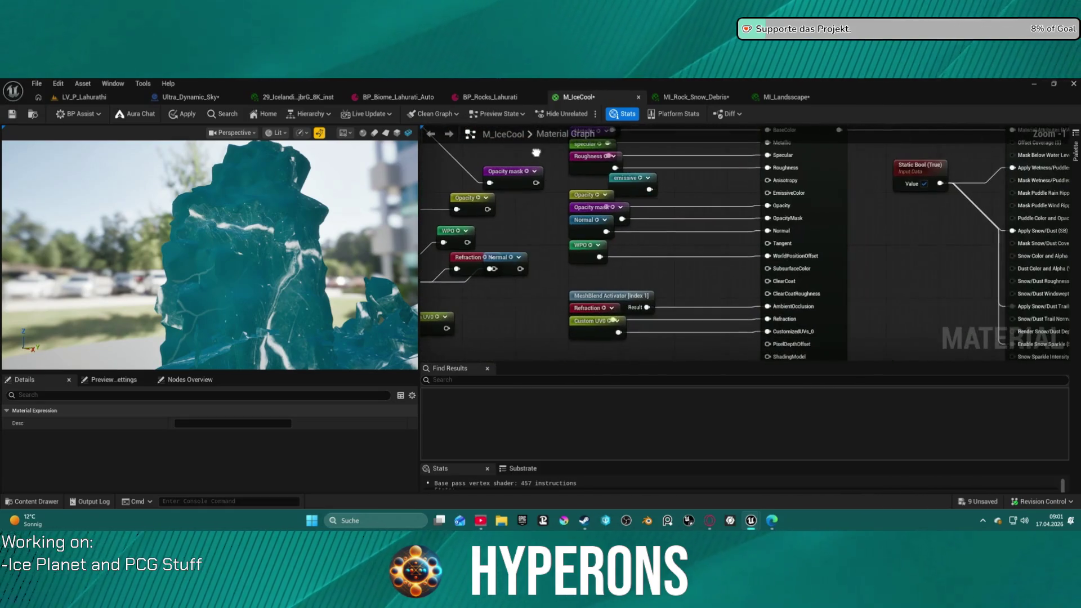
Jump to the Opacity reroute's source and inspect the MF_WaterPlane and MF_LinesMarching nodes
{"action": "double_click", "coordinate": [591, 199]}
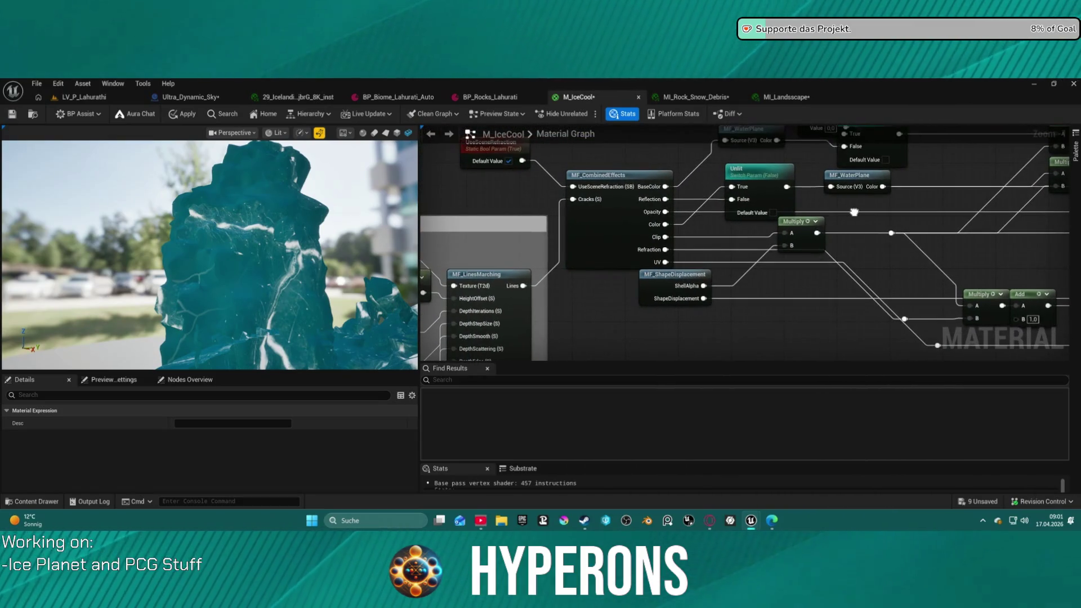
{"action": "mouse_move", "coordinate": [853, 212]}
{"action": "left_mouse_down"}
{"action": "mouse_move", "coordinate": [732, 214]}
{"action": "mouse_move", "coordinate": [869, 217]}
{"action": "left_mouse_up"}
{"action": "mouse_move", "coordinate": [790, 190]}
{"action": "left_mouse_down"}
{"action": "mouse_move", "coordinate": [750, 234]}
{"action": "mouse_move", "coordinate": [829, 302]}
{"action": "left_mouse_up"}
{"action": "left_click", "coordinate": [888, 196]}
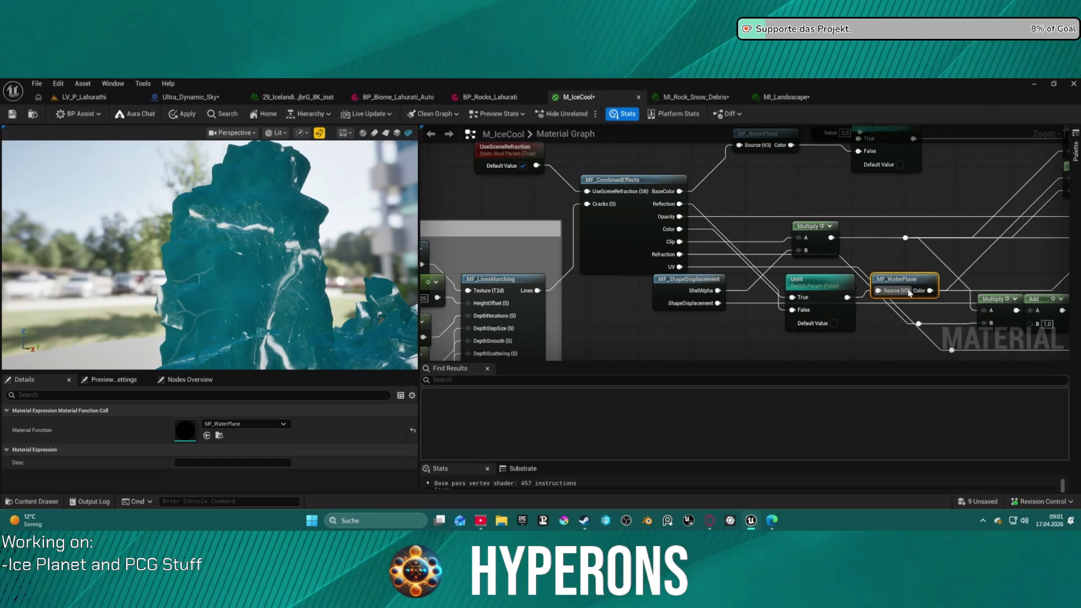
{"action": "mouse_move", "coordinate": [643, 232]}
{"action": "left_mouse_down"}
{"action": "mouse_move", "coordinate": [895, 196]}
{"action": "mouse_move", "coordinate": [904, 139]}
{"action": "left_mouse_up"}
{"action": "left_click", "coordinate": [768, 267]}
{"action": "left_click_drag", "start_coordinate": [769, 267], "coordinate": [732, 197]}
Zoom out over the node network and open MF_CombinedEffects in its own tab
{"action": "scroll", "coordinate": [732, 197], "scroll_direction": "down", "scroll_amount": 2}
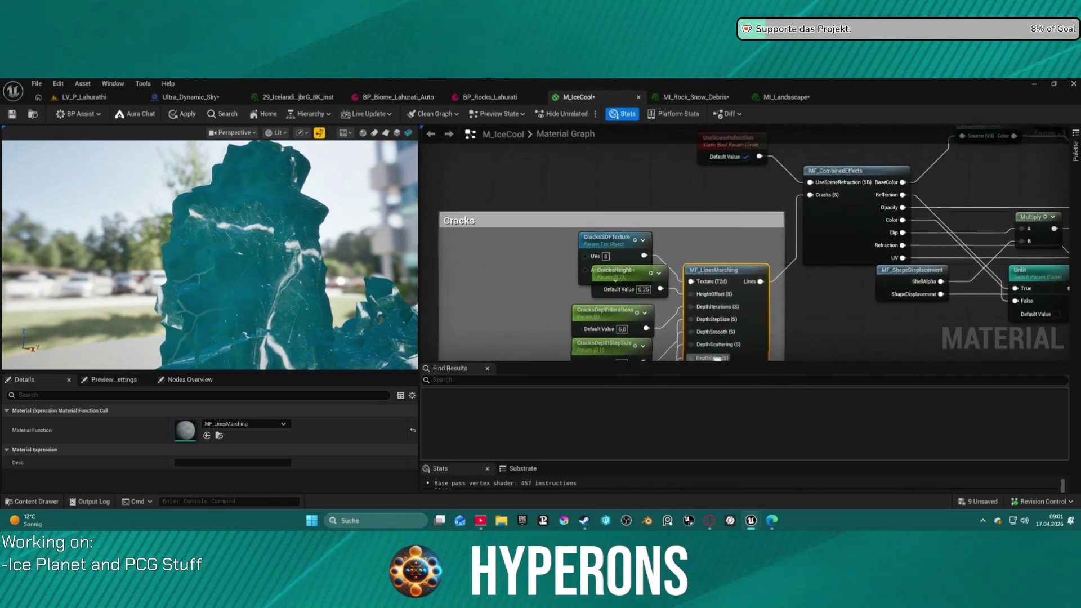
{"action": "scroll", "coordinate": [732, 197], "scroll_direction": "down", "scroll_amount": 8}
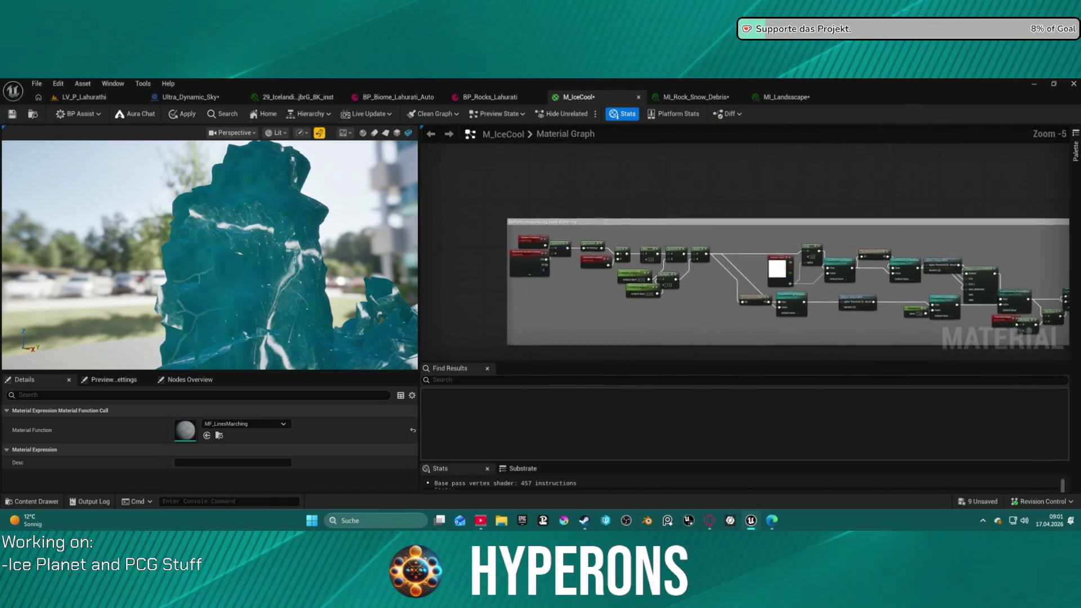
{"action": "mouse_move", "coordinate": [810, 214]}
{"action": "left_mouse_down"}
{"action": "mouse_move", "coordinate": [584, 231]}
{"action": "mouse_move", "coordinate": [752, 234]}
{"action": "left_mouse_up"}
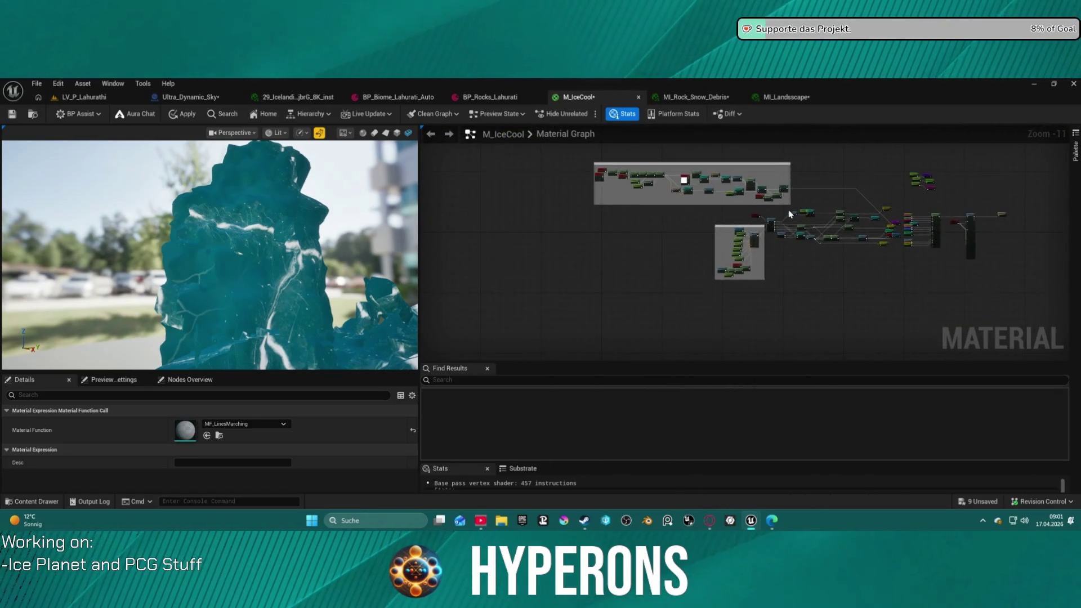
{"action": "scroll", "coordinate": [722, 228], "scroll_direction": "up", "scroll_amount": 12}
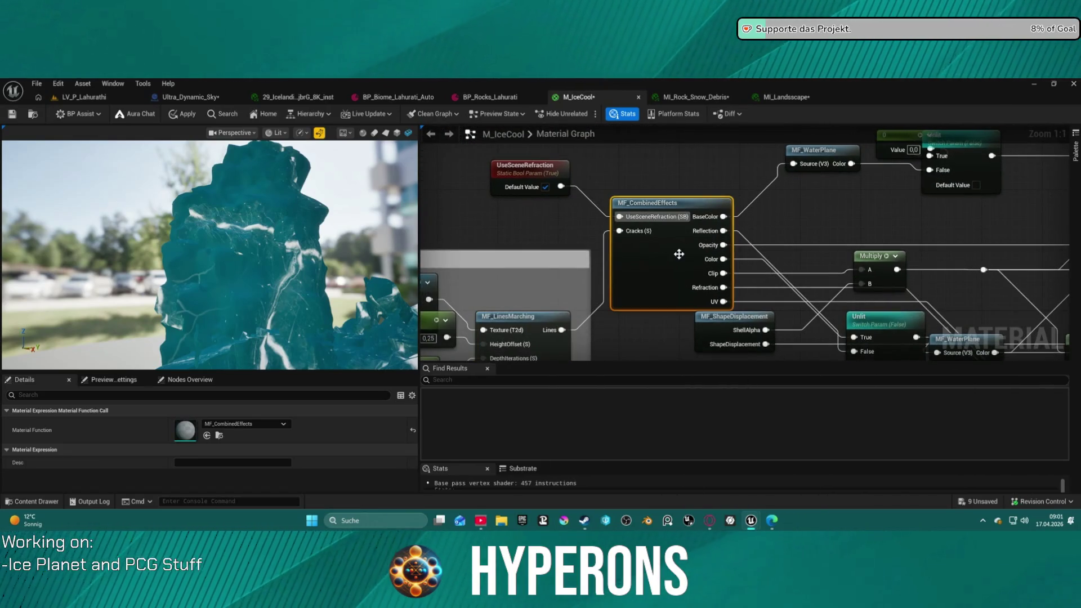
{"action": "double_click", "coordinate": [679, 254]}
{"action": "scroll", "coordinate": [1020, 305], "scroll_direction": "down", "scroll_amount": 5}
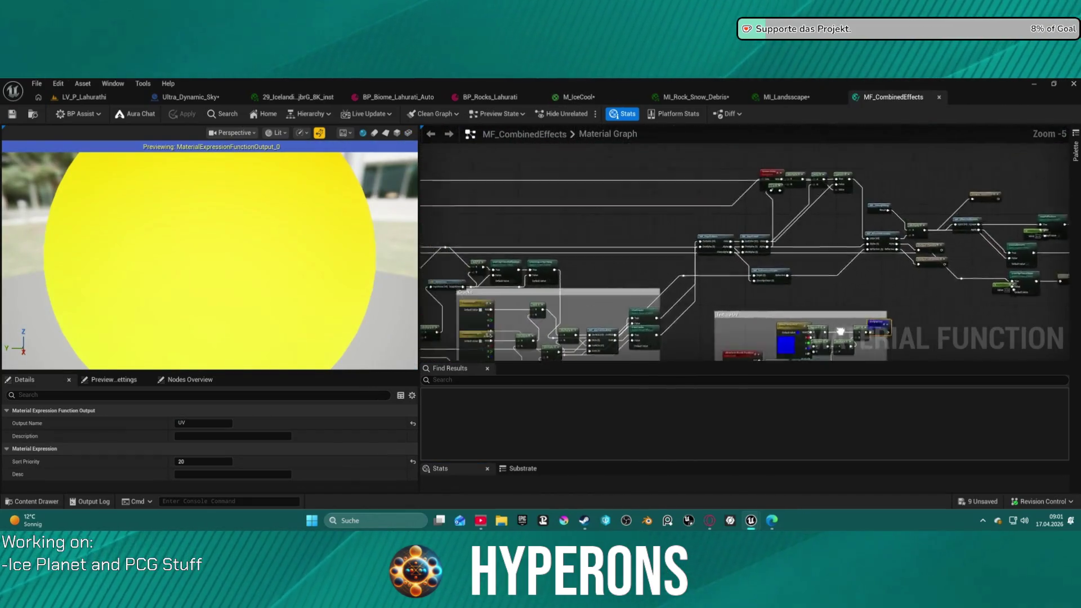
Review MF_CombinedEffects' depth, UseSceneRefraction and opacity output nodes, then close its tab
{"action": "mouse_move", "coordinate": [826, 270]}
{"action": "left_mouse_down"}
{"action": "mouse_move", "coordinate": [873, 167]}
{"action": "mouse_move", "coordinate": [786, 129]}
{"action": "mouse_move", "coordinate": [794, 215]}
{"action": "mouse_move", "coordinate": [1069, 226]}
{"action": "left_mouse_up"}
{"action": "scroll", "coordinate": [724, 216], "scroll_direction": "up", "scroll_amount": 4}
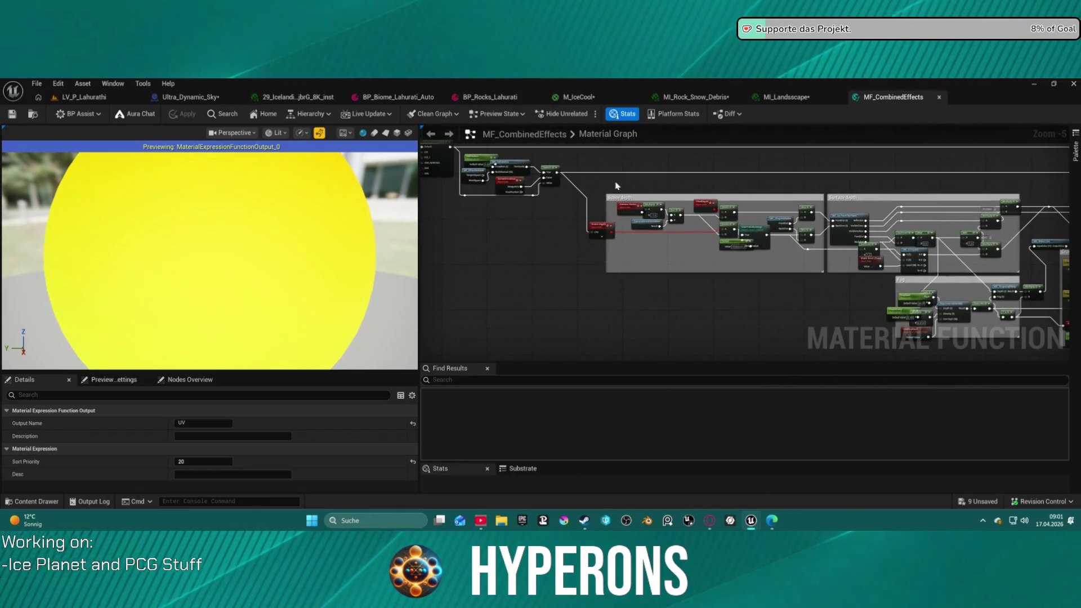
{"action": "mouse_move", "coordinate": [991, 237]}
{"action": "left_mouse_down"}
{"action": "mouse_move", "coordinate": [1069, 255]}
{"action": "mouse_move", "coordinate": [610, 180]}
{"action": "mouse_move", "coordinate": [752, 205]}
{"action": "mouse_move", "coordinate": [622, 202]}
{"action": "mouse_move", "coordinate": [677, 272]}
{"action": "left_mouse_up"}
{"action": "mouse_move", "coordinate": [423, 258]}
{"action": "left_mouse_down"}
{"action": "mouse_move", "coordinate": [784, 252]}
{"action": "mouse_move", "coordinate": [647, 304]}
{"action": "mouse_move", "coordinate": [698, 313]}
{"action": "mouse_move", "coordinate": [844, 269]}
{"action": "mouse_move", "coordinate": [907, 292]}
{"action": "mouse_move", "coordinate": [702, 275]}
{"action": "left_mouse_up"}
{"action": "scroll", "coordinate": [844, 270], "scroll_direction": "up", "scroll_amount": 1}
{"action": "mouse_move", "coordinate": [792, 316]}
{"action": "left_mouse_down"}
{"action": "mouse_move", "coordinate": [1001, 289]}
{"action": "mouse_move", "coordinate": [691, 293]}
{"action": "mouse_move", "coordinate": [792, 317]}
{"action": "left_mouse_up"}
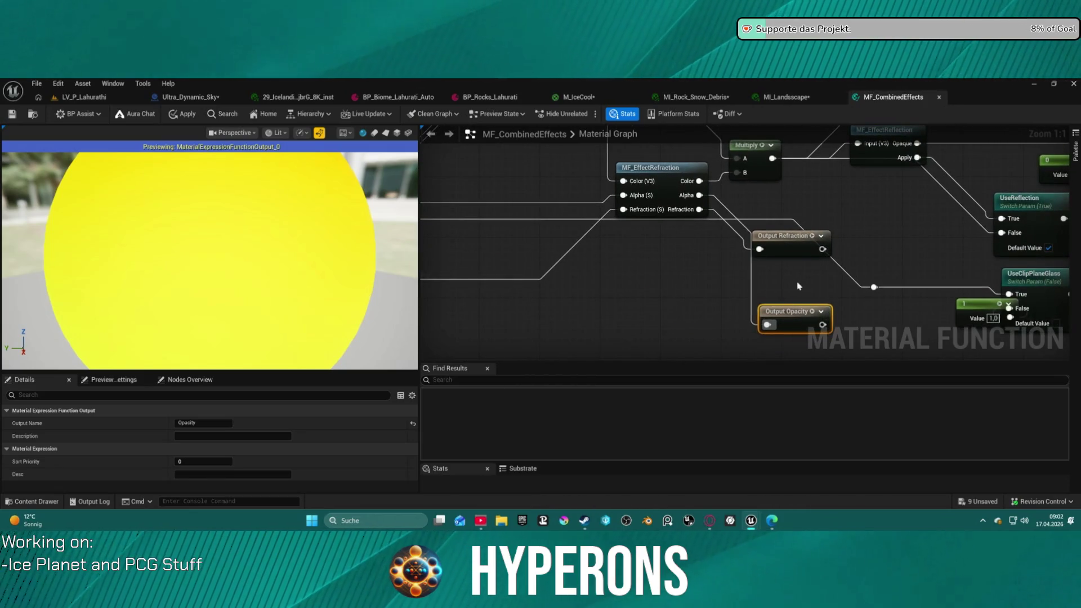
{"action": "middle_click", "coordinate": [894, 100]}
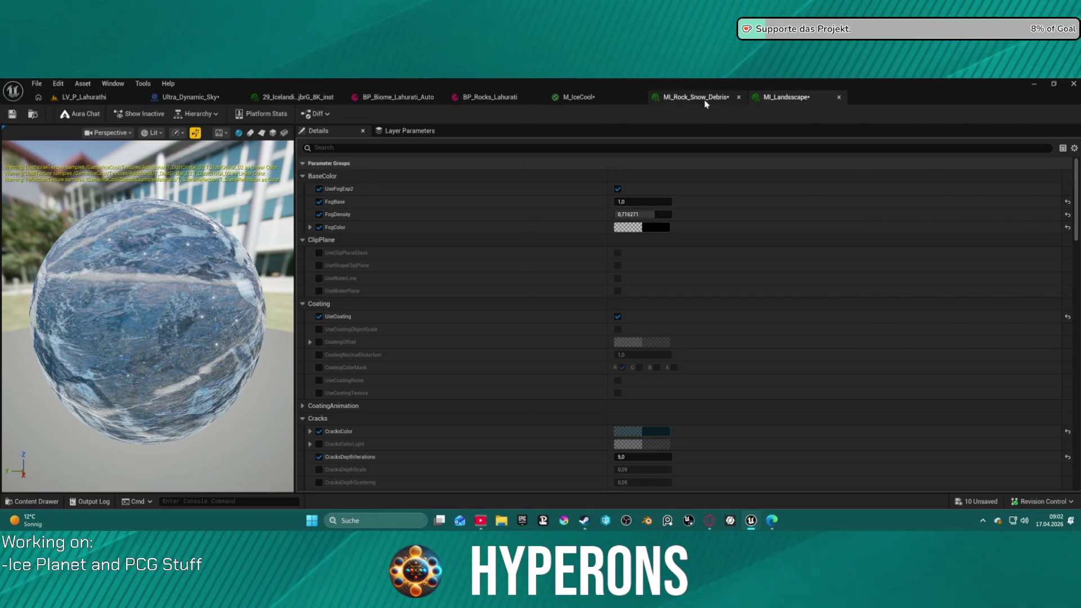
Switch to the M_IceCool tab showing its refractive blue-ice graph
{"action": "left_click", "coordinate": [568, 99]}
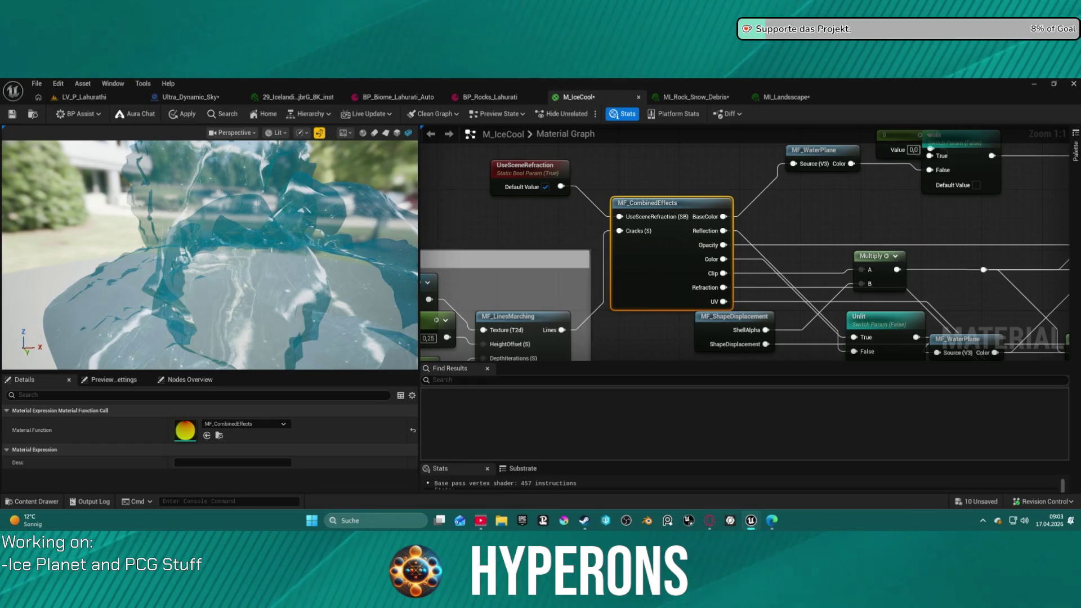
Toggle UseSceneRefraction off and back on to compare the ice preview
{"action": "left_click_drag", "start_coordinate": [289, 300], "coordinate": [289, 300]}
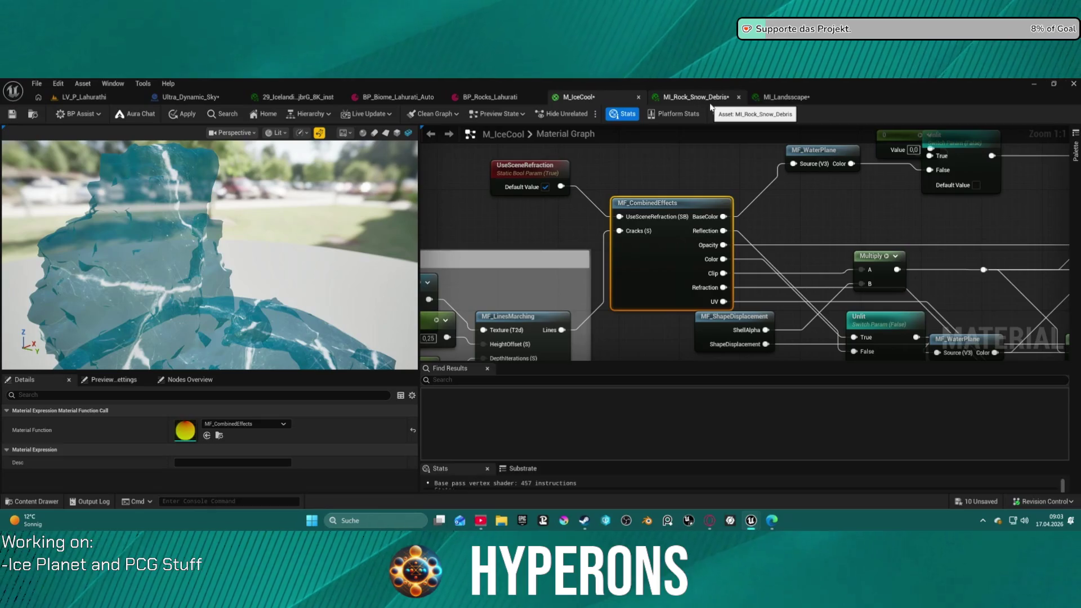
{"action": "left_click", "coordinate": [544, 188]}
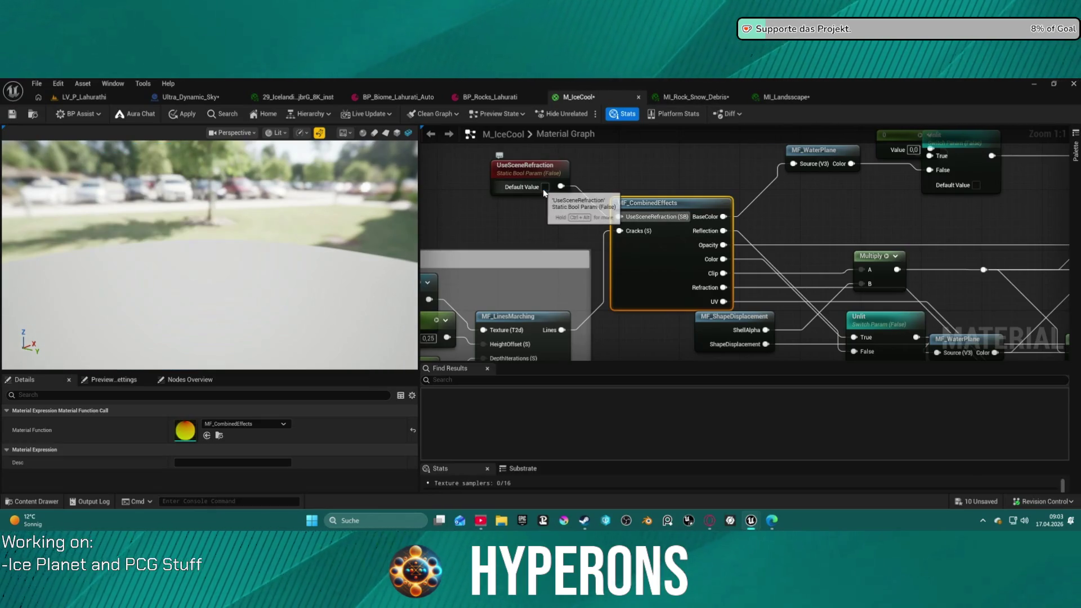
{"action": "left_click", "coordinate": [544, 188]}
Move the Unlit switch node higher and pan to the material output nodes
{"action": "mouse_move", "coordinate": [887, 160]}
{"action": "left_mouse_down"}
{"action": "mouse_move", "coordinate": [721, 138]}
{"action": "mouse_move", "coordinate": [669, 64]}
{"action": "left_mouse_up"}
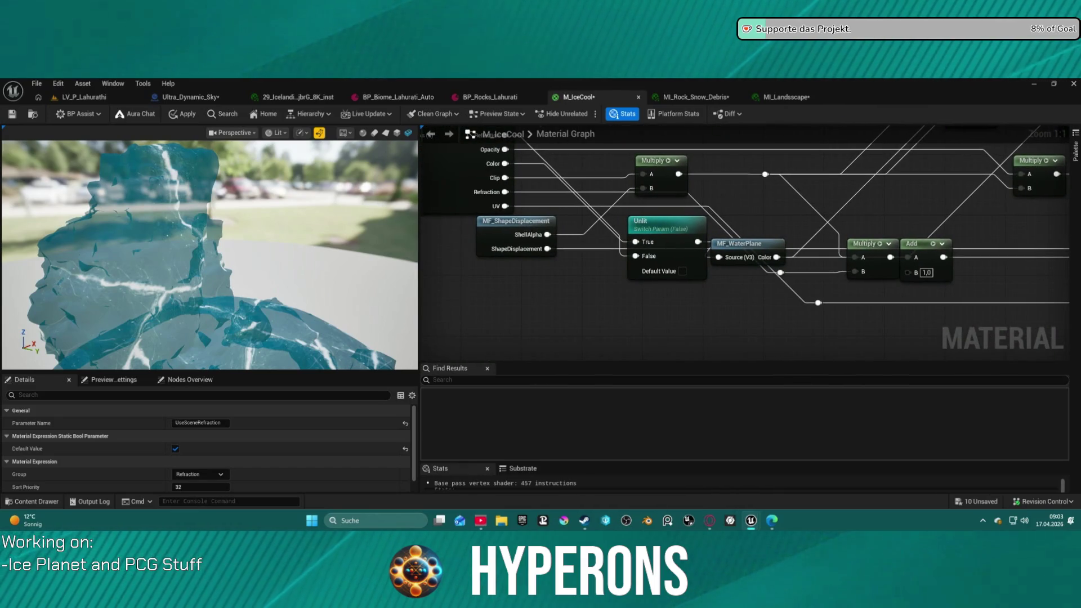
{"action": "mouse_move", "coordinate": [681, 226]}
{"action": "left_mouse_down"}
{"action": "mouse_move", "coordinate": [606, 172]}
{"action": "mouse_move", "coordinate": [612, 149]}
{"action": "mouse_move", "coordinate": [598, 179]}
{"action": "mouse_move", "coordinate": [619, 152]}
{"action": "mouse_move", "coordinate": [754, 157]}
{"action": "mouse_move", "coordinate": [751, 141]}
{"action": "mouse_move", "coordinate": [539, 201]}
{"action": "left_mouse_up"}
{"action": "scroll", "coordinate": [540, 201], "scroll_direction": "down", "scroll_amount": 5}
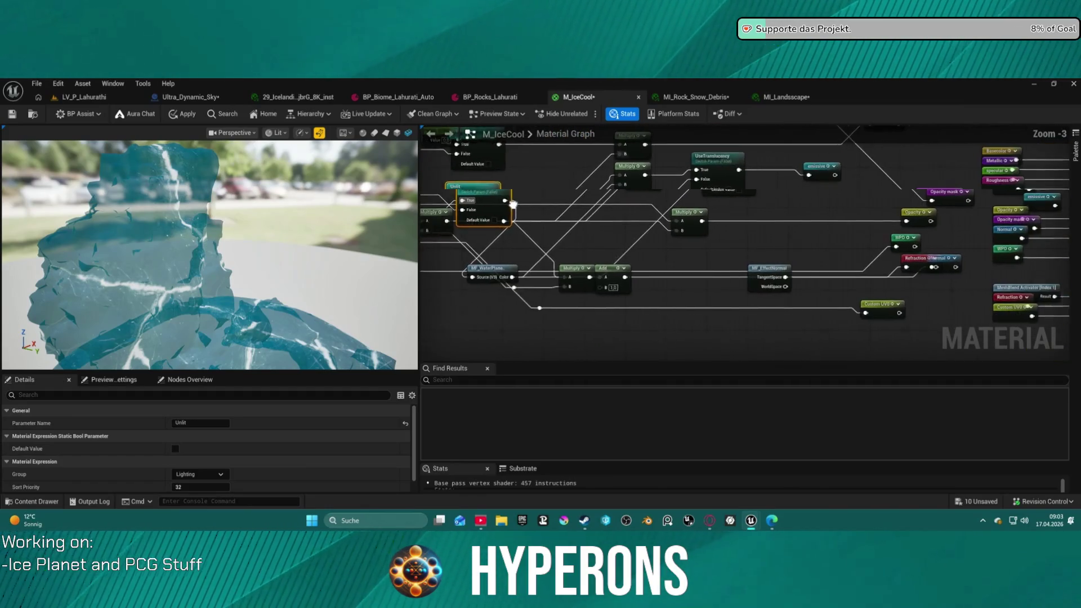
{"action": "scroll", "coordinate": [947, 228], "scroll_direction": "up", "scroll_amount": 2}
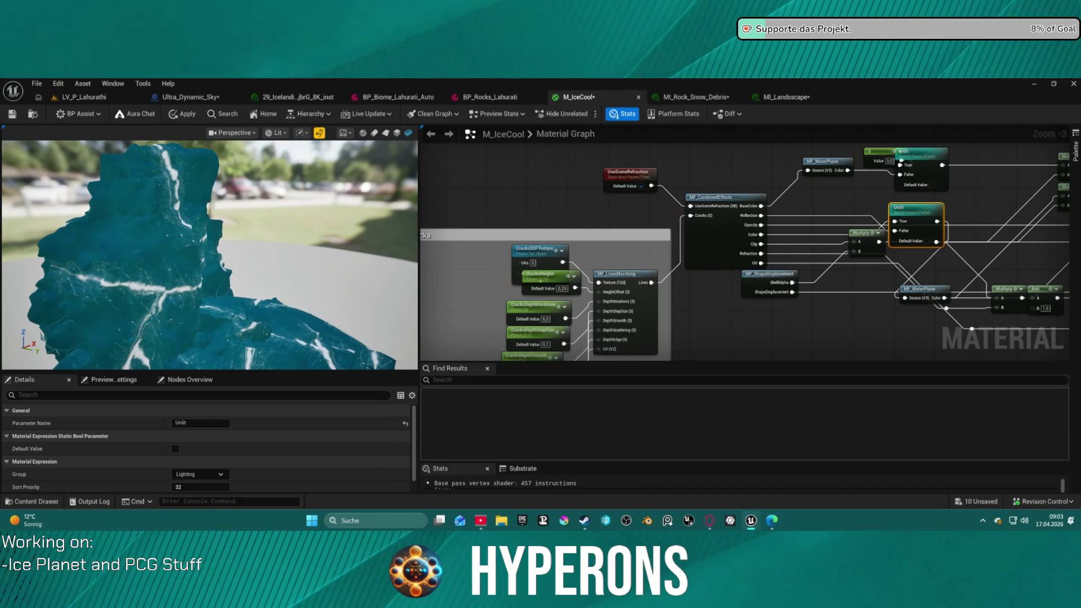
{"action": "mouse_move", "coordinate": [787, 188]}
{"action": "left_mouse_down"}
{"action": "mouse_move", "coordinate": [758, 246]}
{"action": "mouse_move", "coordinate": [594, 246]}
{"action": "mouse_move", "coordinate": [839, 261]}
{"action": "mouse_move", "coordinate": [664, 265]}
{"action": "left_mouse_up"}
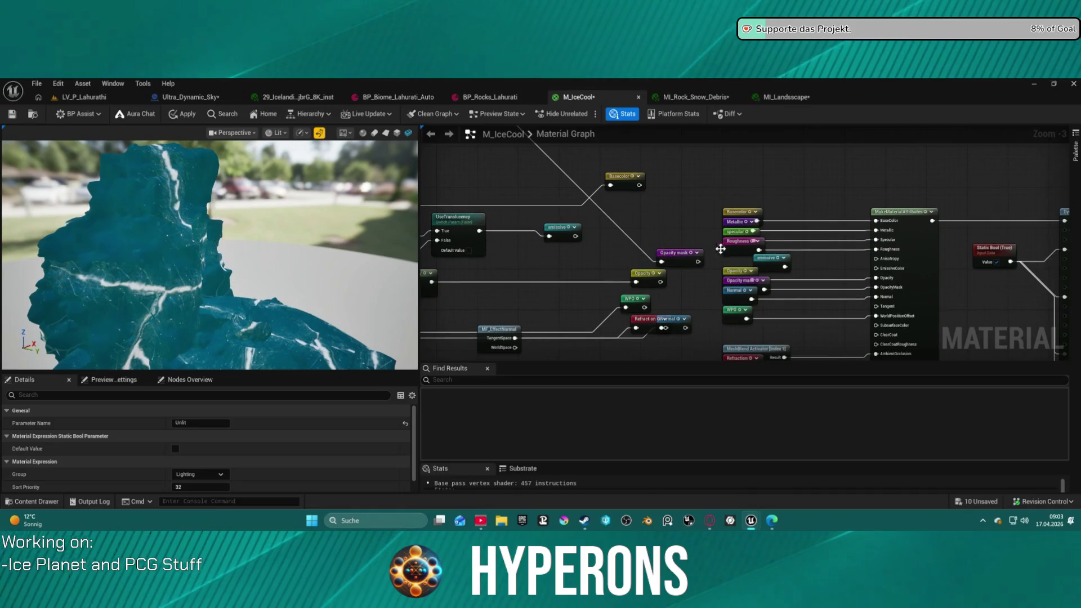
Set M_IceCool's Metallic constant to 0.5, apply the material, and return to LV_P_Lahurathi
{"action": "double_click", "coordinate": [726, 247]}
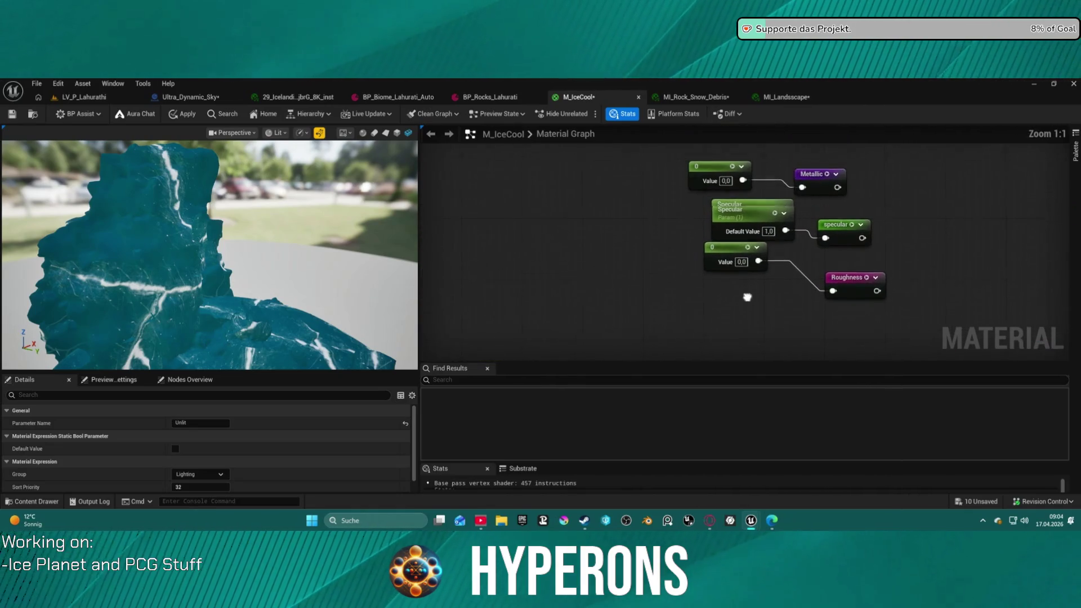
{"action": "left_click_drag", "start_coordinate": [733, 261], "coordinate": [734, 283]}
{"action": "left_click_drag", "start_coordinate": [748, 216], "coordinate": [742, 224]}
{"action": "left_click", "coordinate": [726, 190]}
{"action": "type", "text": "0.5"}
{"action": "key", "text": "Return"}
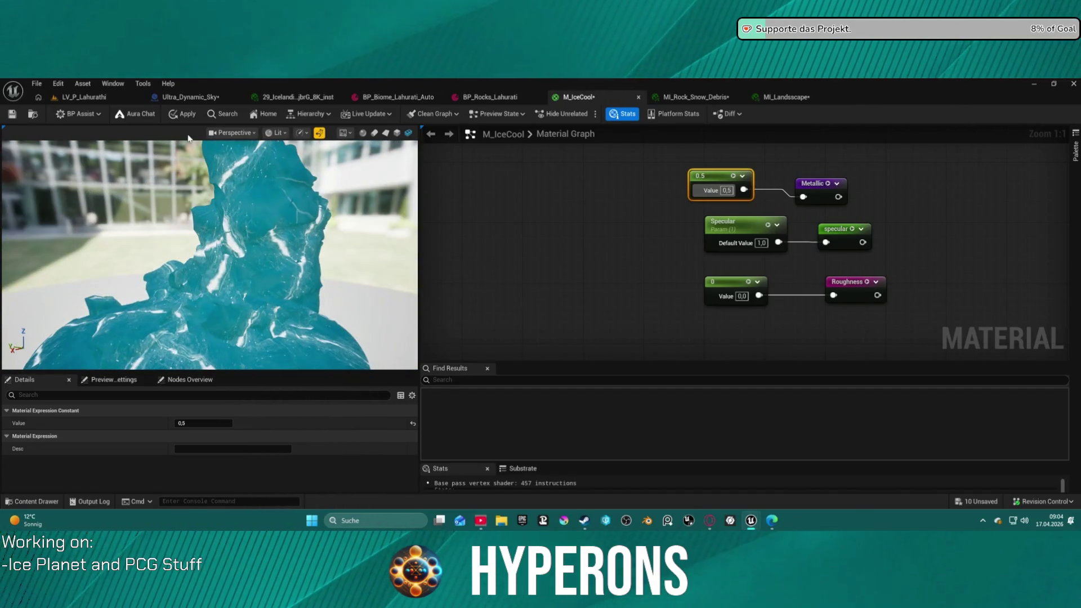
{"action": "key", "text": "ctrl+s"}
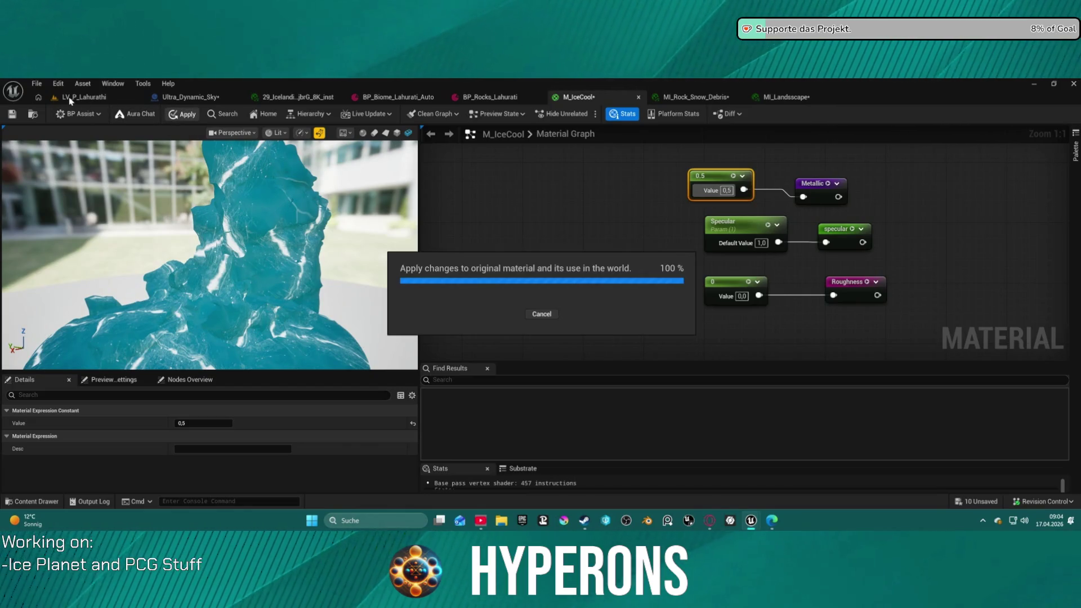
{"action": "left_click", "coordinate": [70, 98]}
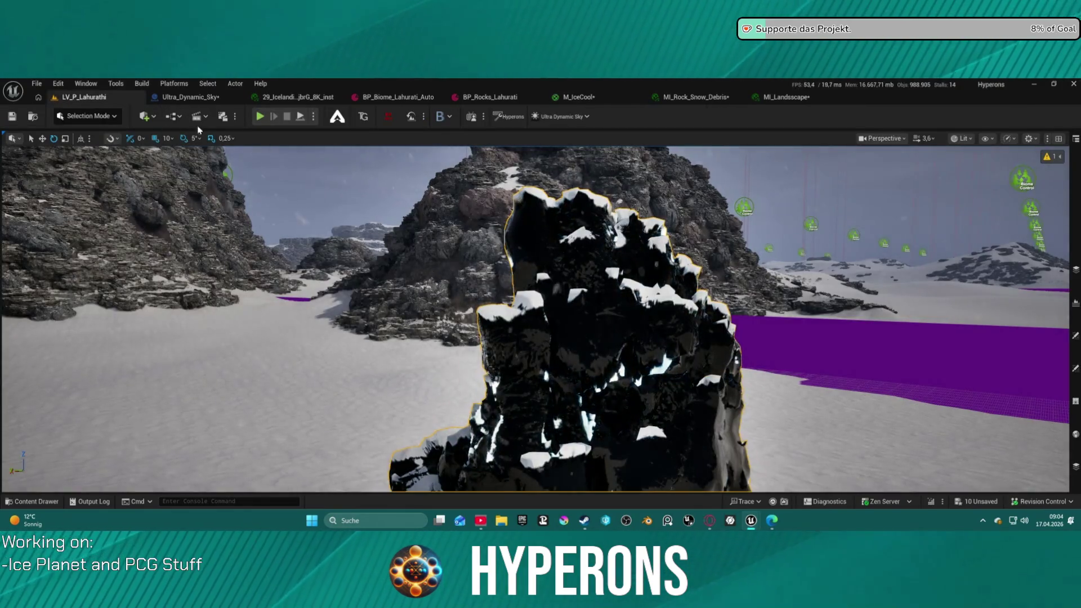
{"action": "mouse_move", "coordinate": [264, 169]}
{"action": "left_mouse_down"}
{"action": "mouse_move", "coordinate": [141, 178]}
{"action": "mouse_move", "coordinate": [433, 175]}
{"action": "left_mouse_up"}
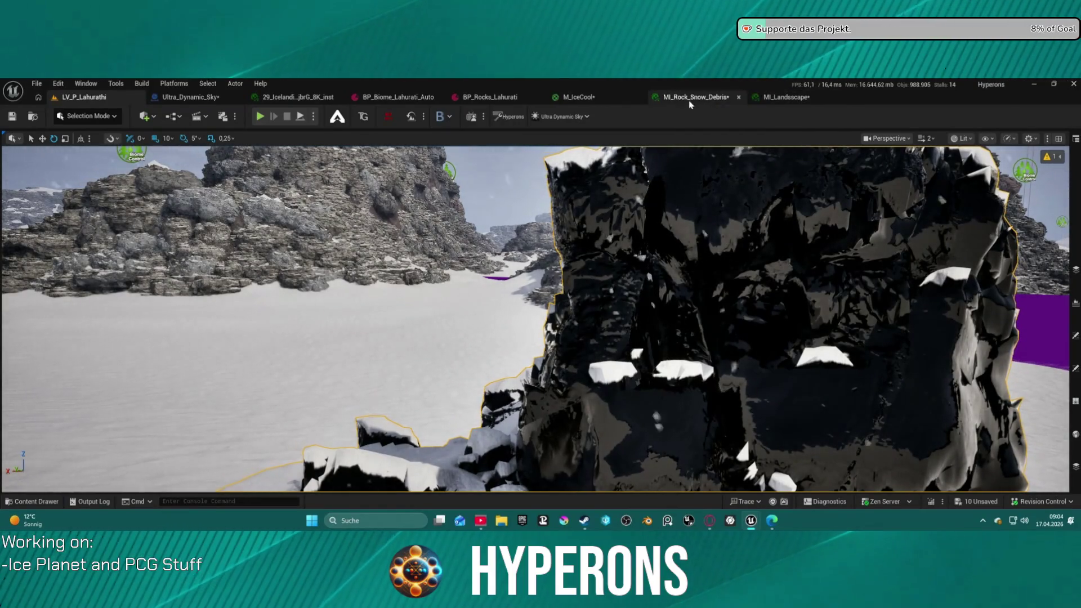
{"action": "left_click", "coordinate": [783, 102]}
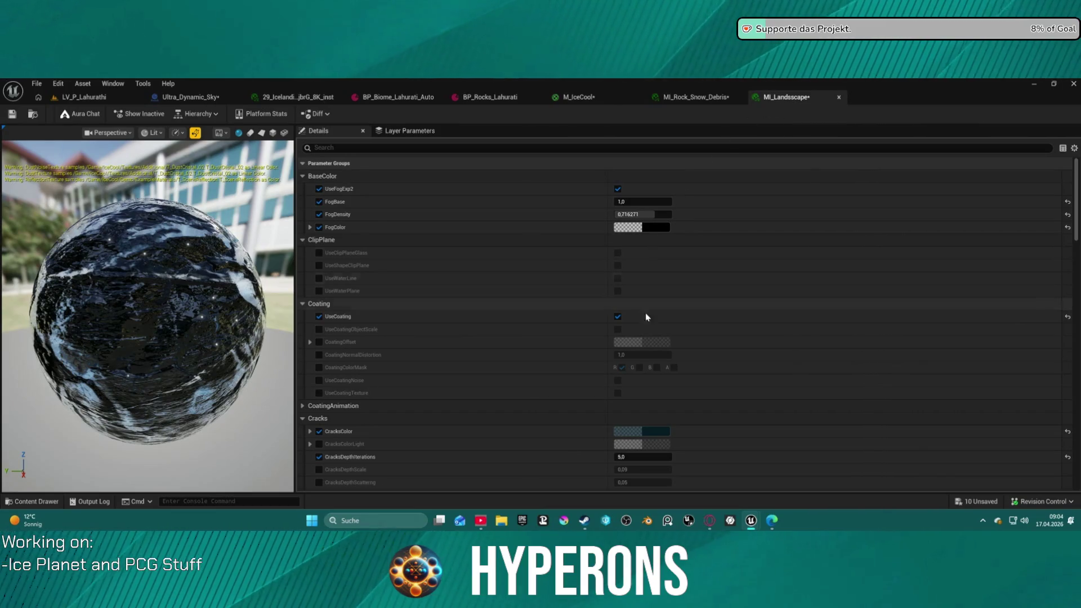
Turn off UseFogExp2 and toggle UseCoating in MI_Landscape, then scroll through its parameters
{"action": "left_click", "coordinate": [618, 189]}
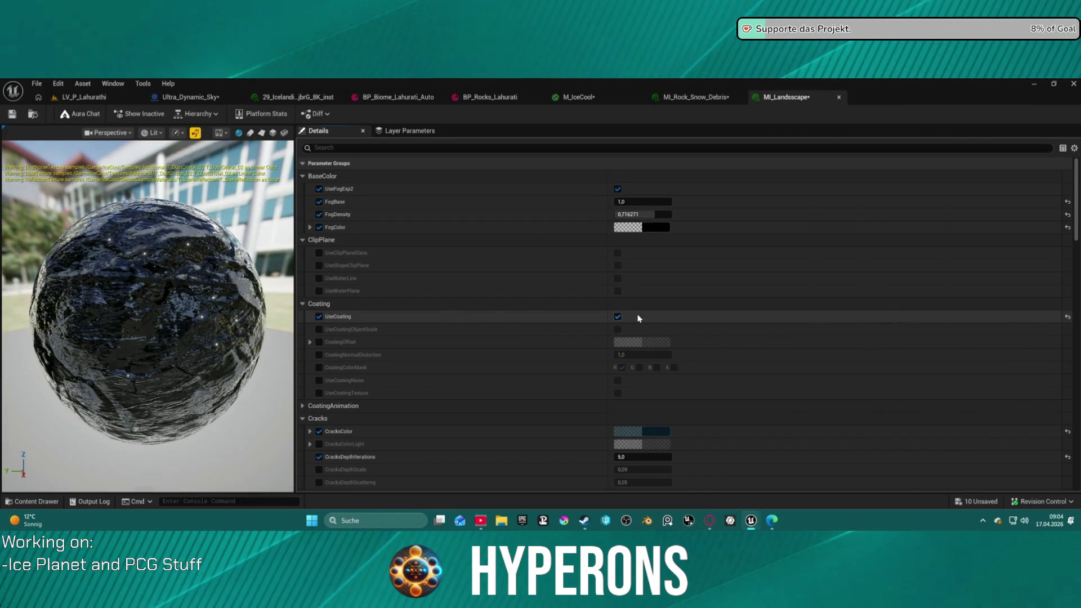
{"action": "left_click", "coordinate": [617, 317]}
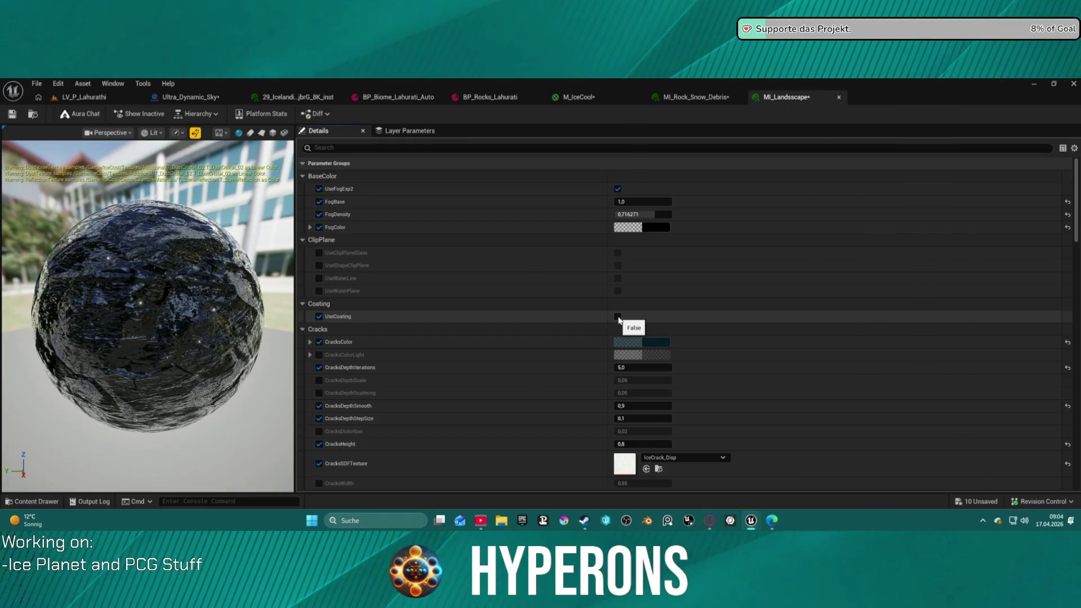
{"action": "scroll", "coordinate": [619, 383], "scroll_direction": "down", "scroll_amount": 5}
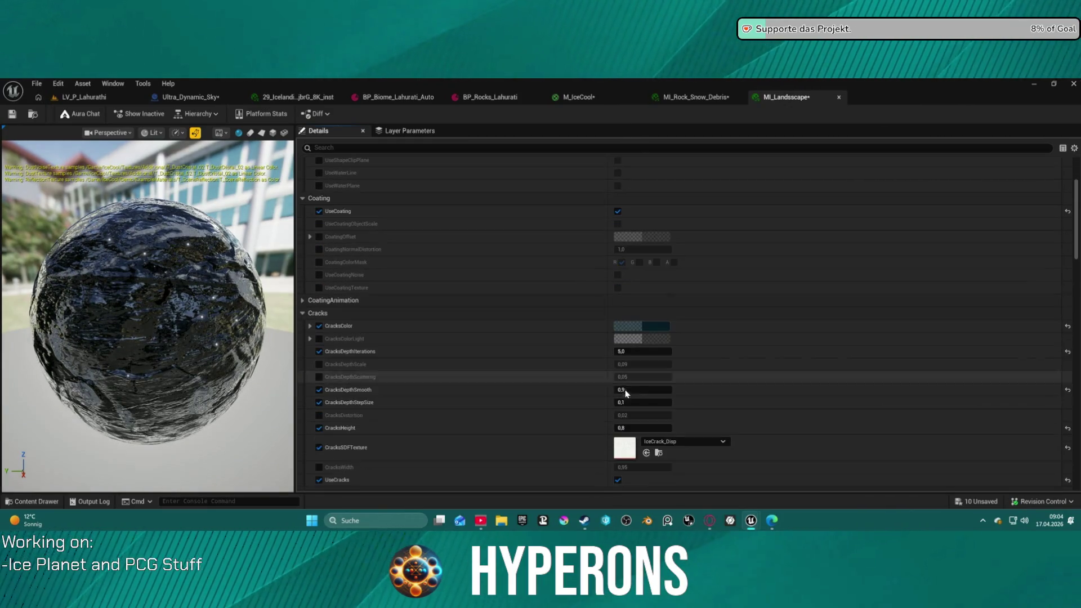
{"action": "scroll", "coordinate": [625, 393], "scroll_direction": "down", "scroll_amount": 15}
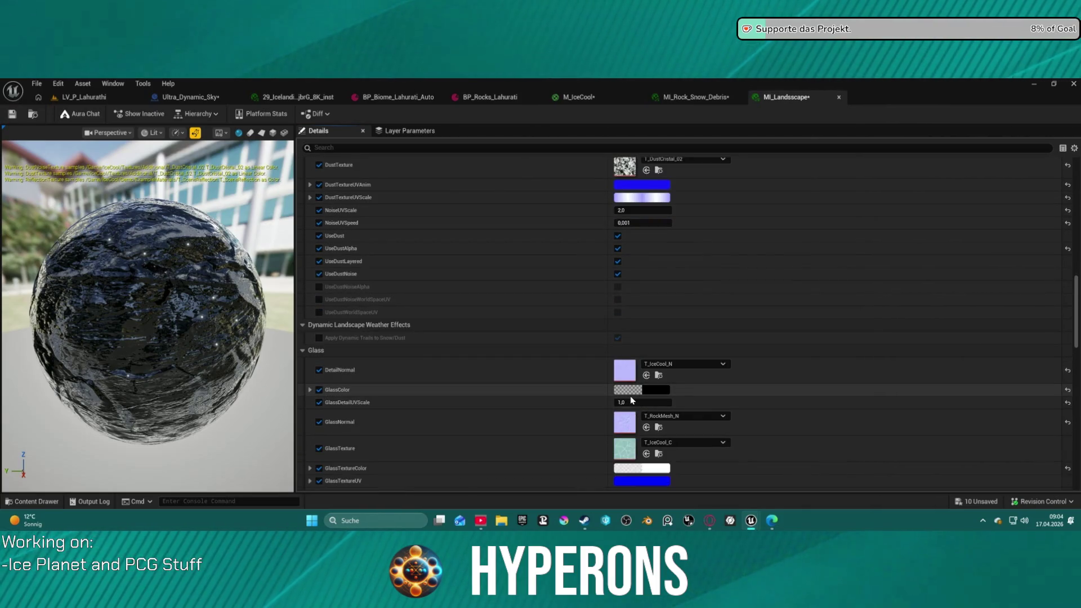
{"action": "scroll", "coordinate": [663, 396], "scroll_direction": "down", "scroll_amount": 10}
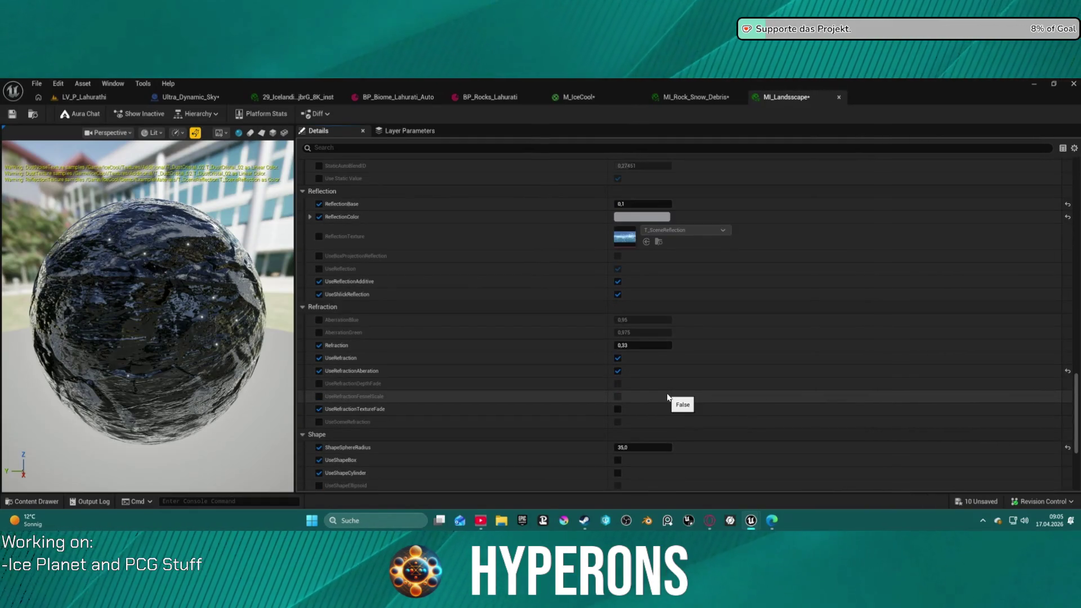
{"action": "scroll", "coordinate": [668, 397], "scroll_direction": "down", "scroll_amount": 8}
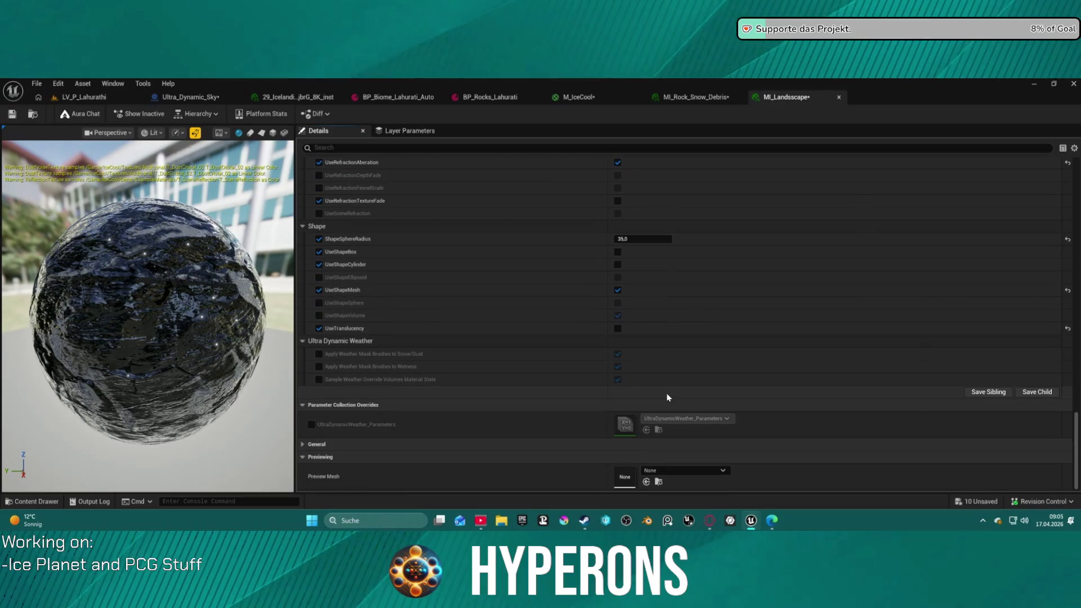
Orbit the MI_Landscape preview sphere and switch UseFogExp2 off again
{"action": "left_click_drag", "start_coordinate": [147, 315], "coordinate": [116, 425]}
{"action": "scroll", "coordinate": [501, 316], "scroll_direction": "up", "scroll_amount": 2}
{"action": "scroll", "coordinate": [603, 266], "scroll_direction": "up", "scroll_amount": 6}
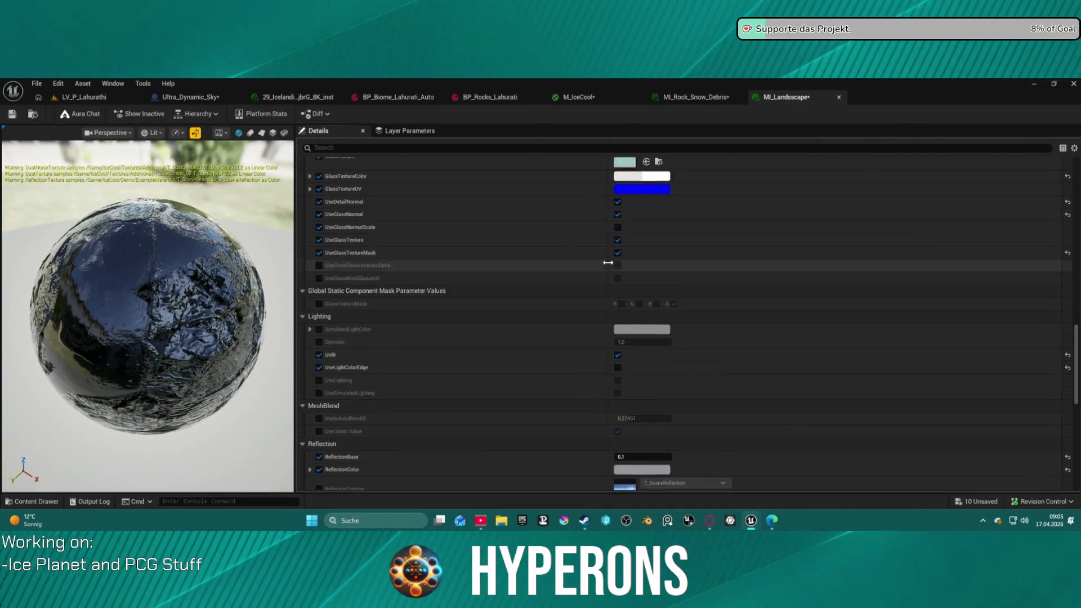
{"action": "scroll", "coordinate": [634, 296], "scroll_direction": "up", "scroll_amount": 3}
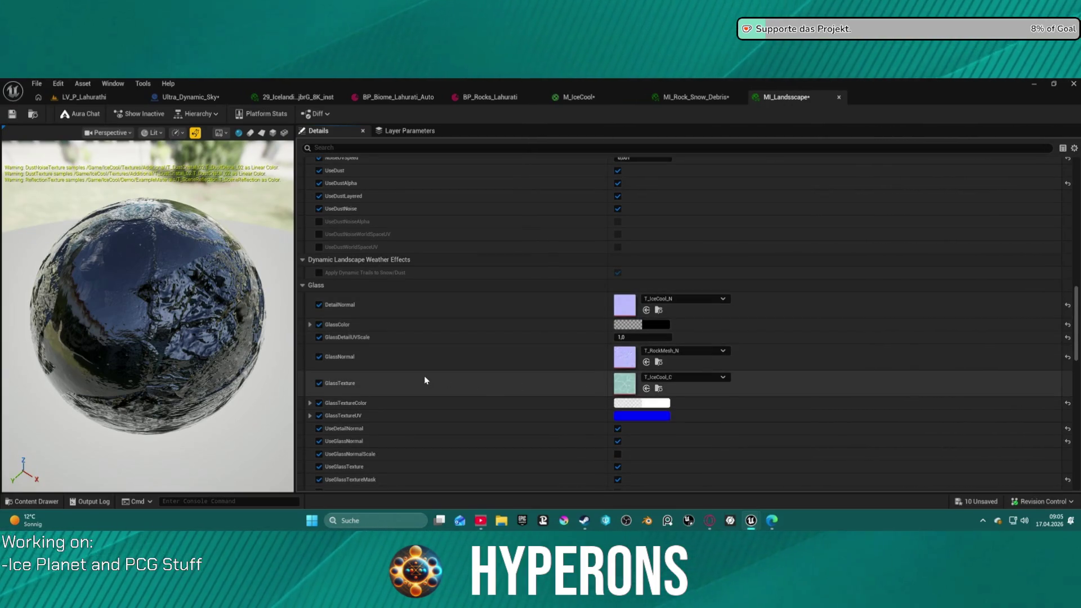
{"action": "scroll", "coordinate": [521, 356], "scroll_direction": "up", "scroll_amount": 5}
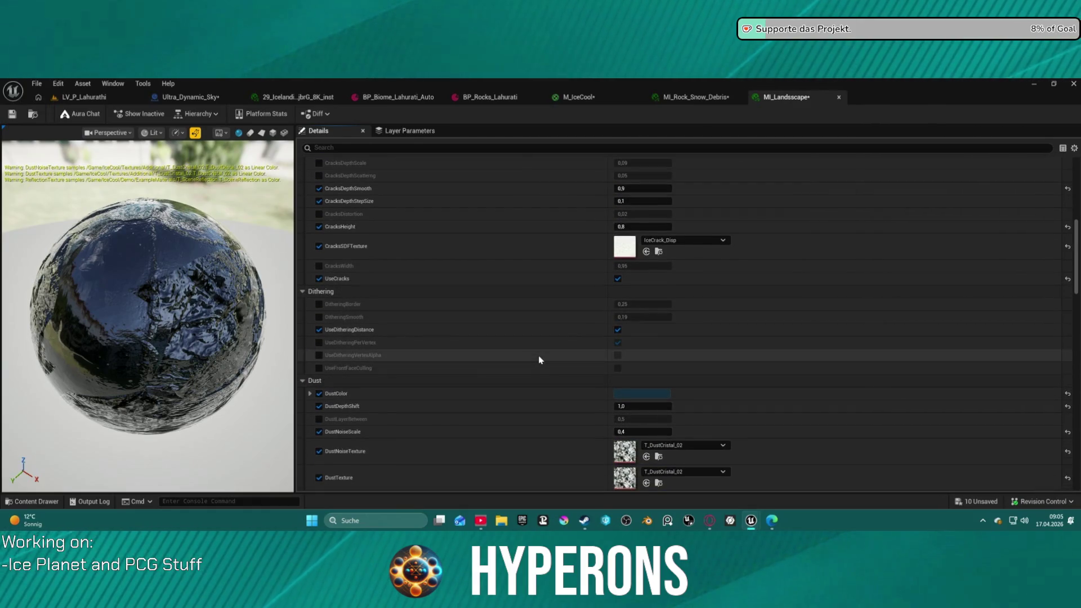
{"action": "scroll", "coordinate": [538, 360], "scroll_direction": "up", "scroll_amount": 5}
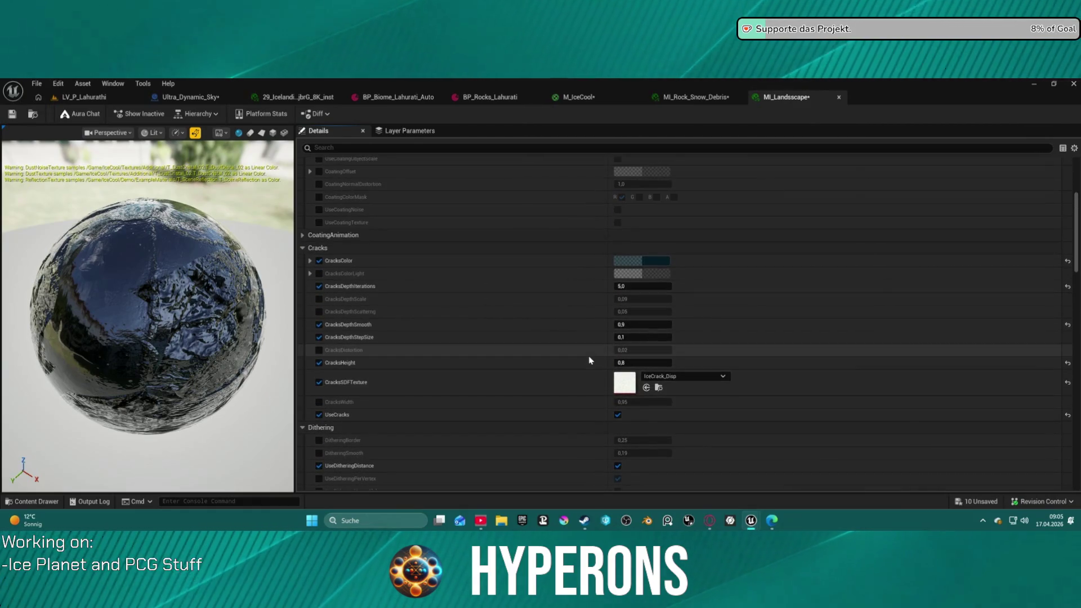
{"action": "scroll", "coordinate": [589, 360], "scroll_direction": "up", "scroll_amount": 4}
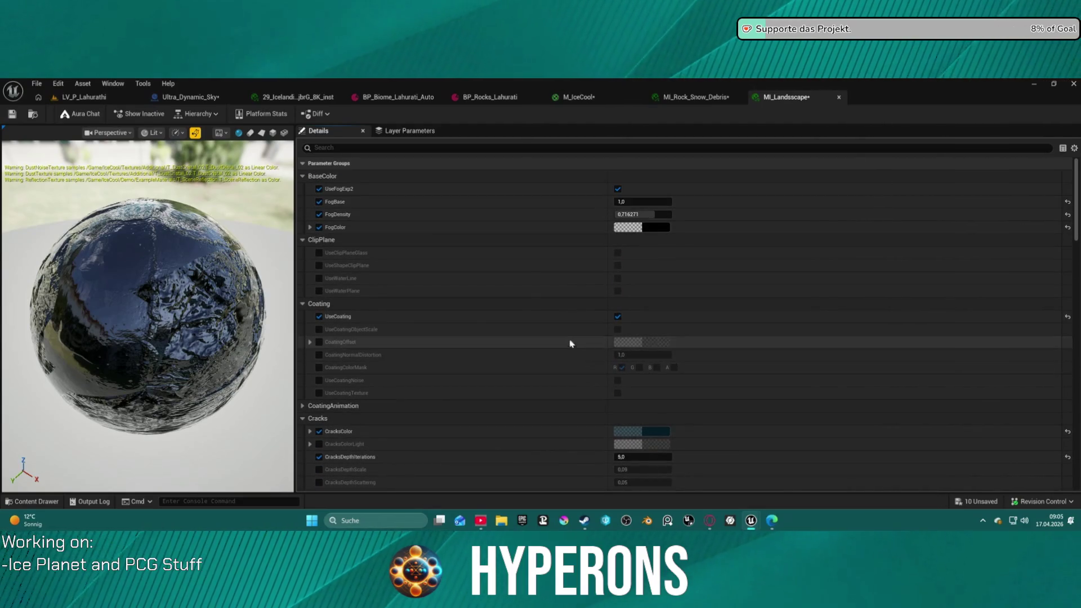
{"action": "left_click", "coordinate": [617, 190]}
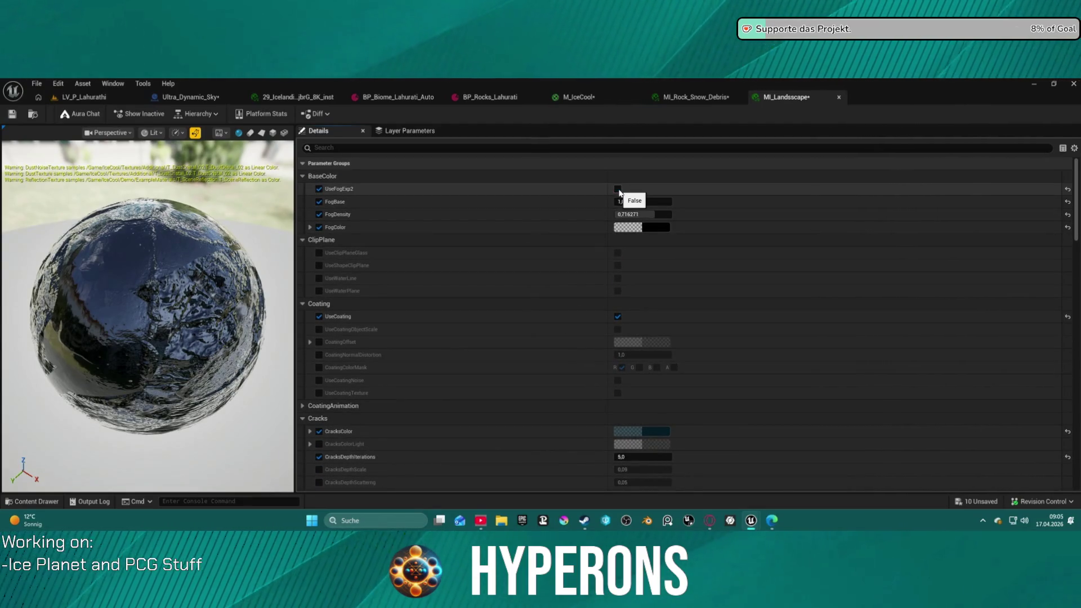
Turn UseFogExp2 back on and shift the FogColor toward a deep teal
{"action": "left_click", "coordinate": [617, 189]}
{"action": "left_click", "coordinate": [664, 227]}
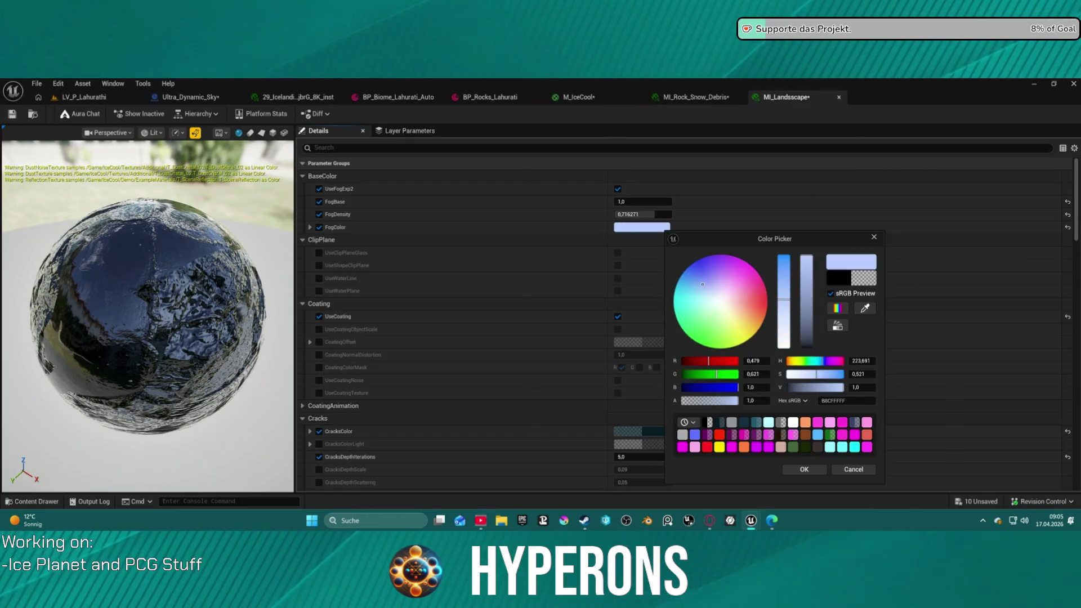
{"action": "left_click_drag", "start_coordinate": [702, 284], "coordinate": [676, 296]}
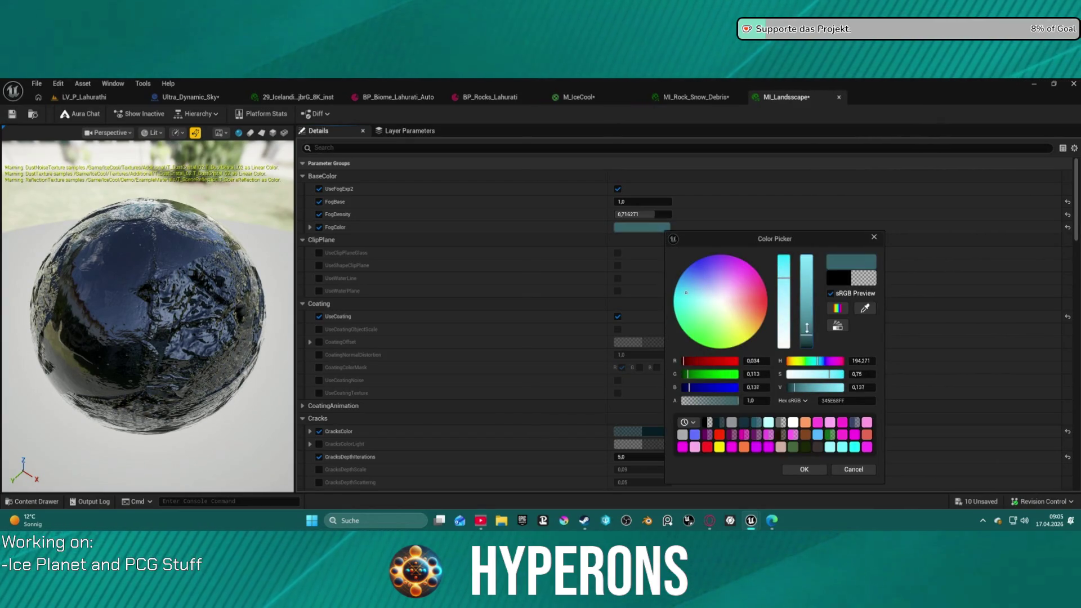
{"action": "left_click_drag", "start_coordinate": [806, 268], "coordinate": [806, 341]}
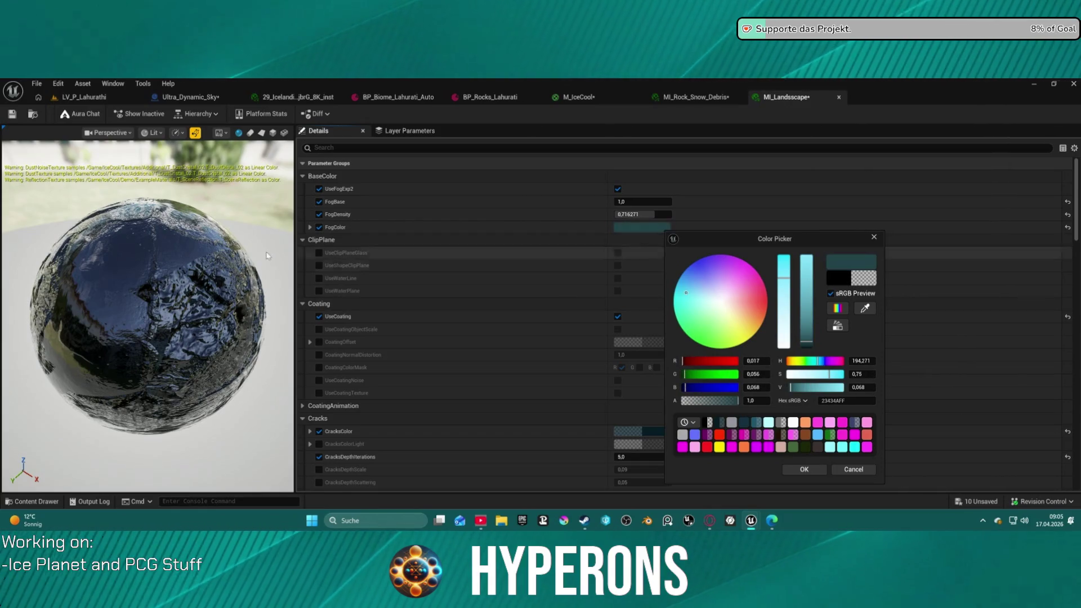
{"action": "left_click_drag", "start_coordinate": [228, 223], "coordinate": [228, 224]}
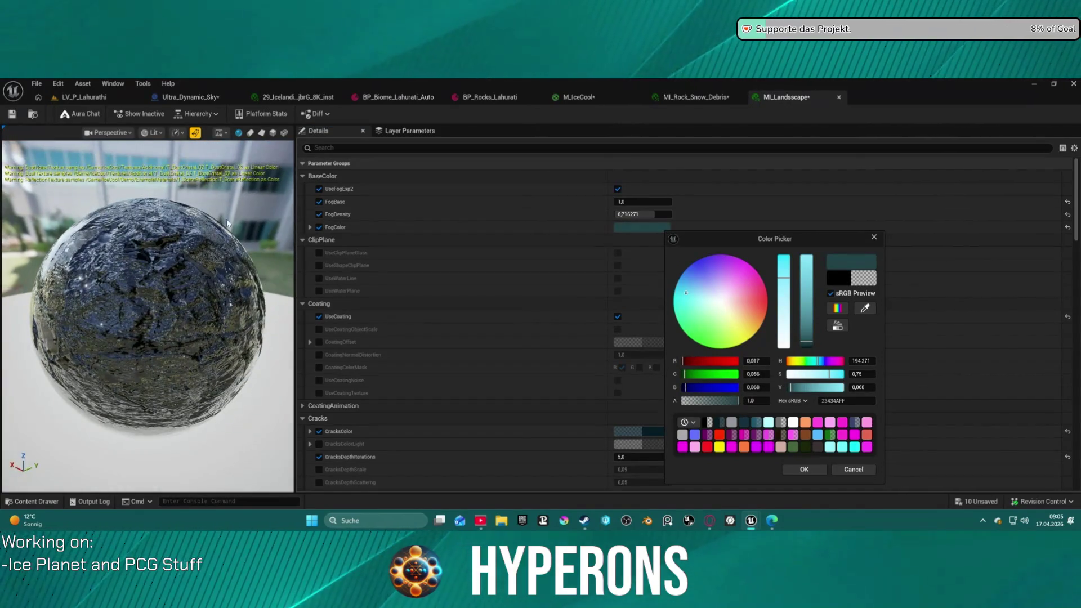
Enable the FogBase override, cancel the fog colour change, and override UseFogExp2 to false
{"action": "left_click", "coordinate": [319, 203]}
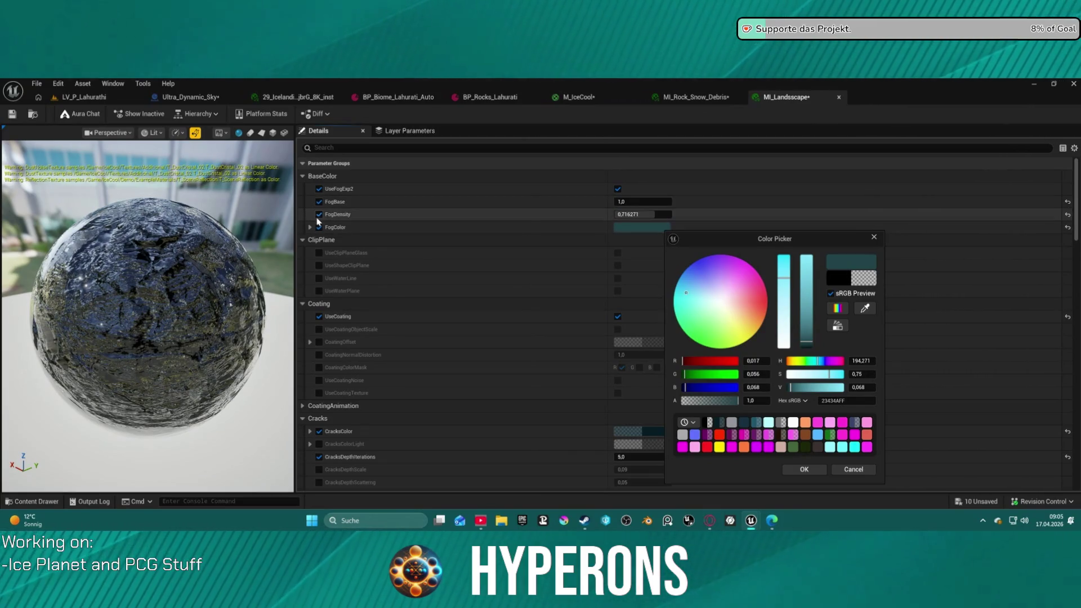
{"action": "left_click", "coordinate": [866, 470]}
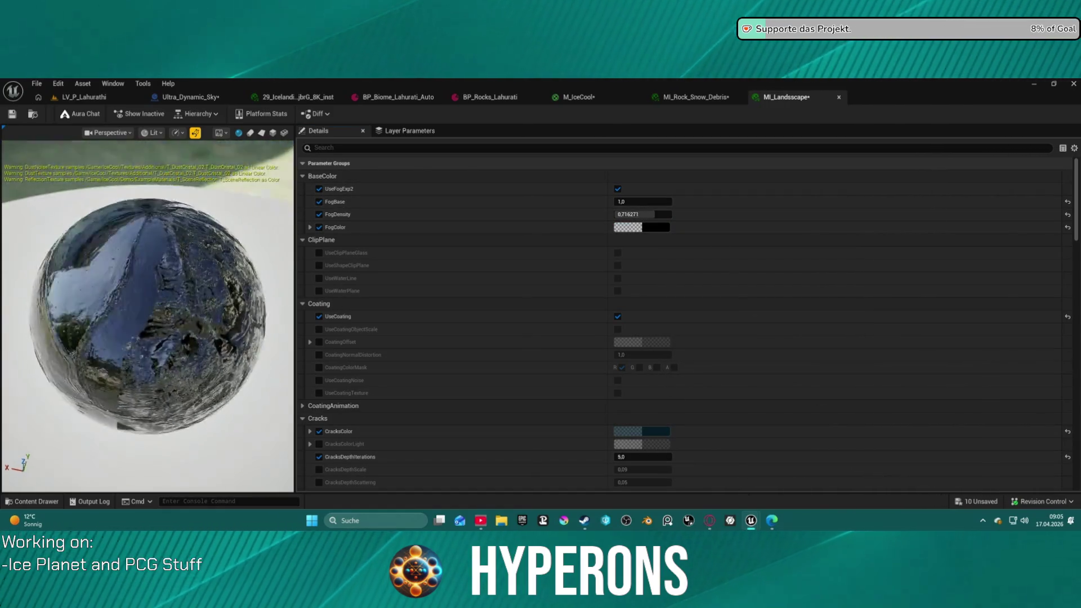
{"action": "left_click", "coordinate": [318, 189]}
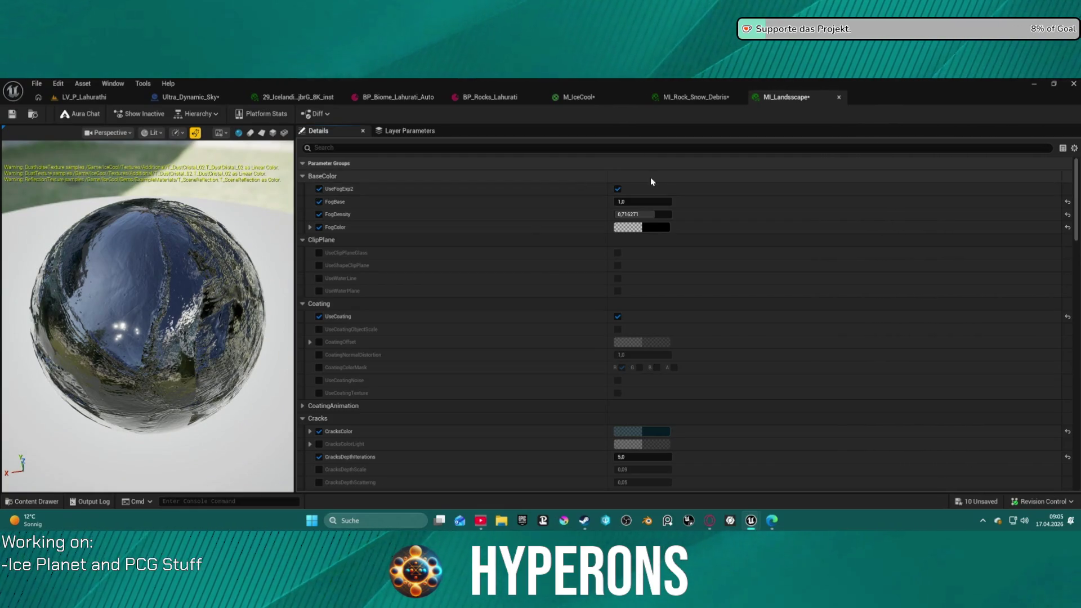
{"action": "left_click", "coordinate": [619, 189]}
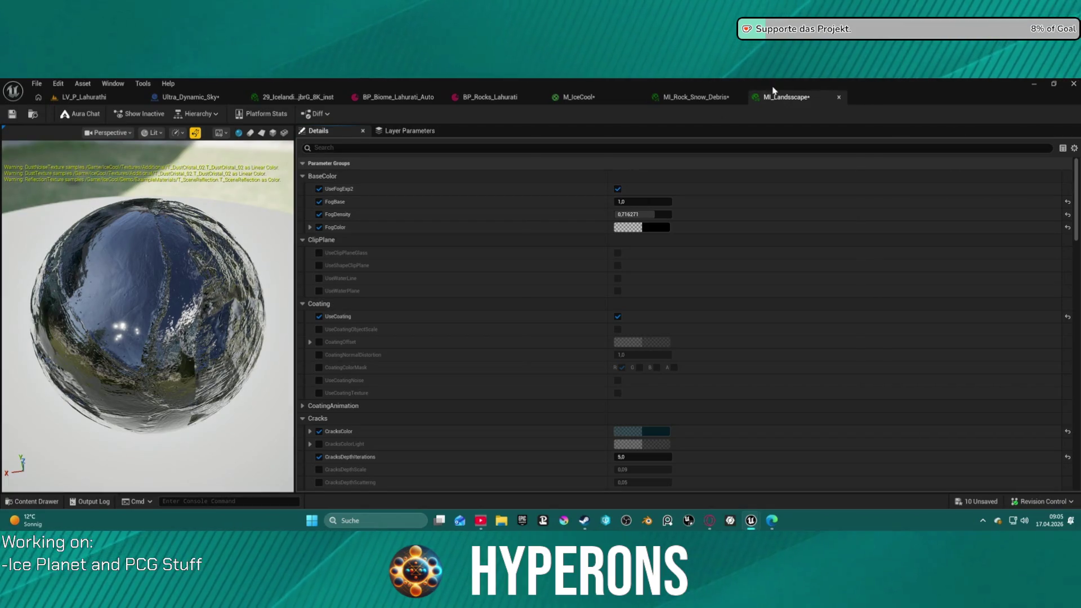
{"action": "left_click", "coordinate": [584, 101]}
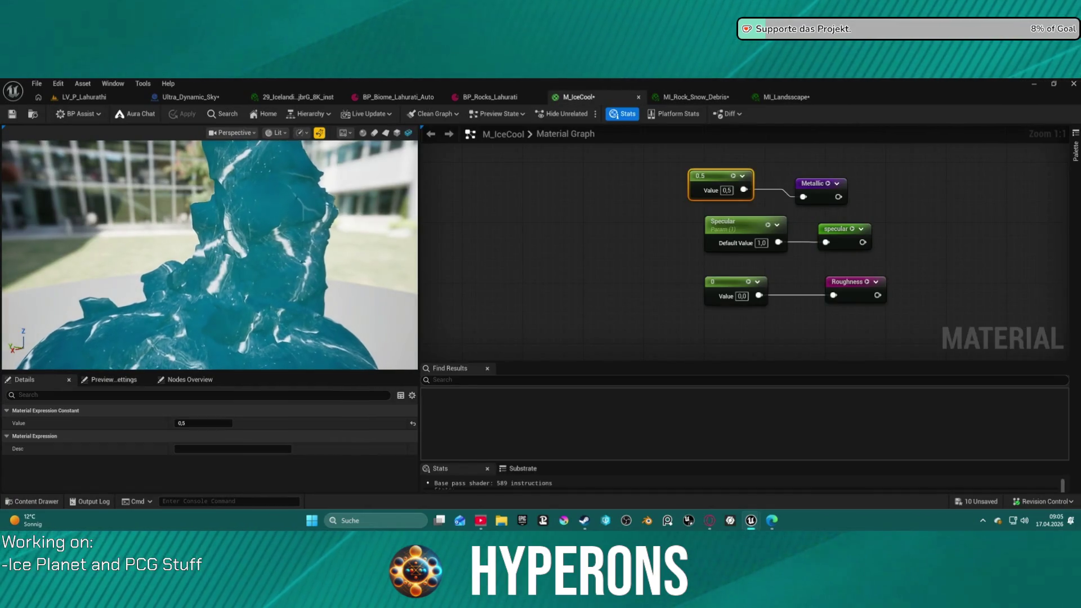
Select M_IceCool's Unlit switch node and undo the node move, UseFogExp2 and condition edits
{"action": "scroll", "coordinate": [481, 235], "scroll_direction": "down", "scroll_amount": 15}
{"action": "scroll", "coordinate": [722, 163], "scroll_direction": "up", "scroll_amount": 8}
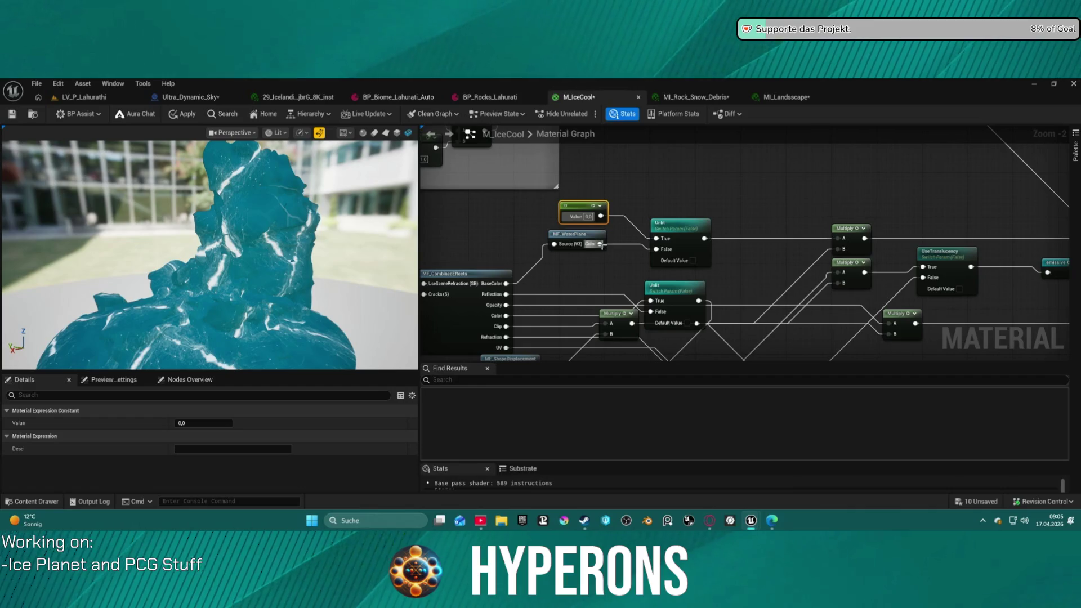
{"action": "left_click", "coordinate": [691, 235]}
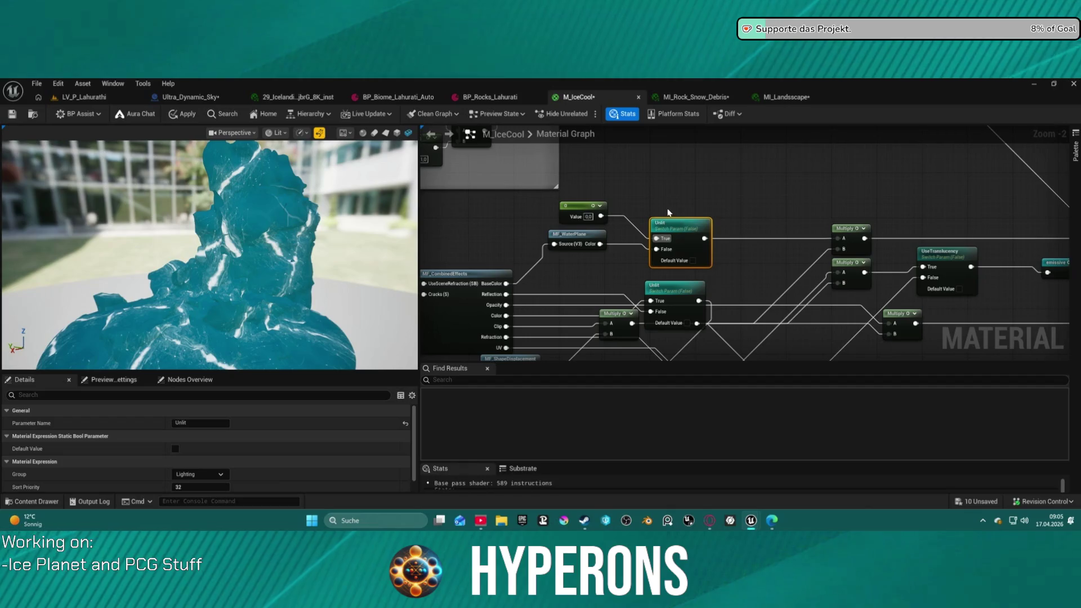
{"action": "left_click_drag", "start_coordinate": [665, 188], "coordinate": [653, 127]}
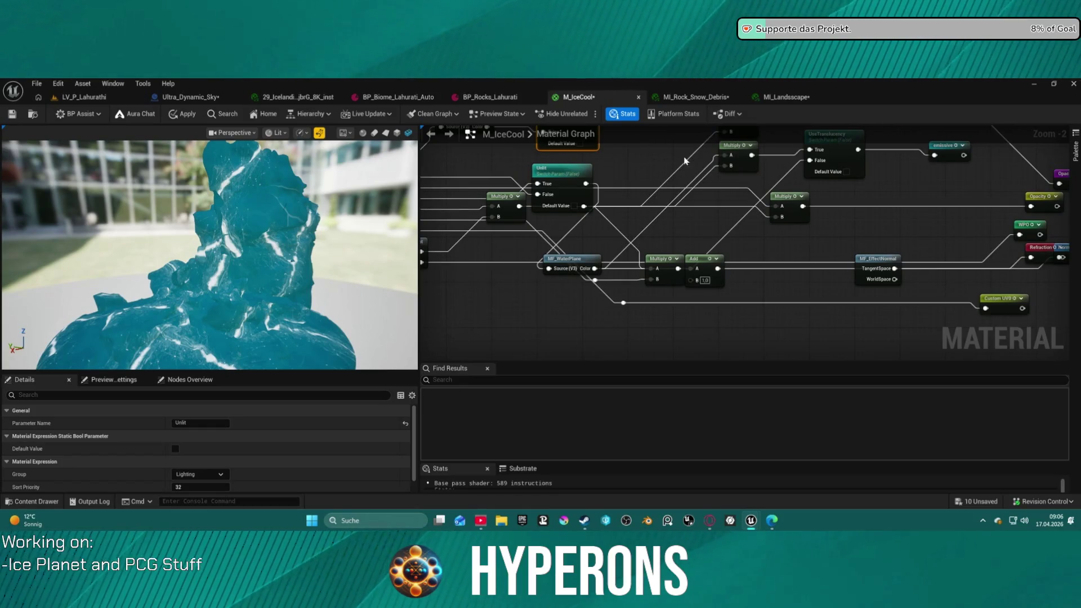
{"action": "key", "text": "ctrl+z"}
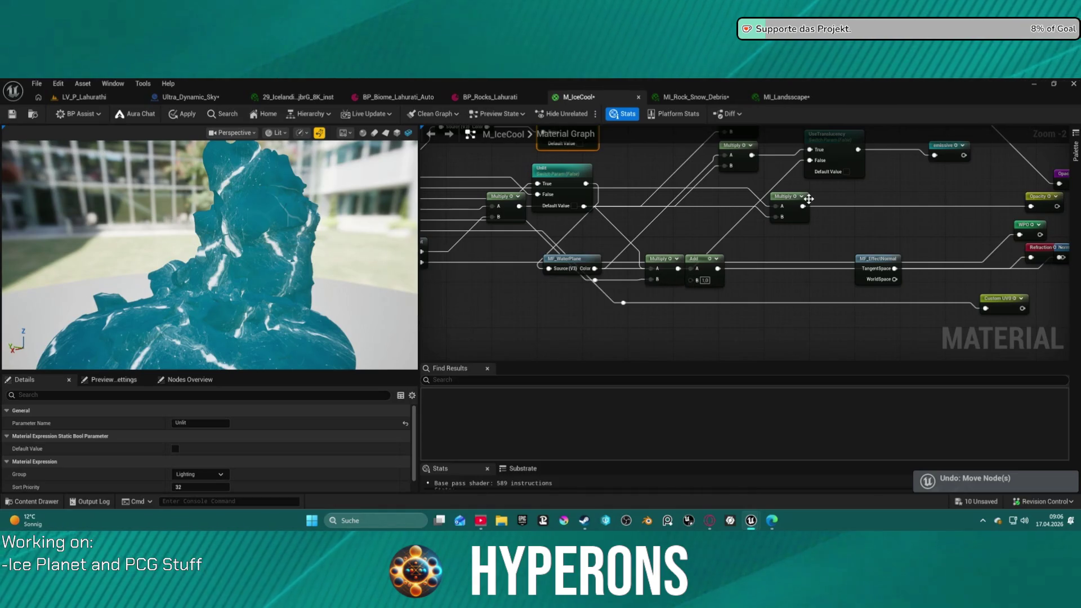
{"action": "key", "text": "ctrl+z"}
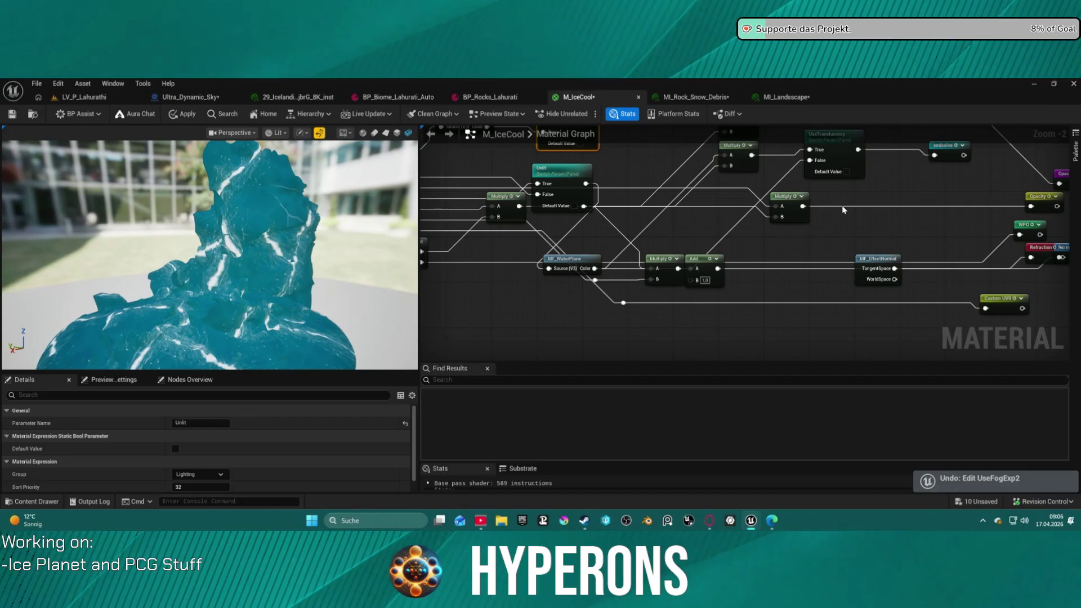
{"action": "key", "text": "ctrl+z"}
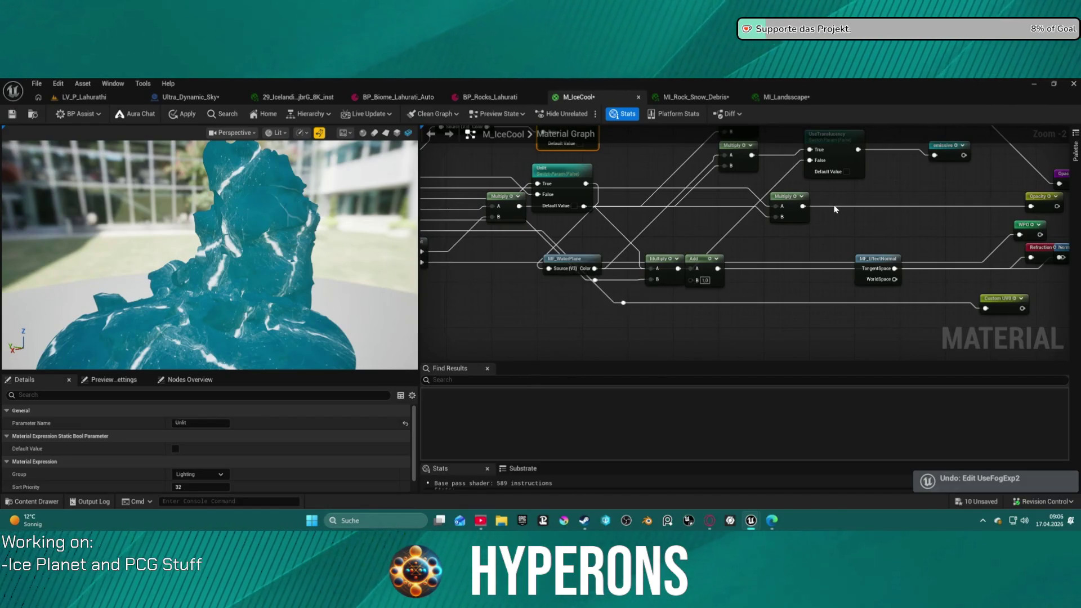
{"action": "key", "text": "ctrl+z"}
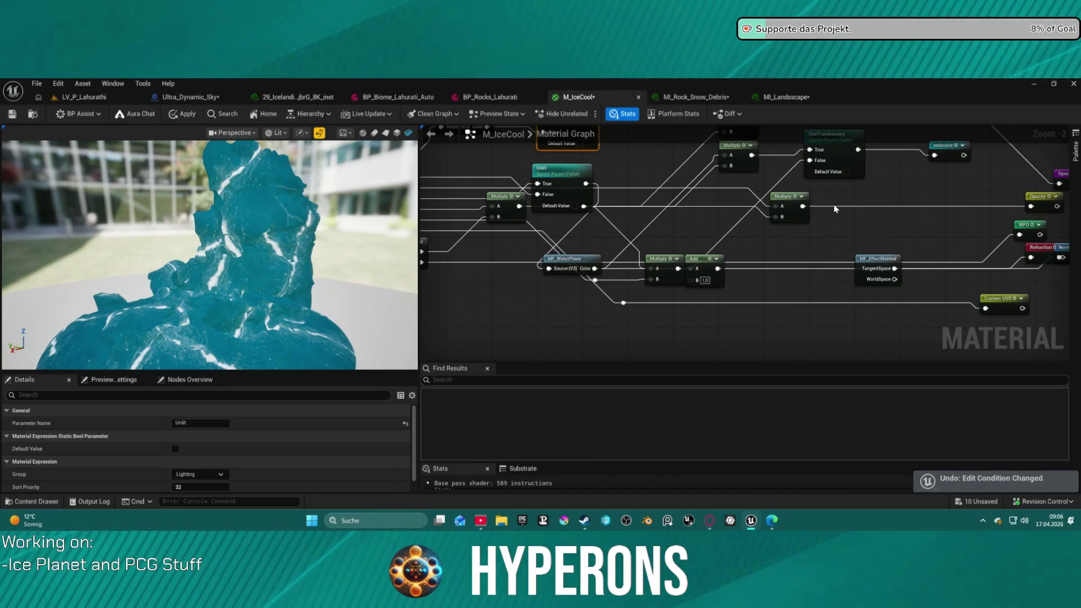
Bring the output nodes into view and undo the UseFogExp2 and UseCoating edits
{"action": "left_click", "coordinate": [907, 198]}
{"action": "mouse_move", "coordinate": [907, 199]}
{"action": "left_mouse_down"}
{"action": "mouse_move", "coordinate": [904, 172]}
{"action": "mouse_move", "coordinate": [635, 186]}
{"action": "left_mouse_up"}
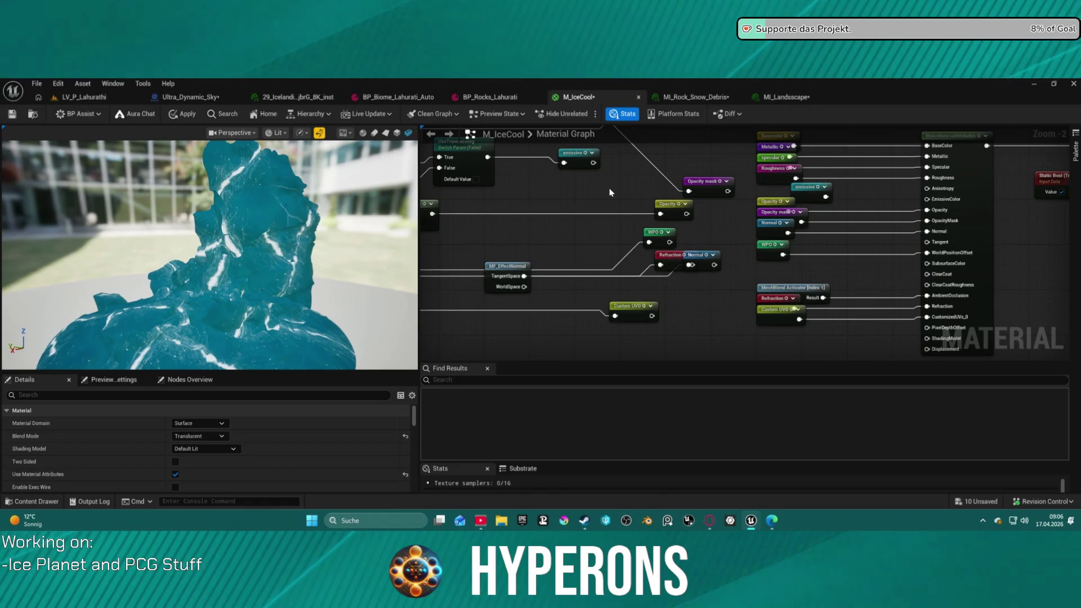
{"action": "key", "text": "ctrl+z"}
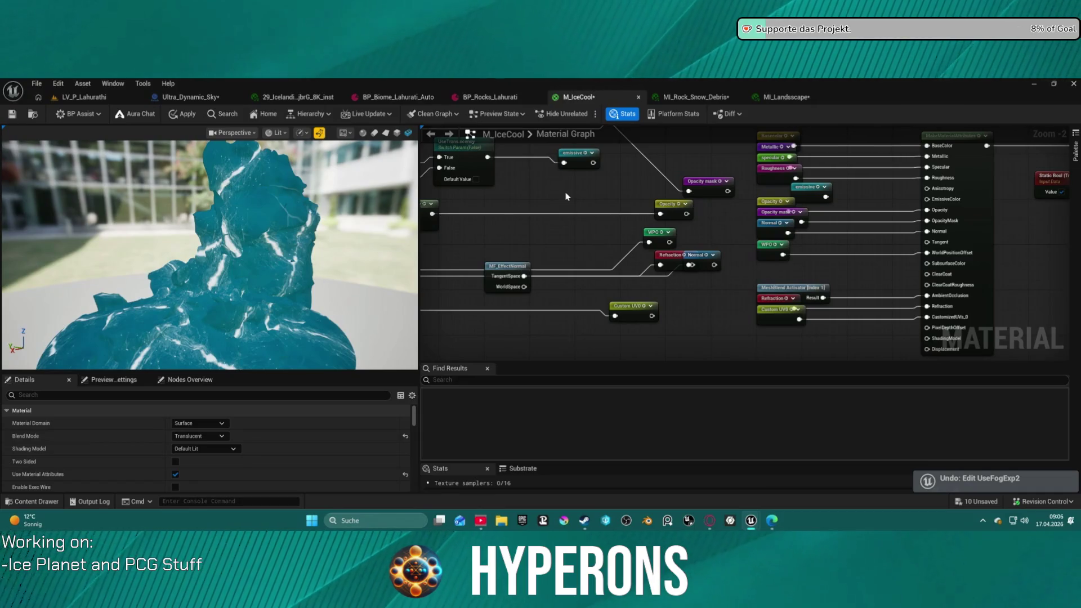
{"action": "key", "text": "ctrl+z"}
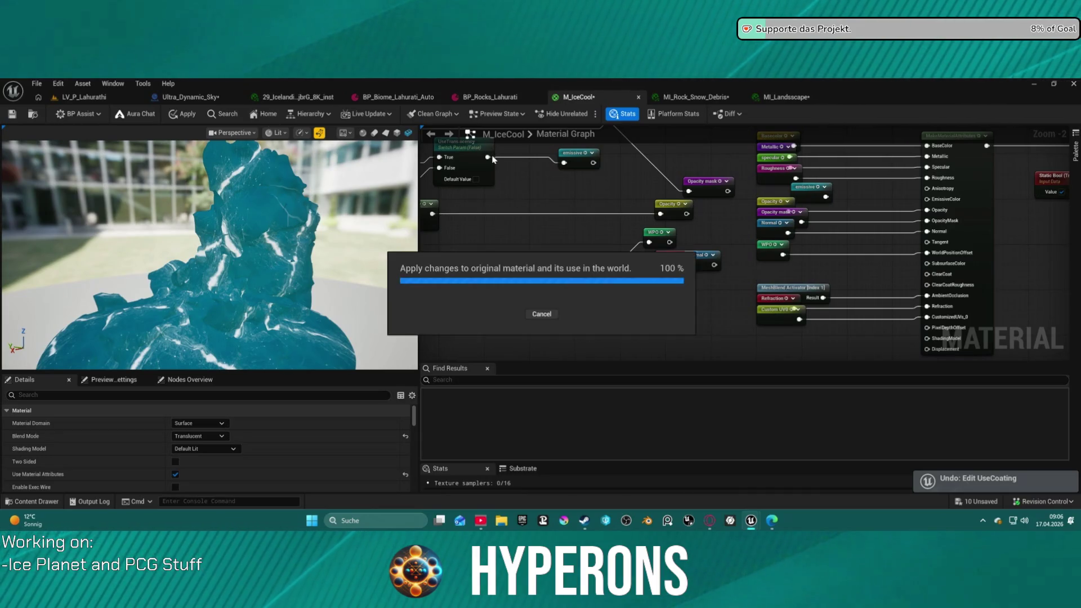
{"action": "key", "text": "ctrl+z"}
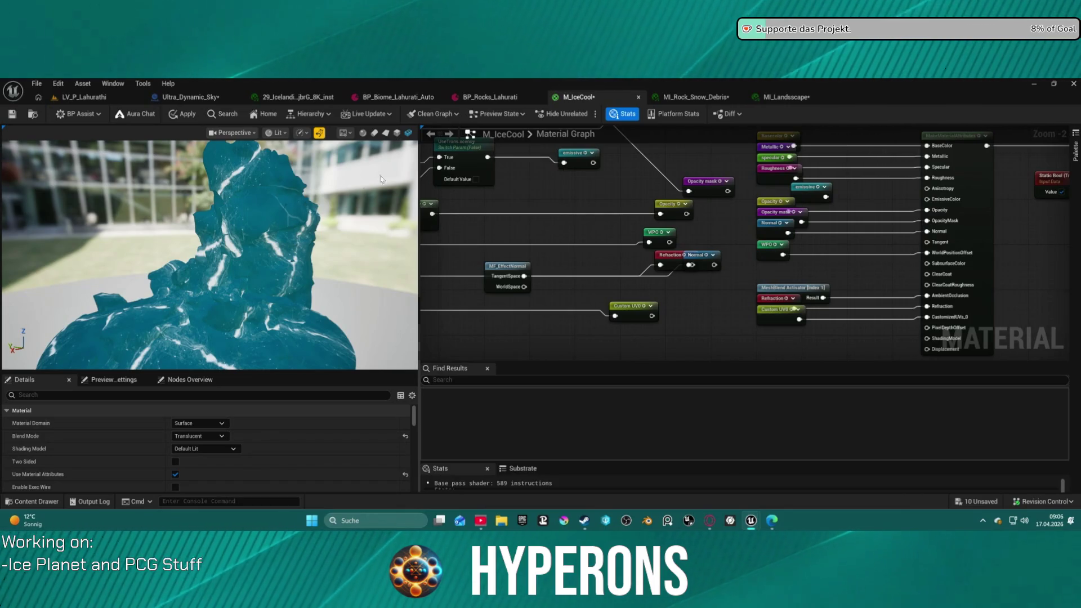
Zoom the preview onto the ice mesh and undo another UseFogExp2 edit and the last node move
{"action": "left_click_drag", "start_coordinate": [262, 251], "coordinate": [9, 227]}
{"action": "left_click_drag", "start_coordinate": [528, 224], "coordinate": [978, 259]}
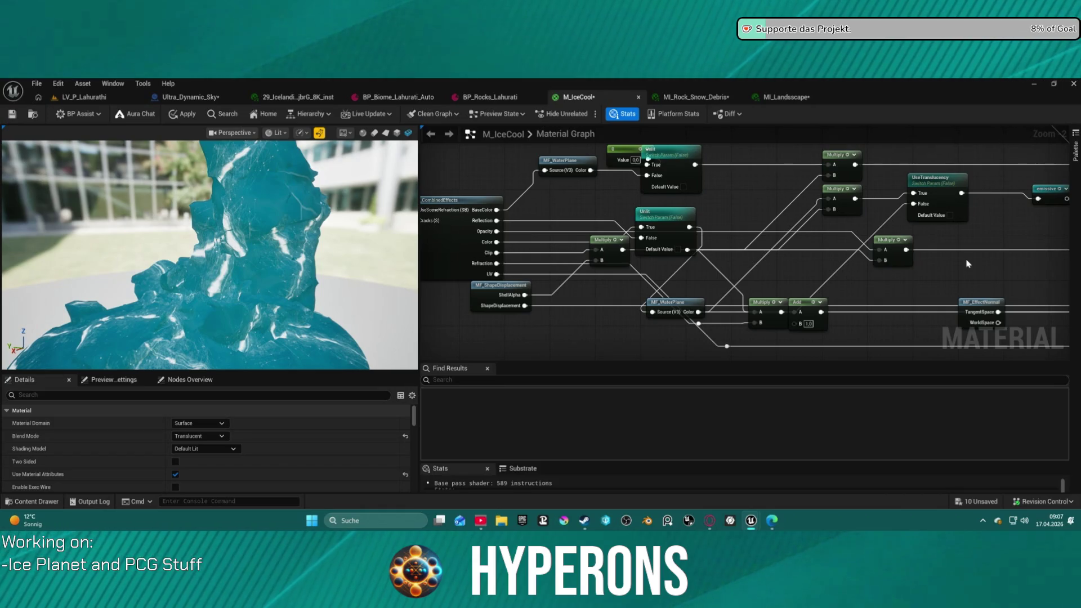
{"action": "key", "text": "ctrl+z"}
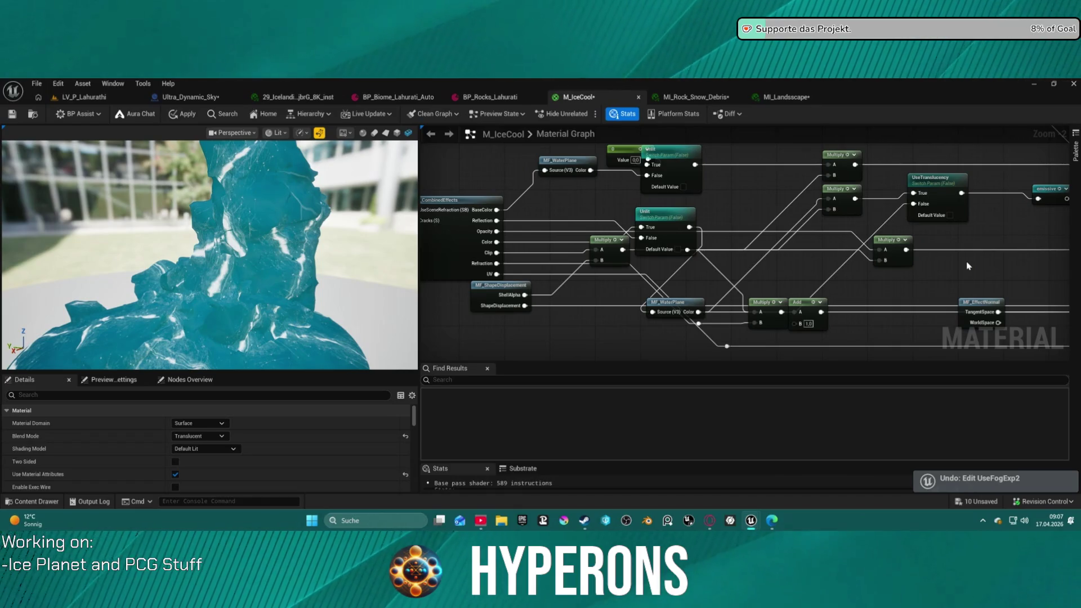
{"action": "key", "text": "ctrl+z"}
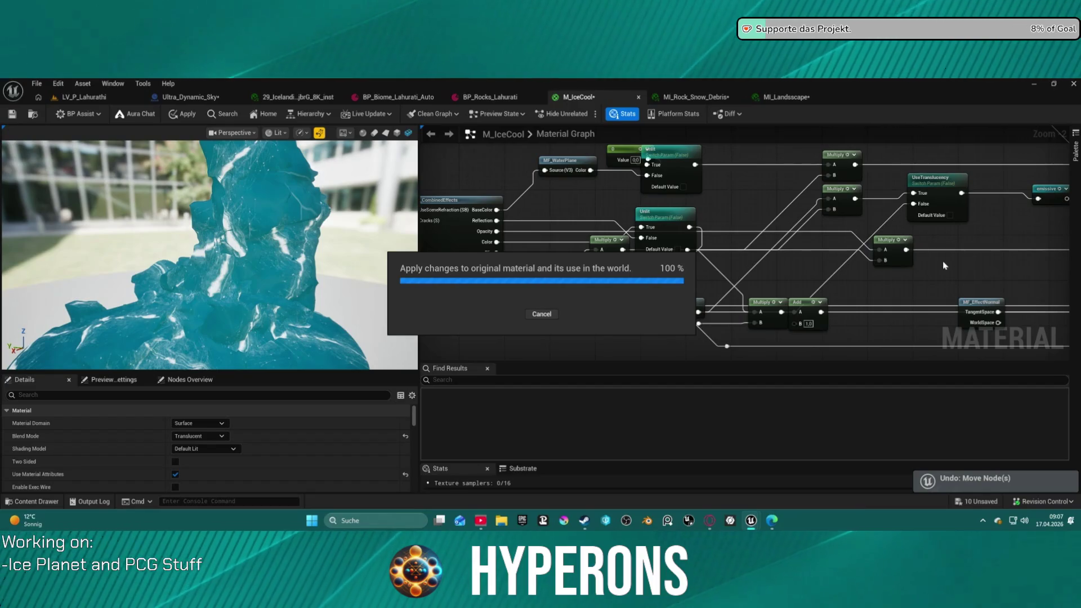
{"action": "left_click", "coordinate": [57, 84]}
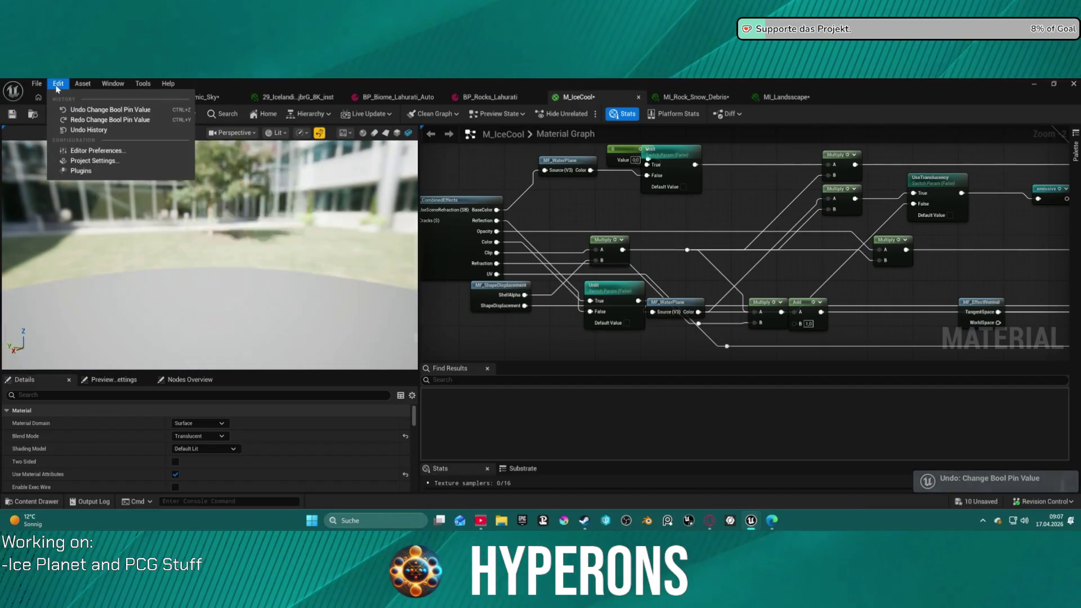
In Undo History, select the earlier Move Node(s) transaction and replay M_IceCool back to it
{"action": "left_click", "coordinate": [91, 131]}
{"action": "scroll", "coordinate": [731, 290], "scroll_direction": "up", "scroll_amount": 5}
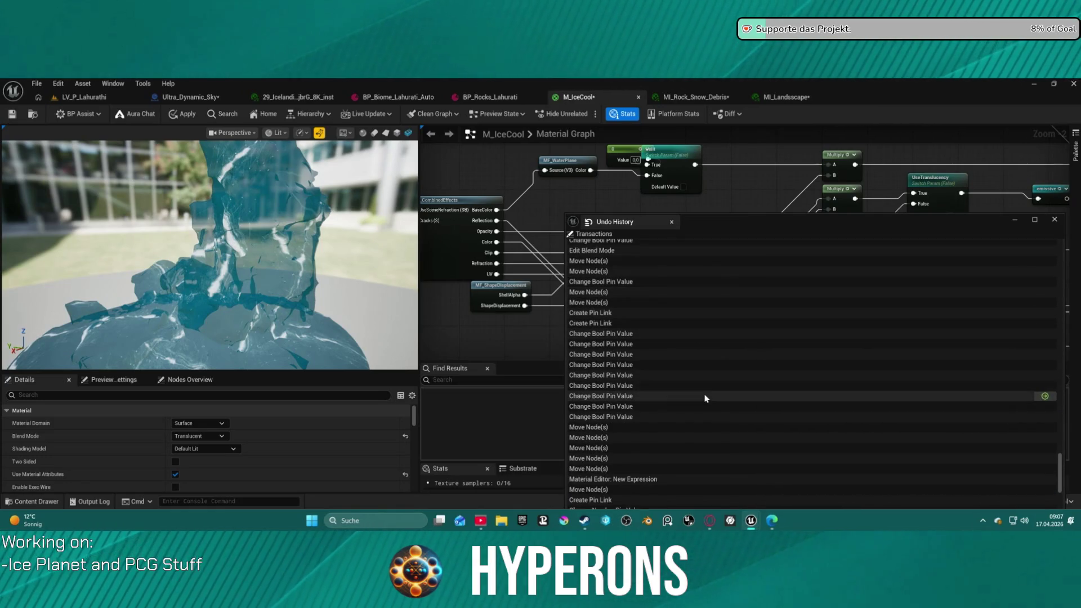
{"action": "left_click", "coordinate": [650, 292]}
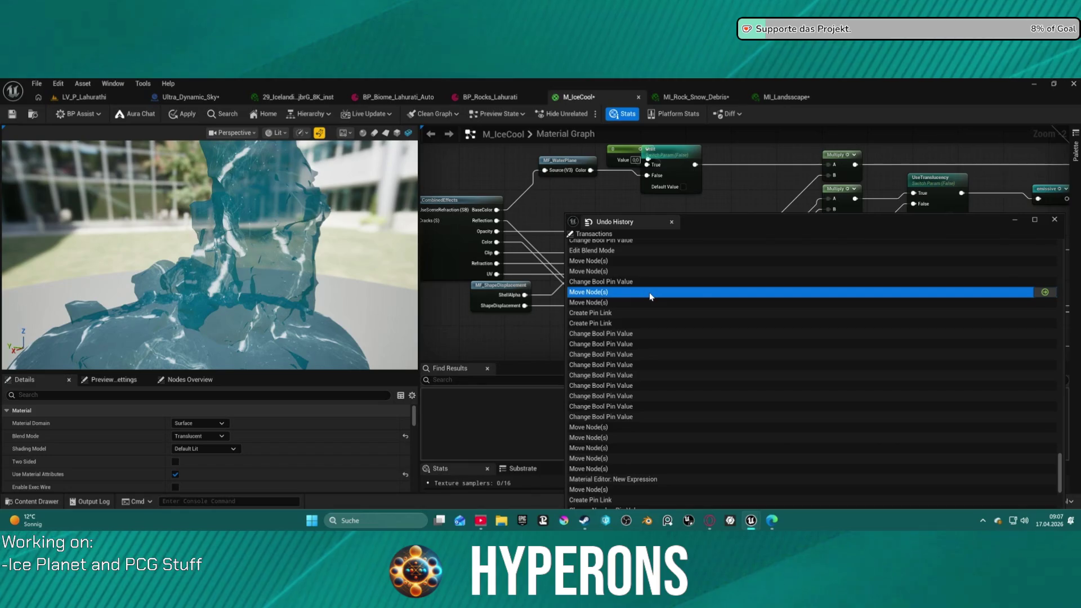
{"action": "mouse_move", "coordinate": [1050, 294]}
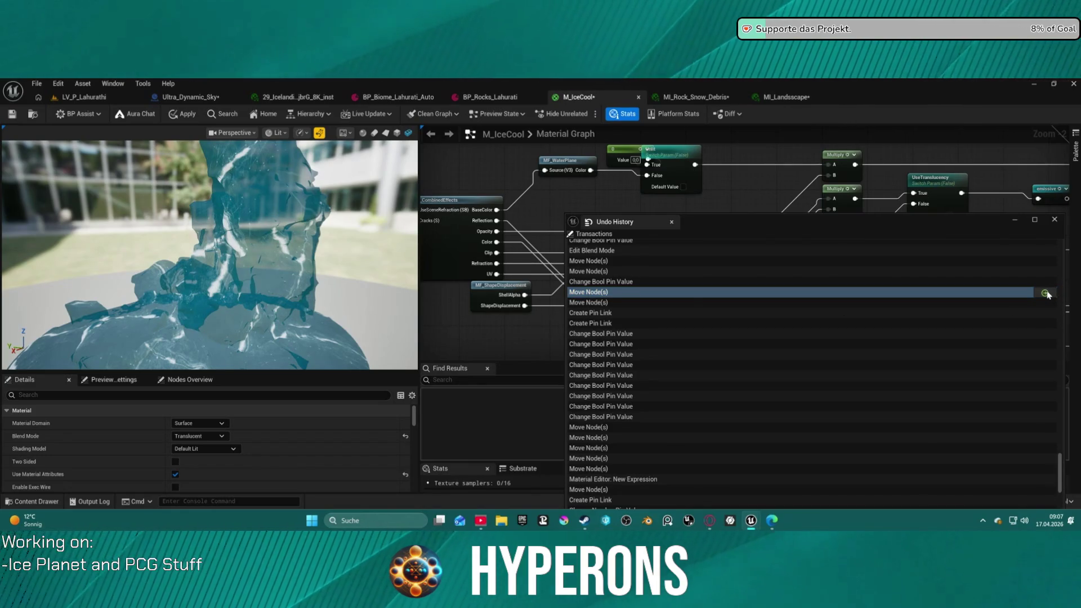
{"action": "left_click", "coordinate": [1045, 293]}
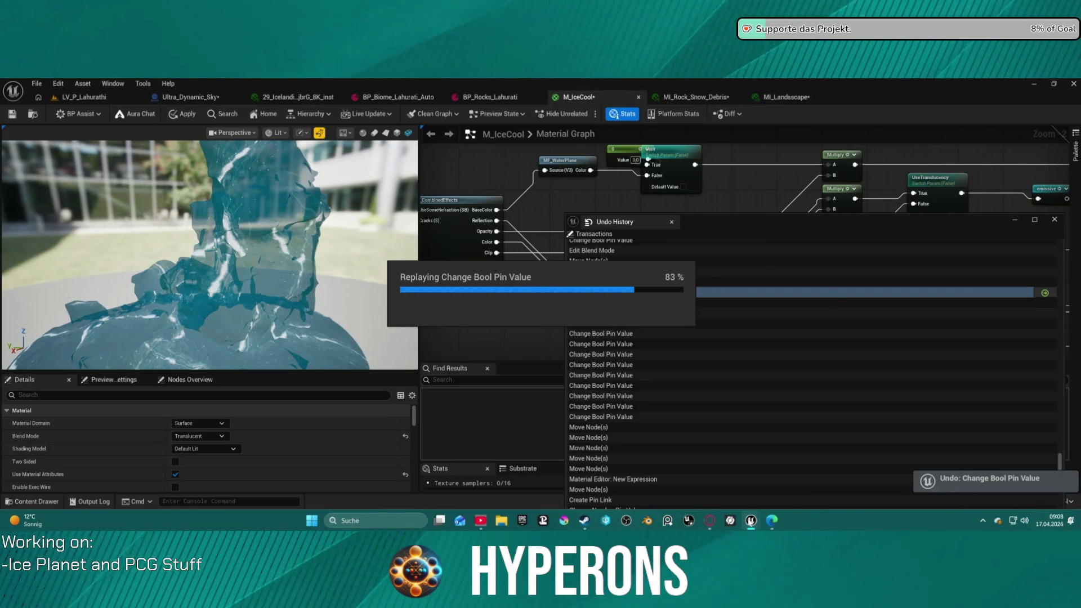
{"action": "mouse_move", "coordinate": [750, 521]}
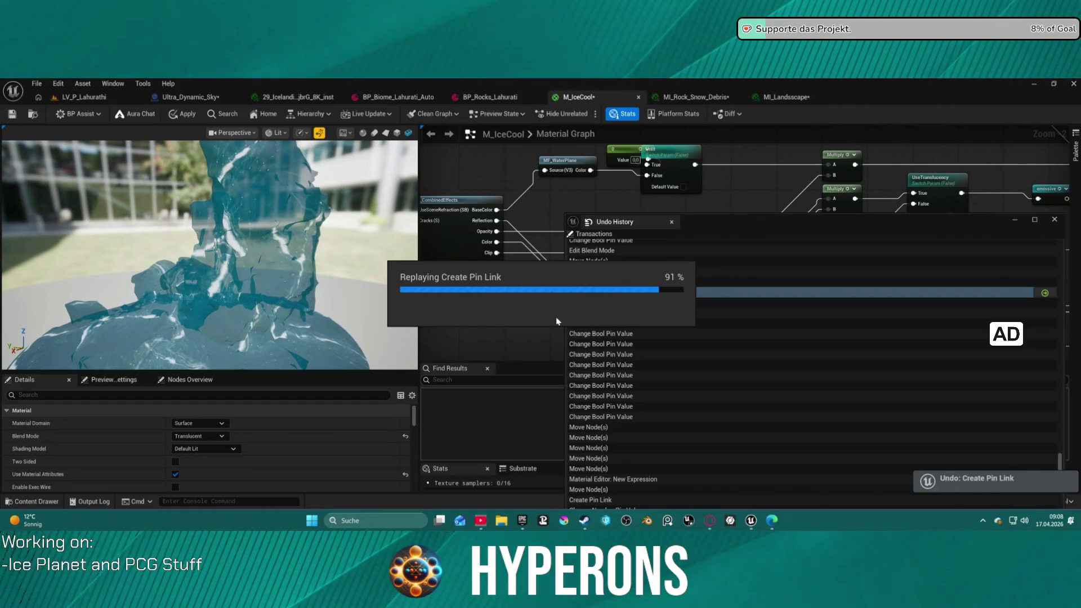
{"action": "mouse_move", "coordinate": [522, 523]}
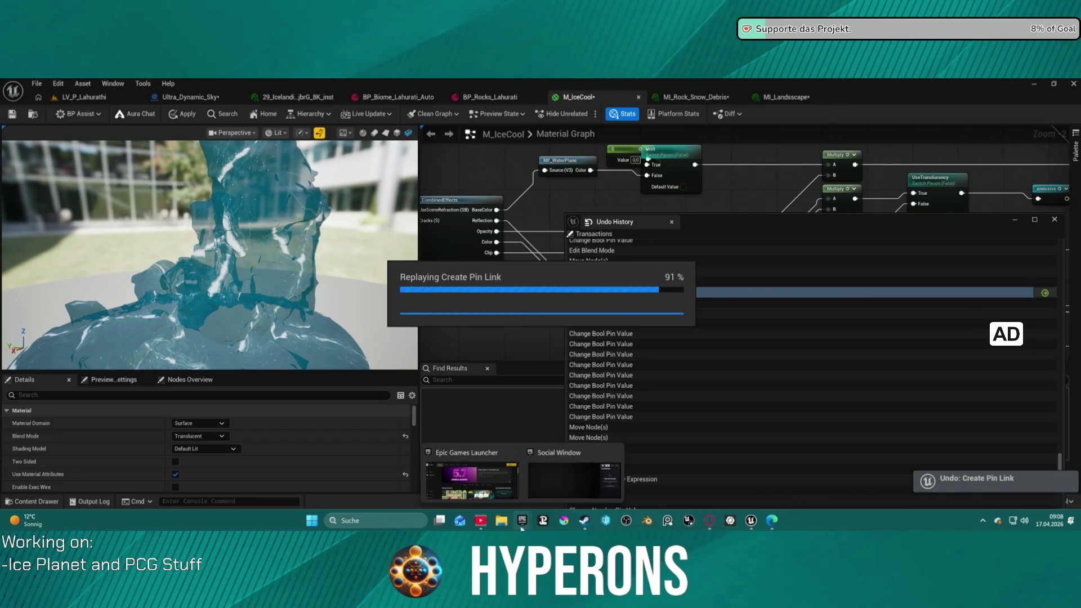
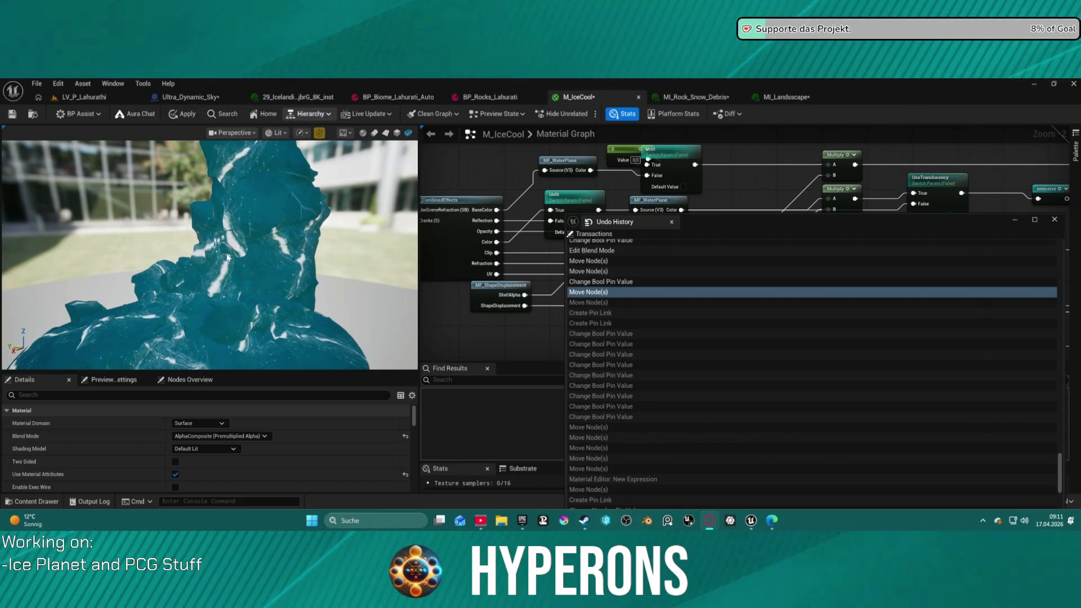
Switch to the level and fly the camera in to view the snowy rock
{"action": "left_click", "coordinate": [79, 97]}
{"action": "scroll", "coordinate": [281, 315], "scroll_direction": "up", "scroll_amount": 1}
{"action": "key", "text": "w"}
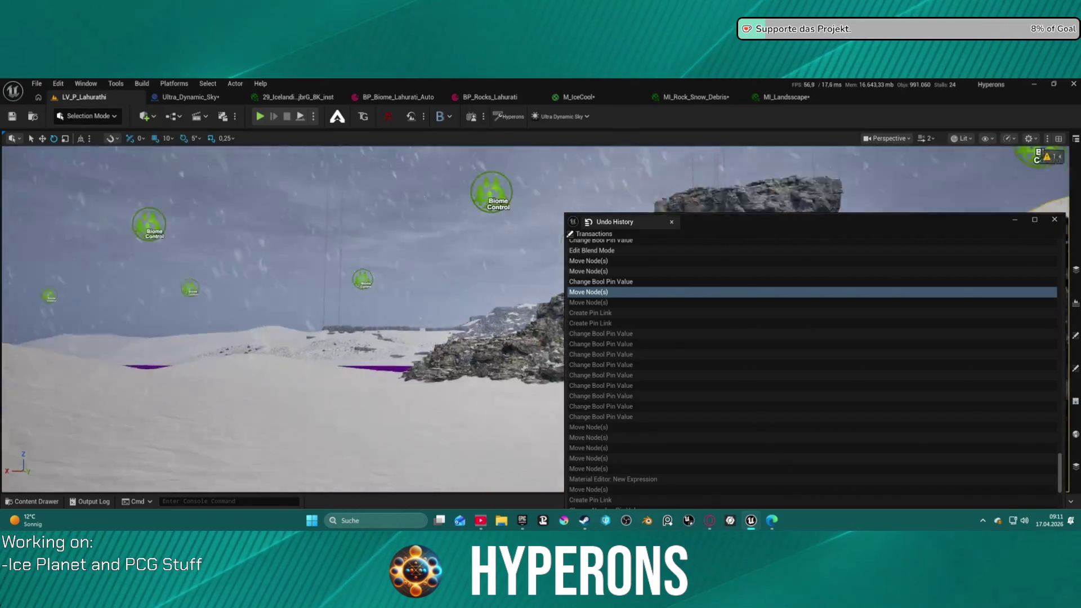
{"action": "key", "text": "s"}
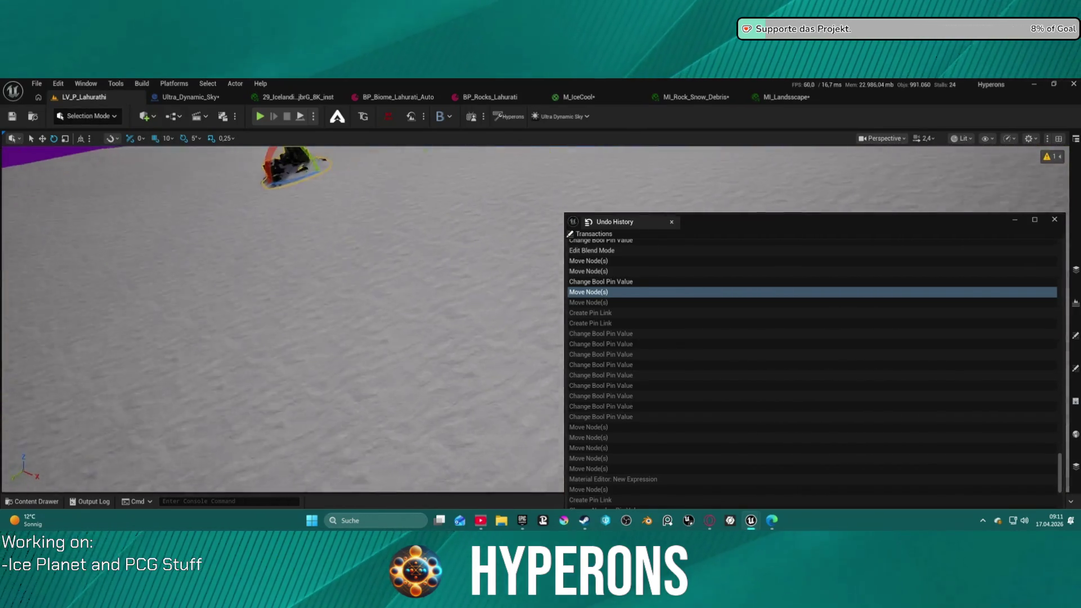
{"action": "left_click_drag", "start_coordinate": [281, 315], "coordinate": [281, 383]}
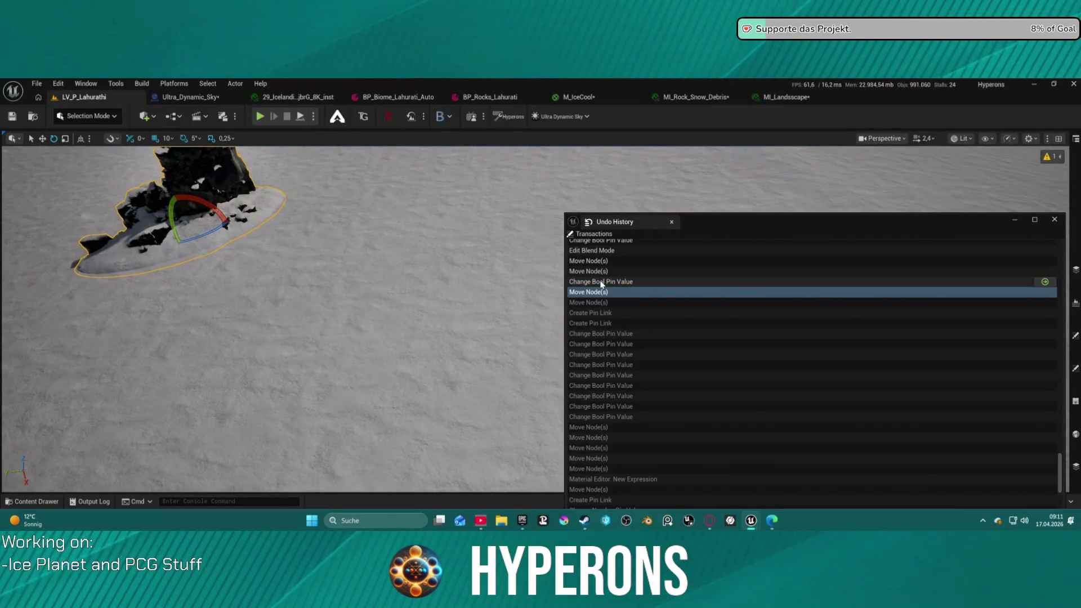
Roll M_IceCool back to its Edit Blend Mode step in Undo History and return to its graph
{"action": "left_click", "coordinate": [618, 261]}
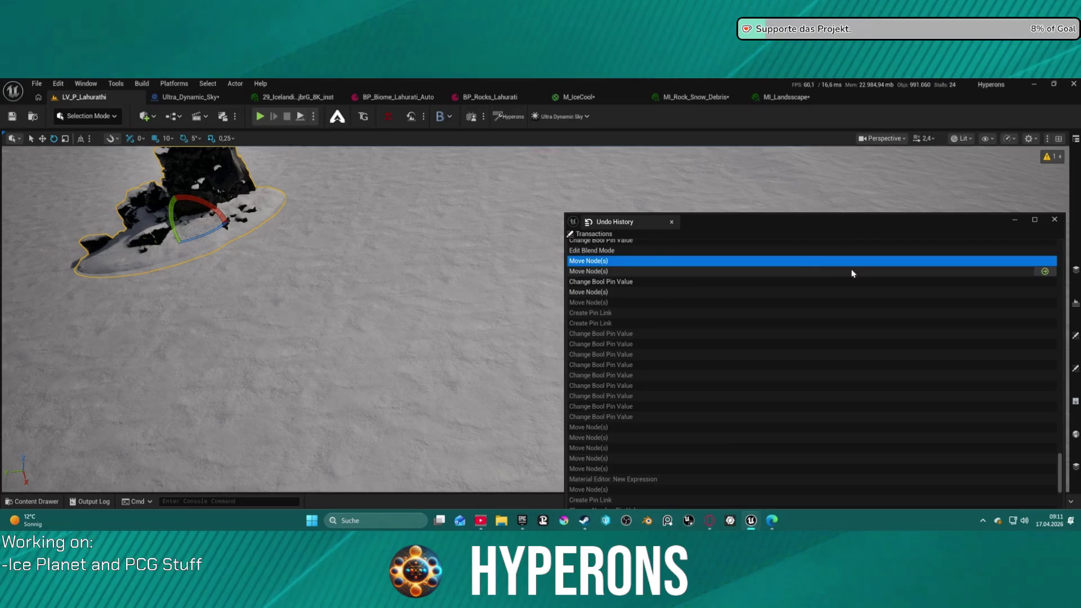
{"action": "left_click", "coordinate": [1047, 252]}
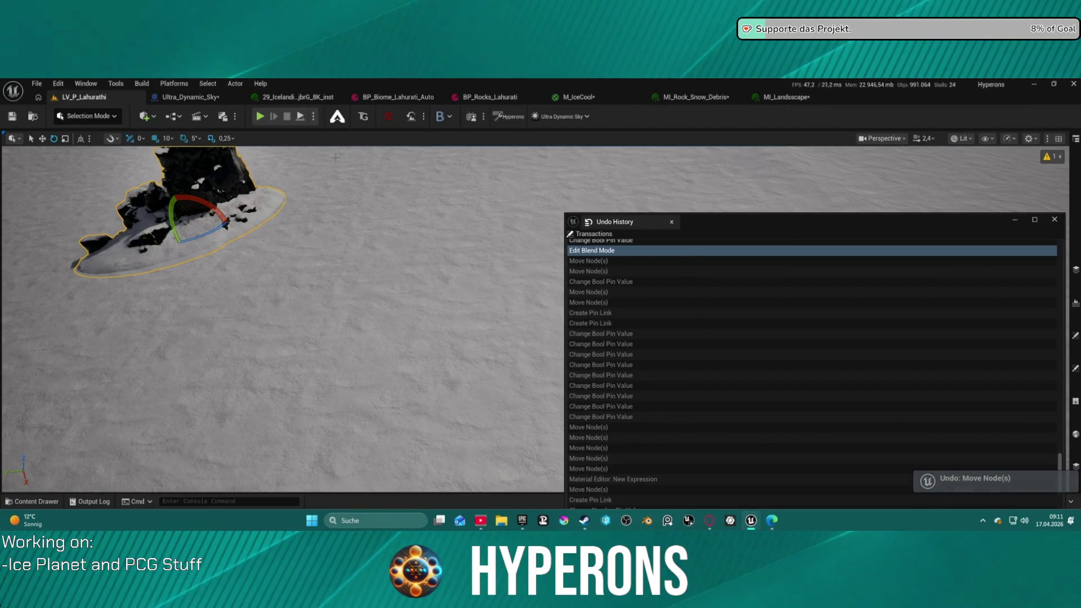
{"action": "left_click", "coordinate": [583, 97]}
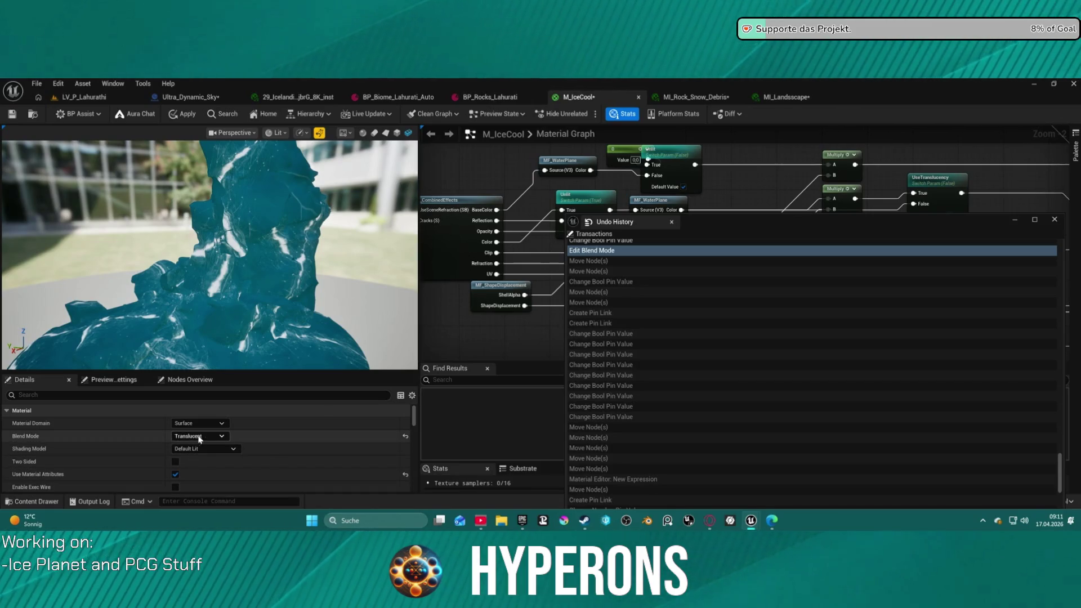
Jump the history to just before Edit Blend Mode, restoring AlphaComposite (Premultiplied Alpha) blend mode
{"action": "scroll", "coordinate": [698, 282], "scroll_direction": "up", "scroll_amount": 2}
{"action": "scroll", "coordinate": [698, 283], "scroll_direction": "up", "scroll_amount": 4}
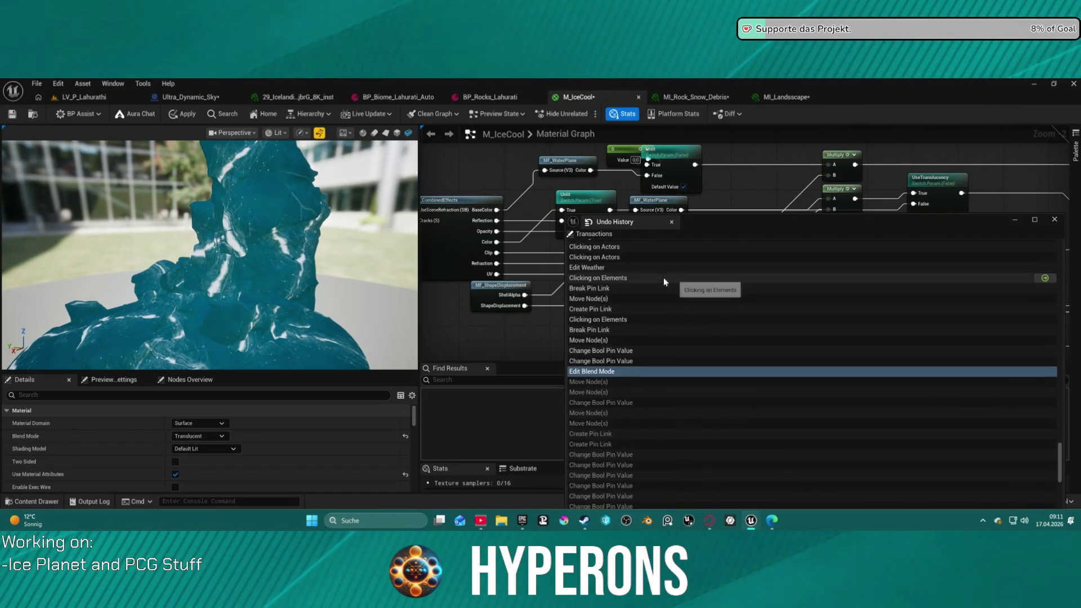
{"action": "scroll", "coordinate": [655, 279], "scroll_direction": "up", "scroll_amount": 10}
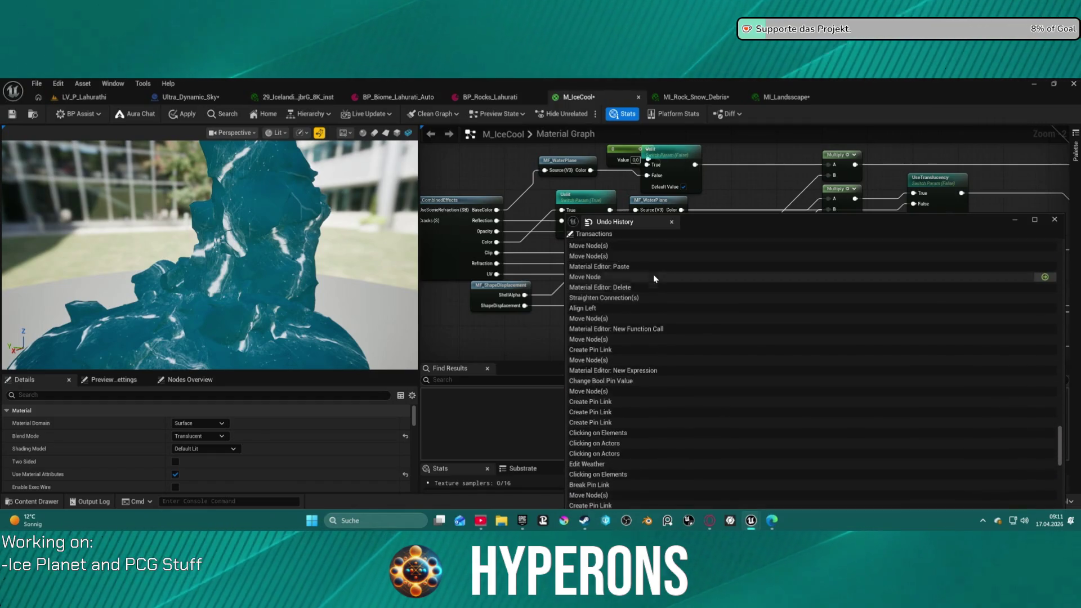
{"action": "scroll", "coordinate": [656, 279], "scroll_direction": "up", "scroll_amount": 10}
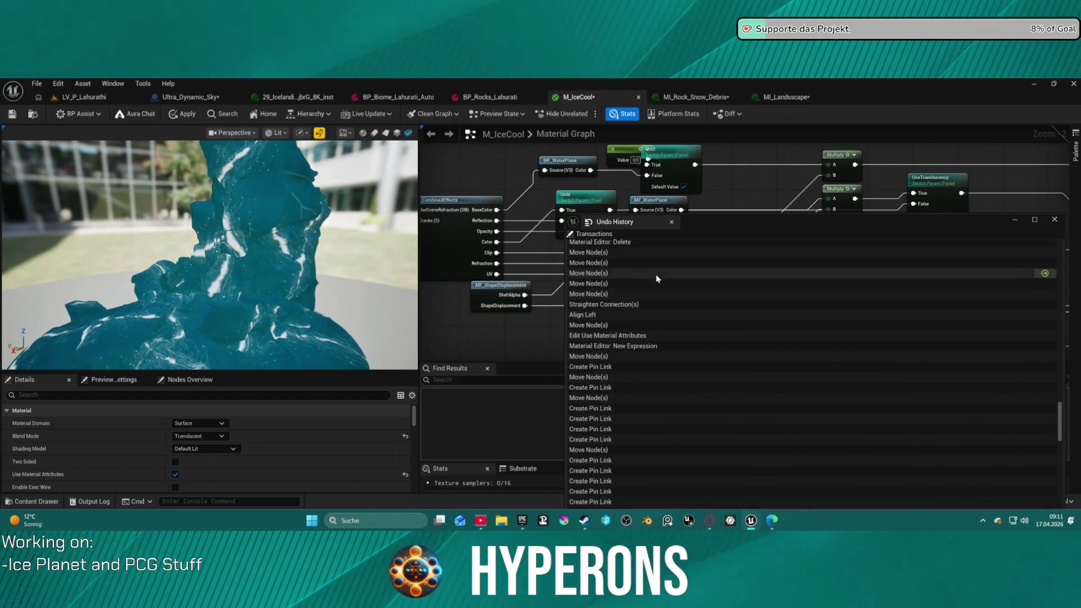
{"action": "scroll", "coordinate": [659, 278], "scroll_direction": "up", "scroll_amount": 5}
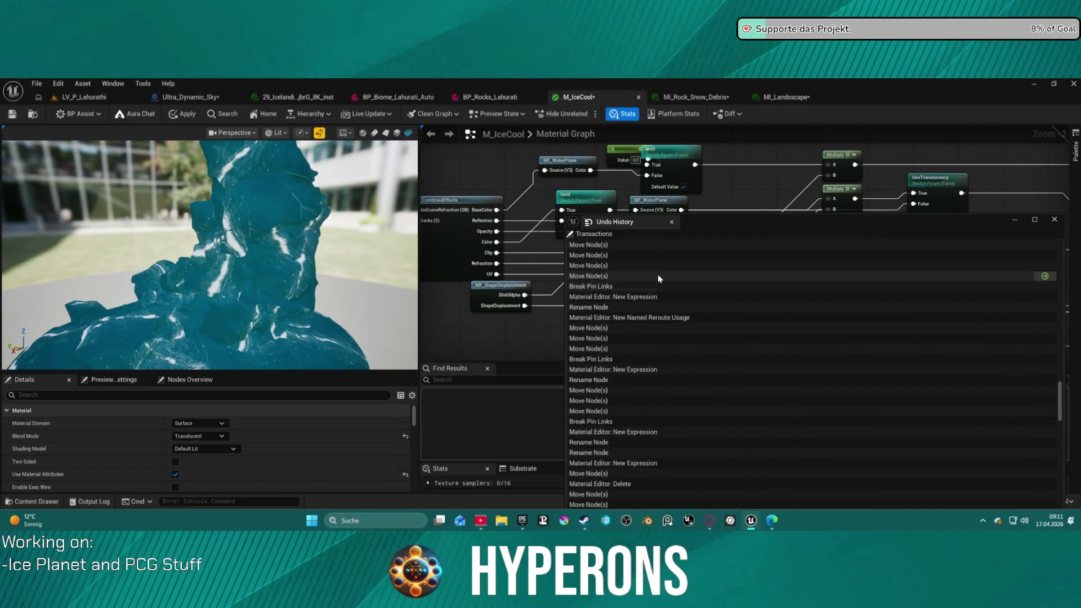
{"action": "scroll", "coordinate": [668, 283], "scroll_direction": "up", "scroll_amount": 5}
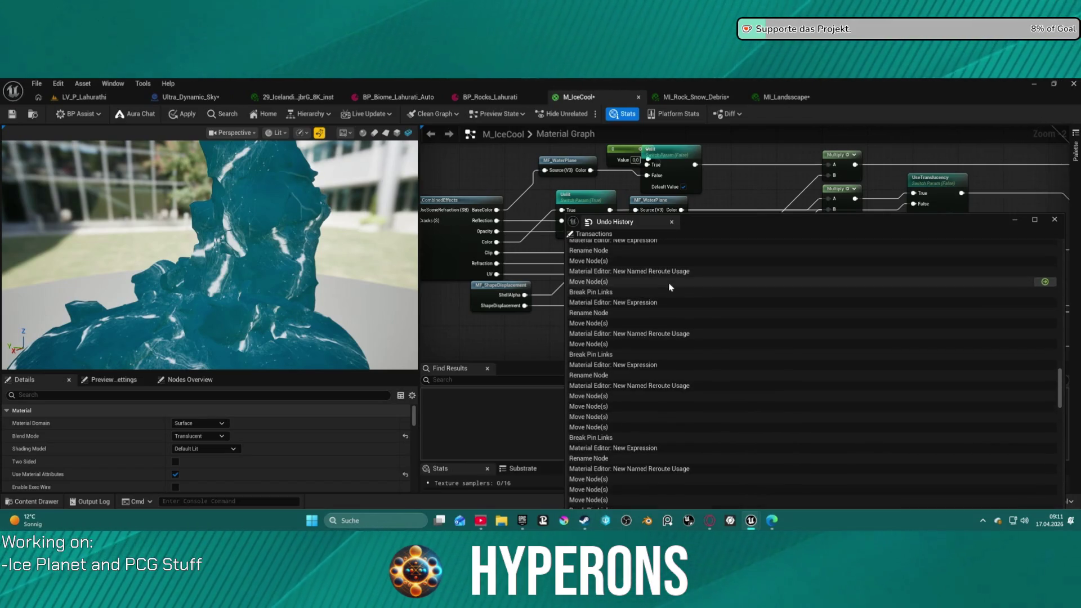
{"action": "scroll", "coordinate": [670, 284], "scroll_direction": "up", "scroll_amount": 5}
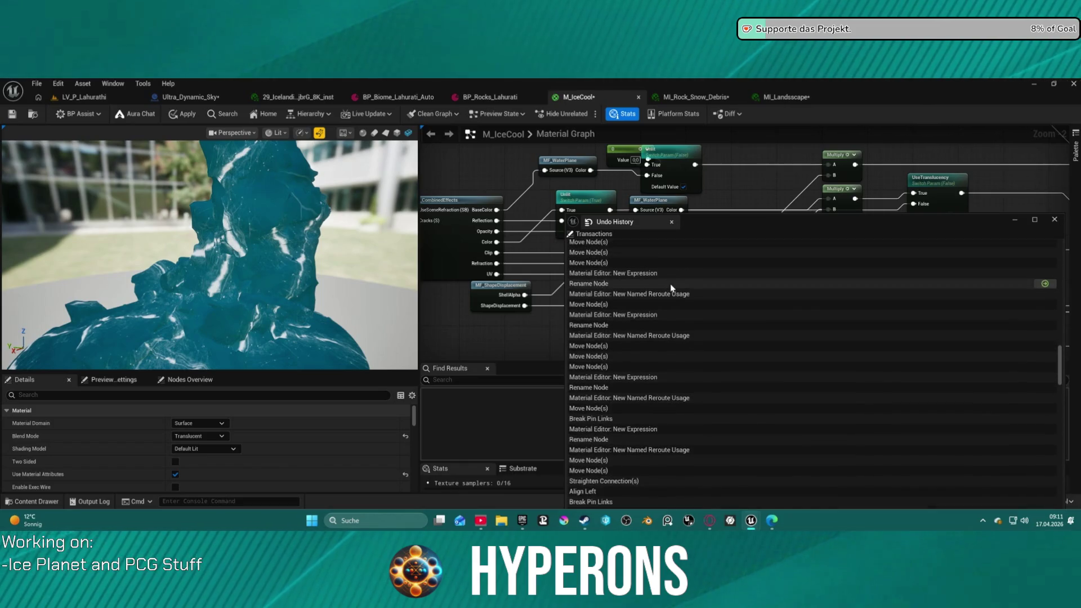
{"action": "scroll", "coordinate": [670, 284], "scroll_direction": "up", "scroll_amount": 3}
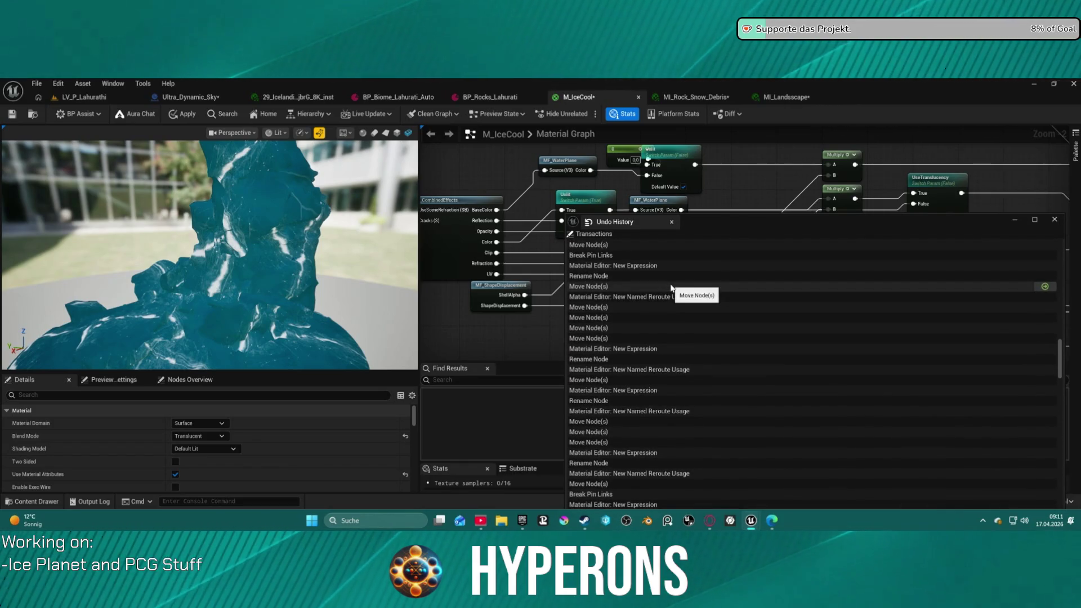
{"action": "scroll", "coordinate": [671, 283], "scroll_direction": "up", "scroll_amount": 3}
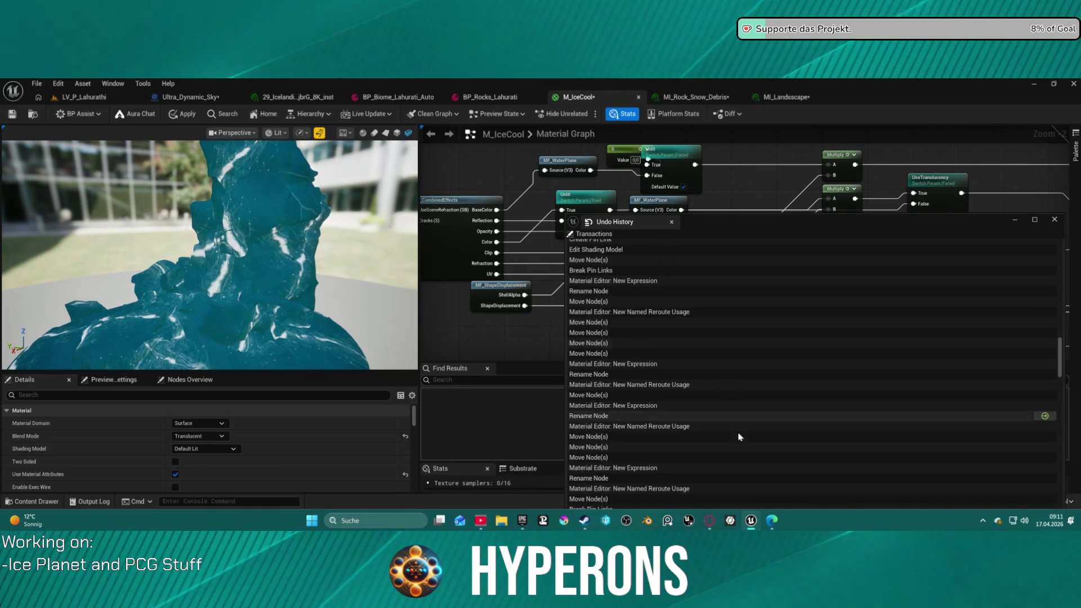
{"action": "scroll", "coordinate": [740, 431], "scroll_direction": "down", "scroll_amount": 10}
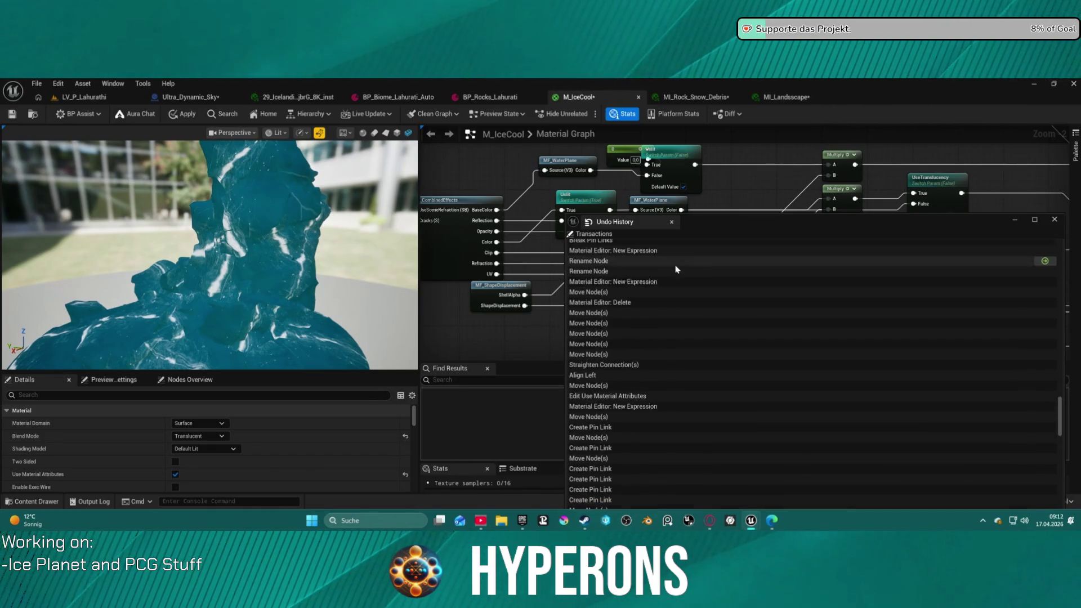
{"action": "scroll", "coordinate": [691, 318], "scroll_direction": "up", "scroll_amount": 5}
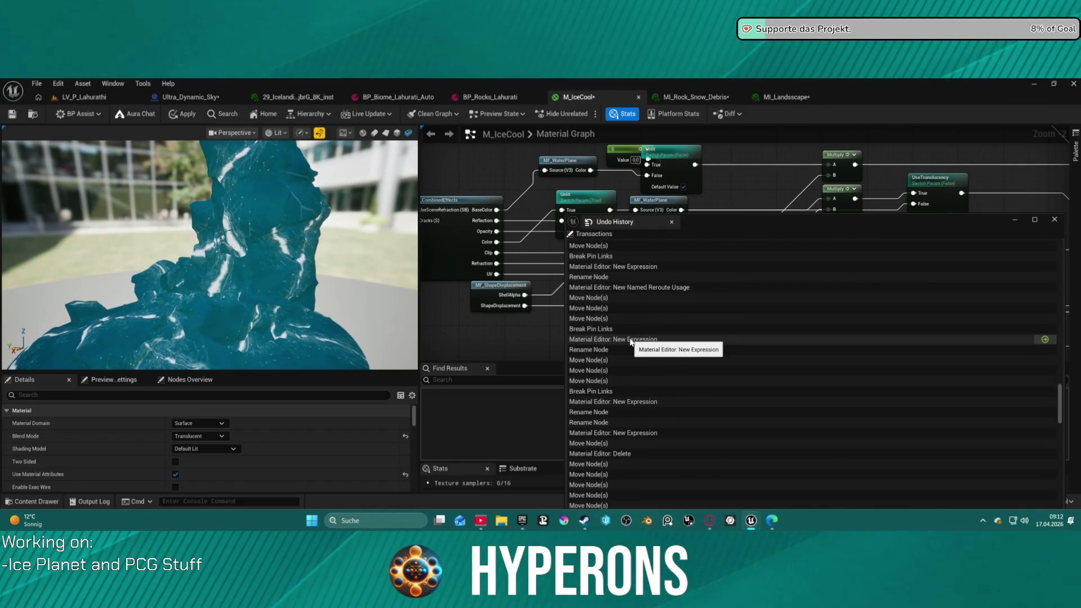
{"action": "scroll", "coordinate": [667, 348], "scroll_direction": "down", "scroll_amount": 3}
{"action": "scroll", "coordinate": [670, 348], "scroll_direction": "down", "scroll_amount": 3}
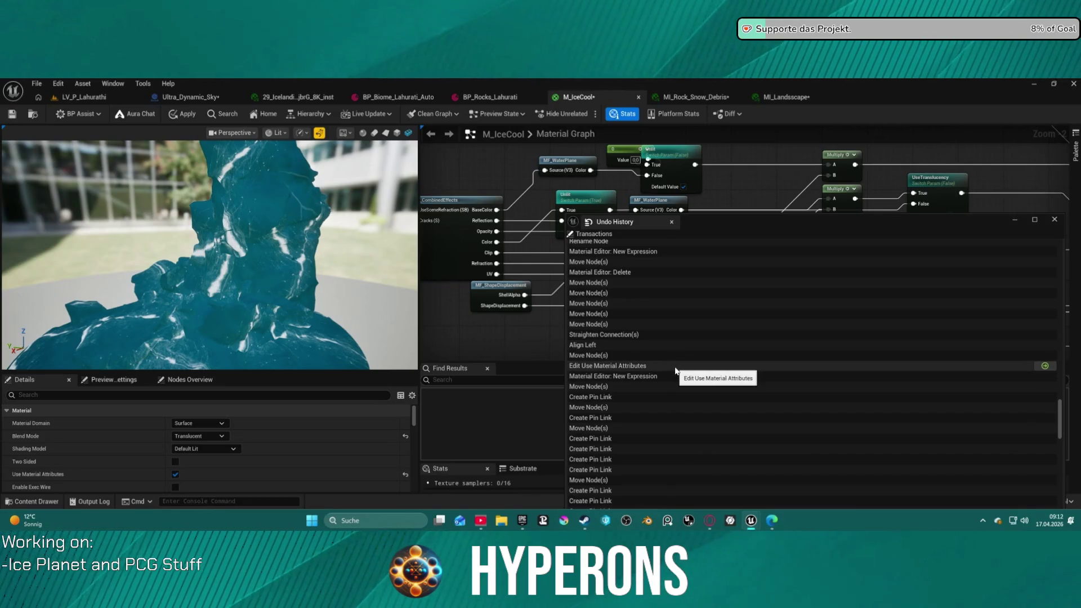
{"action": "scroll", "coordinate": [675, 370], "scroll_direction": "down", "scroll_amount": 3}
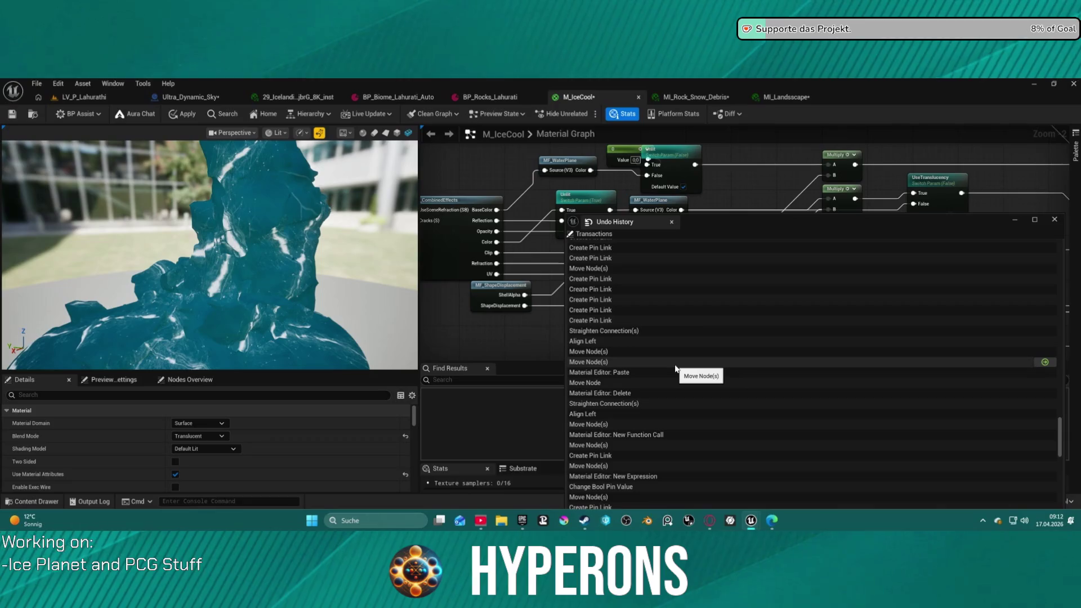
{"action": "scroll", "coordinate": [674, 363], "scroll_direction": "down", "scroll_amount": 7}
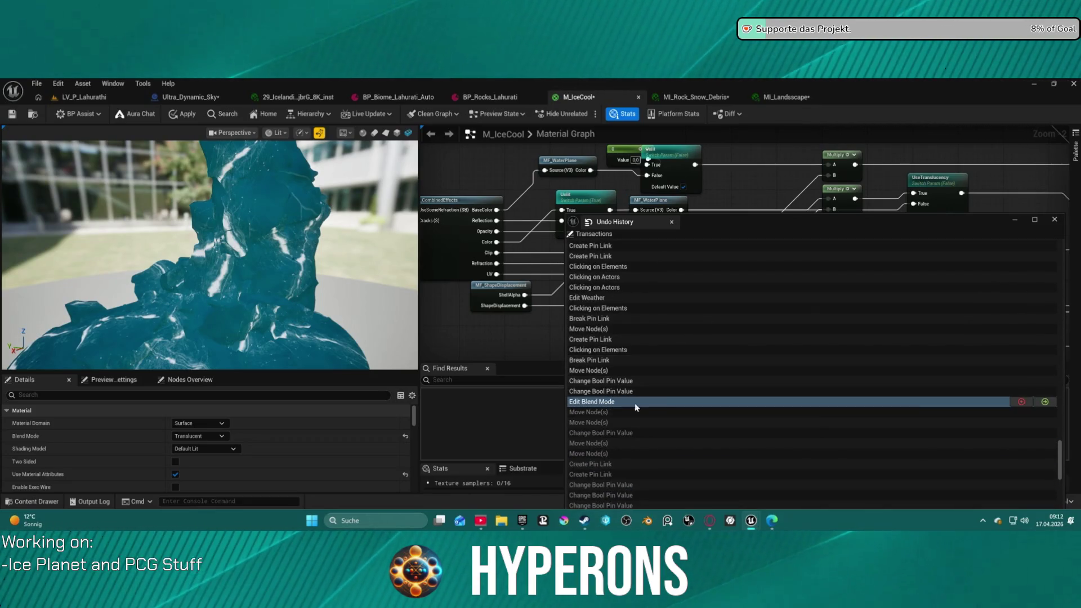
{"action": "left_click", "coordinate": [1046, 393]}
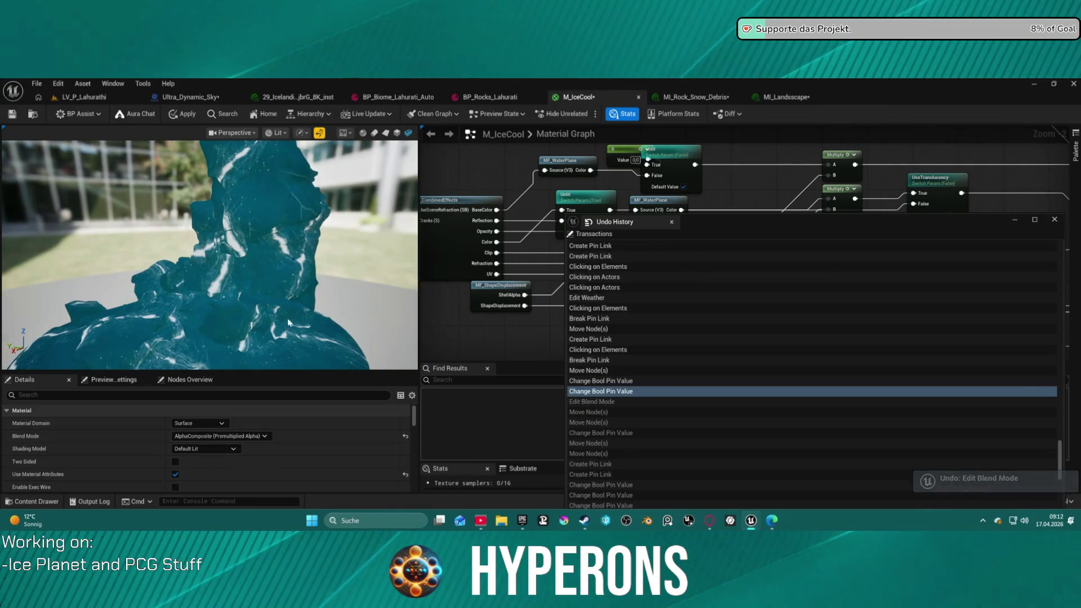
{"action": "scroll", "coordinate": [780, 199], "scroll_direction": "down", "scroll_amount": 1}
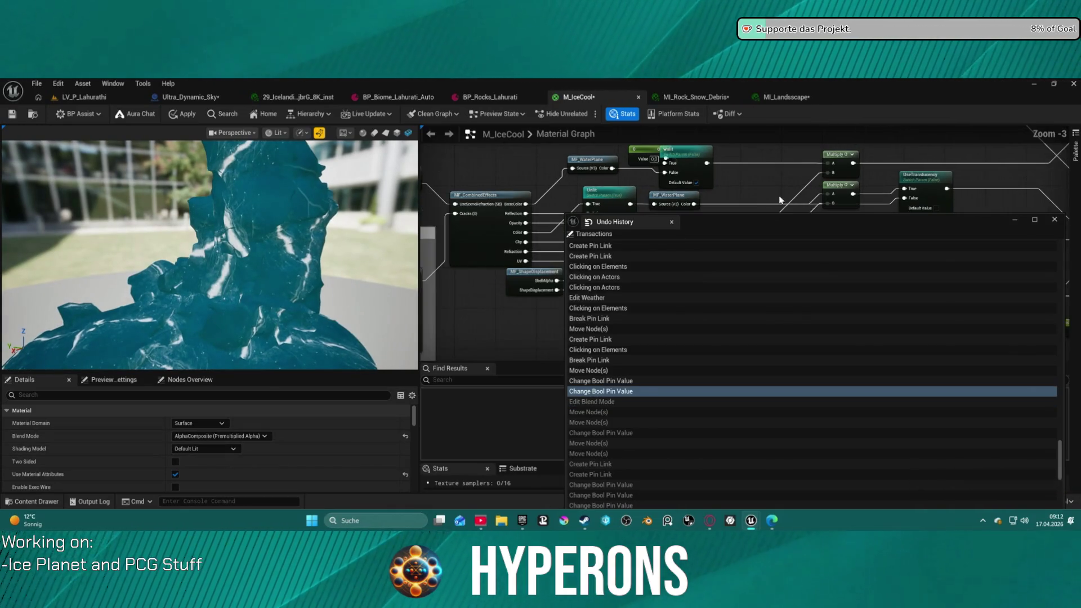
Close Undo History and wire the Emissive node into M_IceCool's EmissiveColor input
{"action": "left_click", "coordinate": [671, 222]}
{"action": "left_click_drag", "start_coordinate": [800, 212], "coordinate": [445, 217]}
{"action": "left_click", "coordinate": [744, 210]}
{"action": "left_click_drag", "start_coordinate": [749, 216], "coordinate": [840, 218]}
Zoom in, move the Unlit switch node aside and select the UseTranslucency switch
{"action": "scroll", "coordinate": [510, 246], "scroll_direction": "up", "scroll_amount": 3}
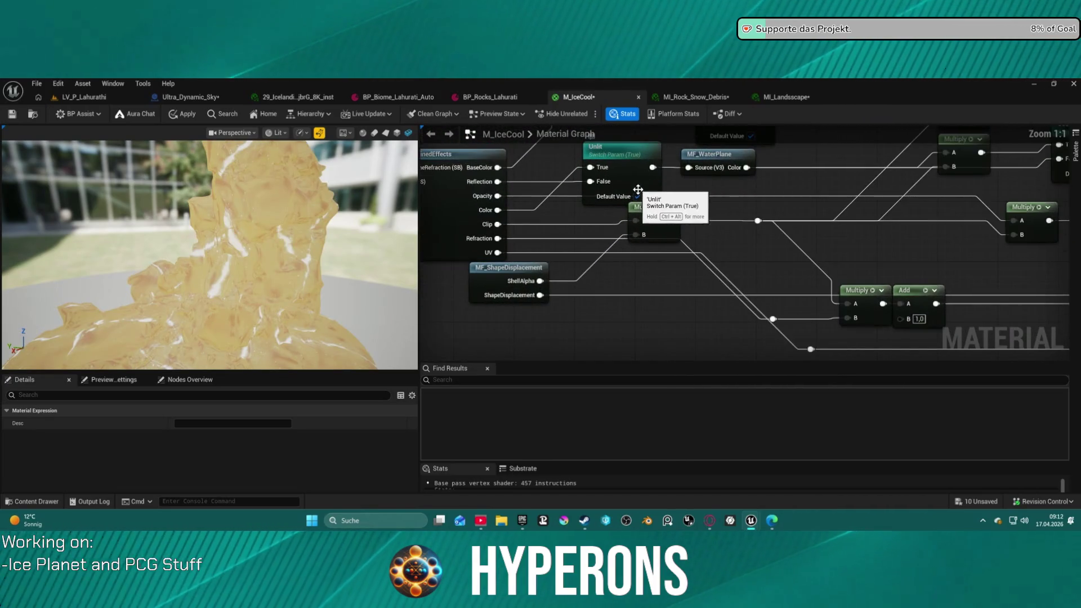
{"action": "mouse_move", "coordinate": [616, 154]}
{"action": "left_mouse_down"}
{"action": "mouse_move", "coordinate": [644, 171]}
{"action": "mouse_move", "coordinate": [801, 187]}
{"action": "mouse_move", "coordinate": [753, 171]}
{"action": "mouse_move", "coordinate": [617, 164]}
{"action": "mouse_move", "coordinate": [475, 228]}
{"action": "left_mouse_up"}
{"action": "left_click", "coordinate": [732, 235]}
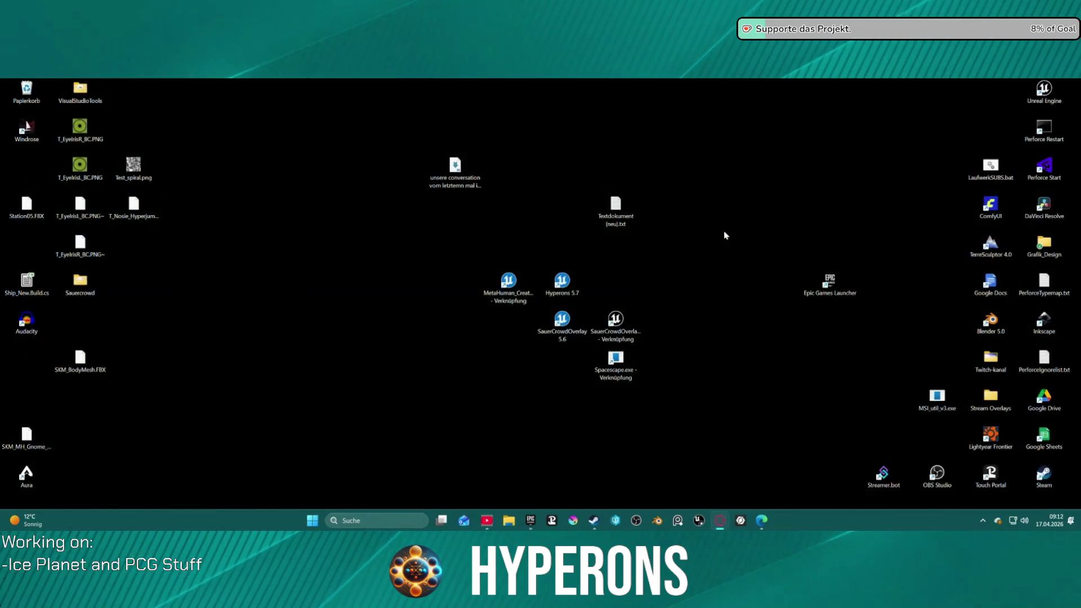
Close the crash report without sending and restore all autosaved packages on relaunch
{"action": "mouse_move", "coordinate": [711, 521]}
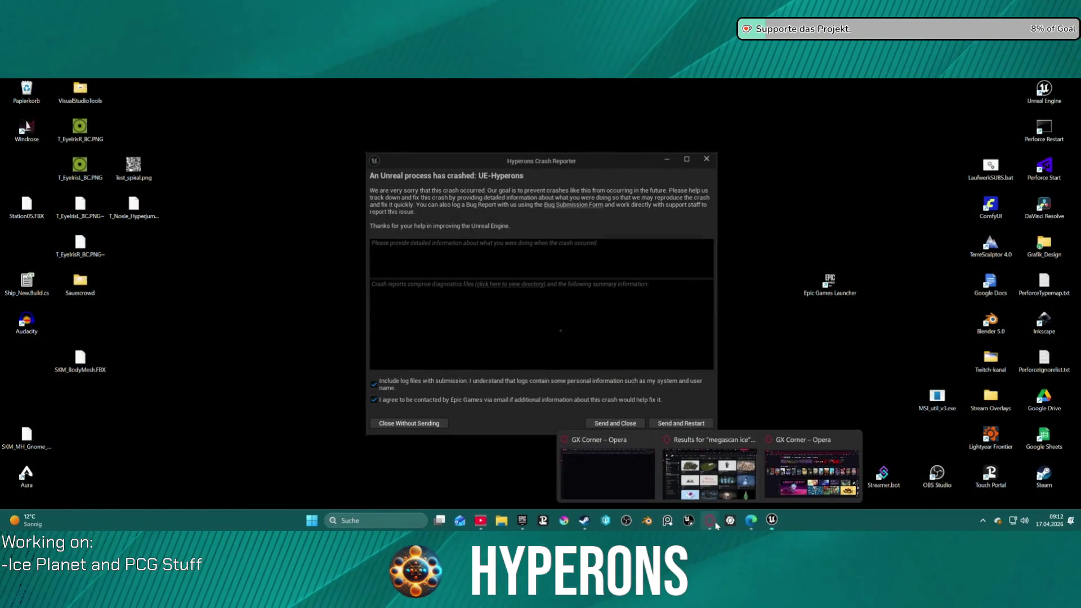
{"action": "left_click", "coordinate": [671, 430]}
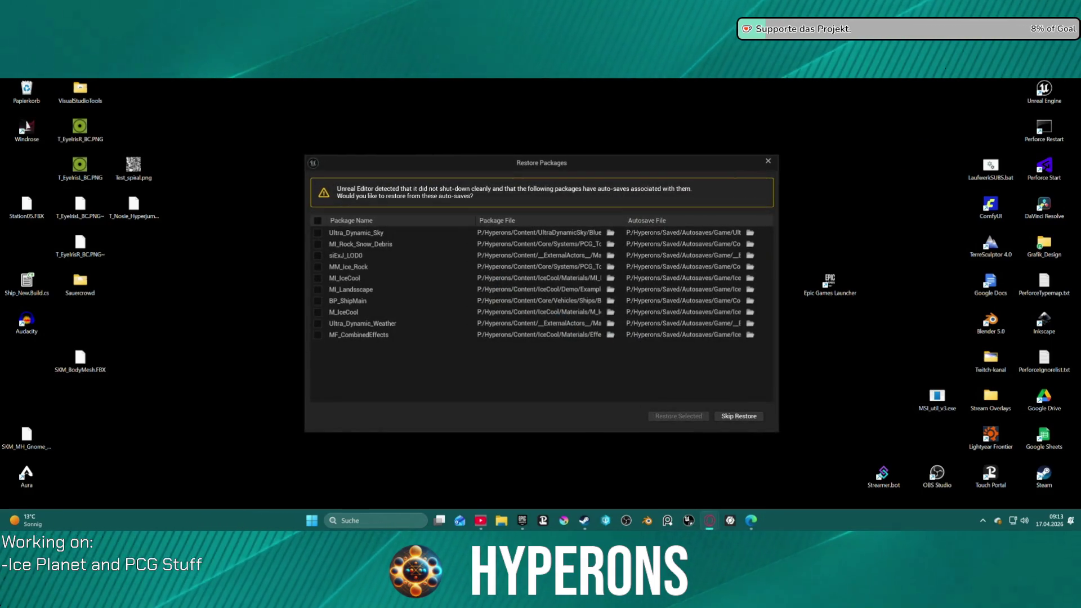
{"action": "left_click", "coordinate": [318, 221]}
{"action": "left_click", "coordinate": [675, 415]}
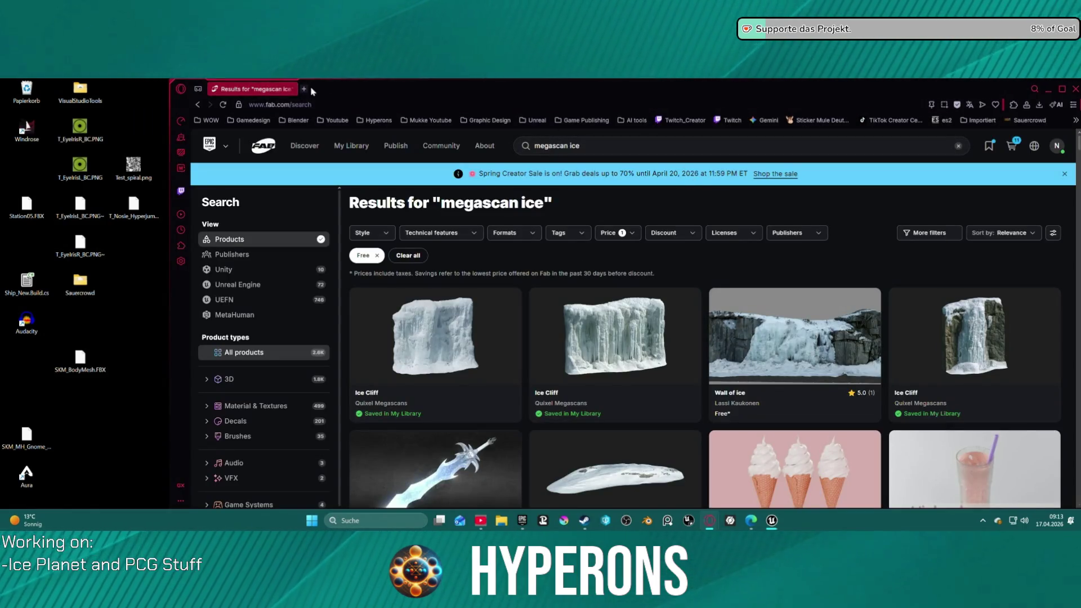
Close the Fab 'megascan ice' search results while LoadMap loads
{"action": "left_click", "coordinate": [290, 89]}
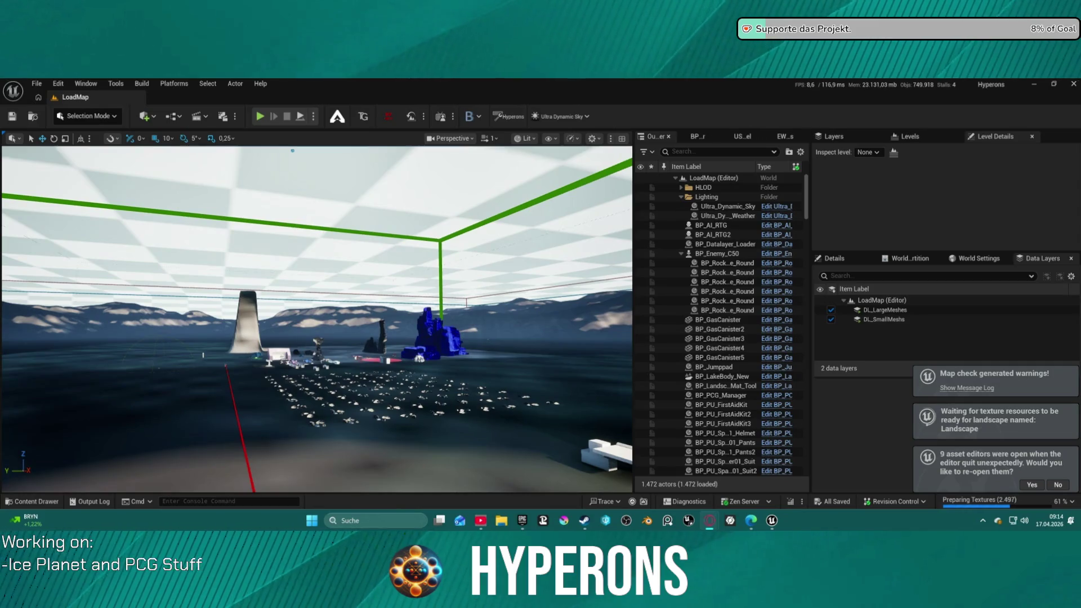
Paste the crash exception text into Windows search, then open and collapse the Content Drawer
{"action": "key", "text": "super"}
{"action": "key", "text": "ctrl+v"}
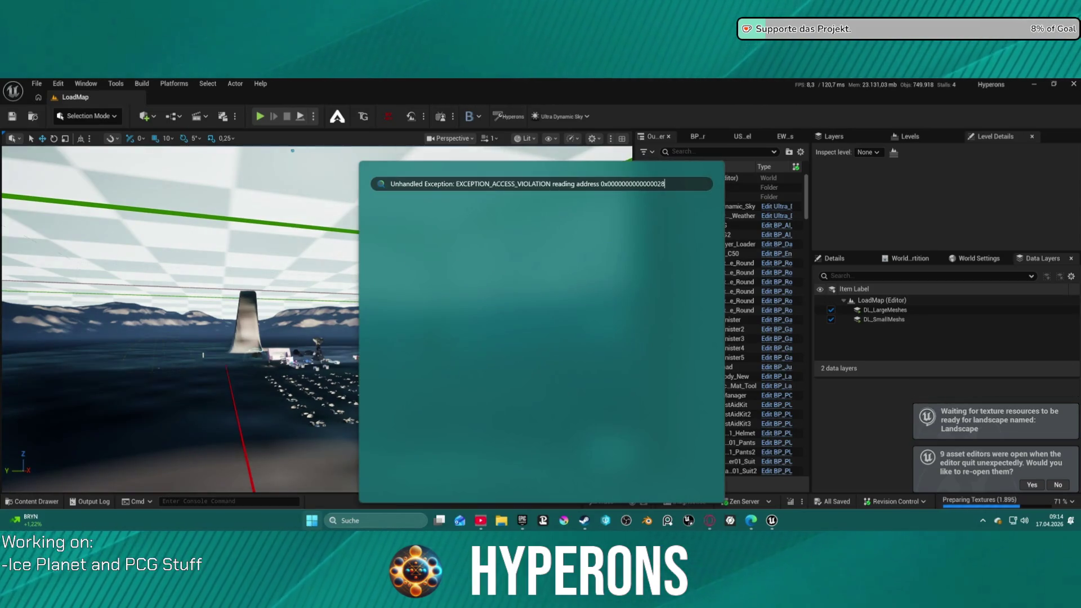
{"action": "key", "text": "Escape"}
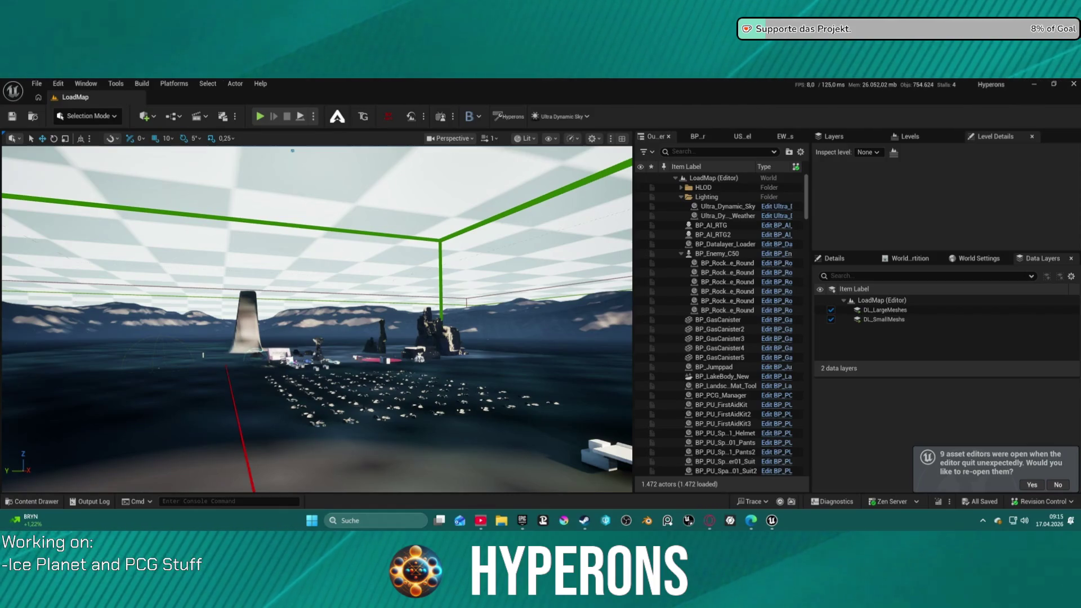
{"action": "left_click", "coordinate": [42, 502]}
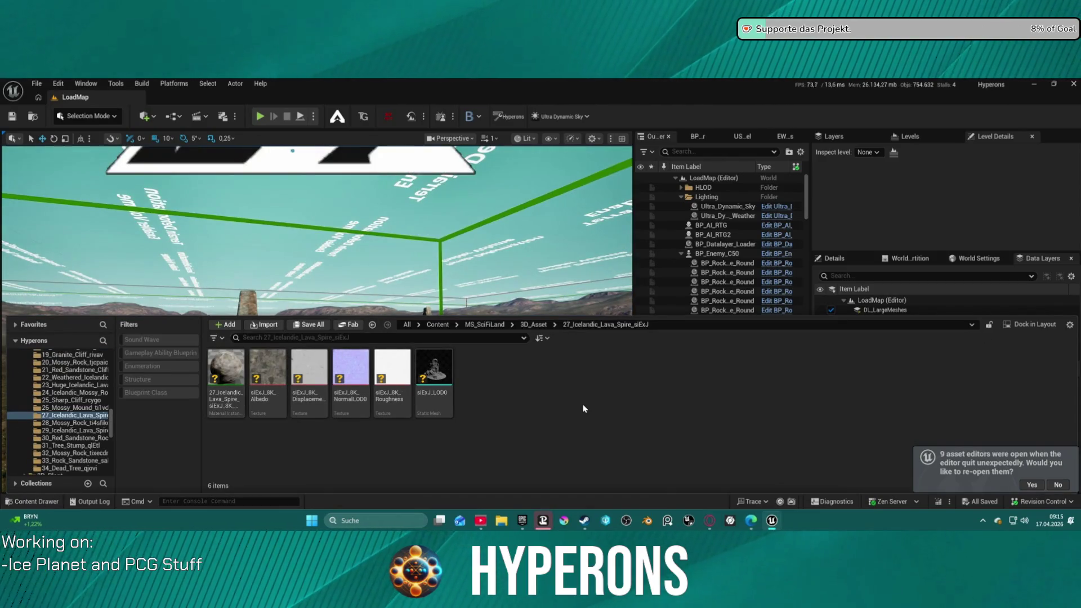
{"action": "left_click", "coordinate": [26, 190]}
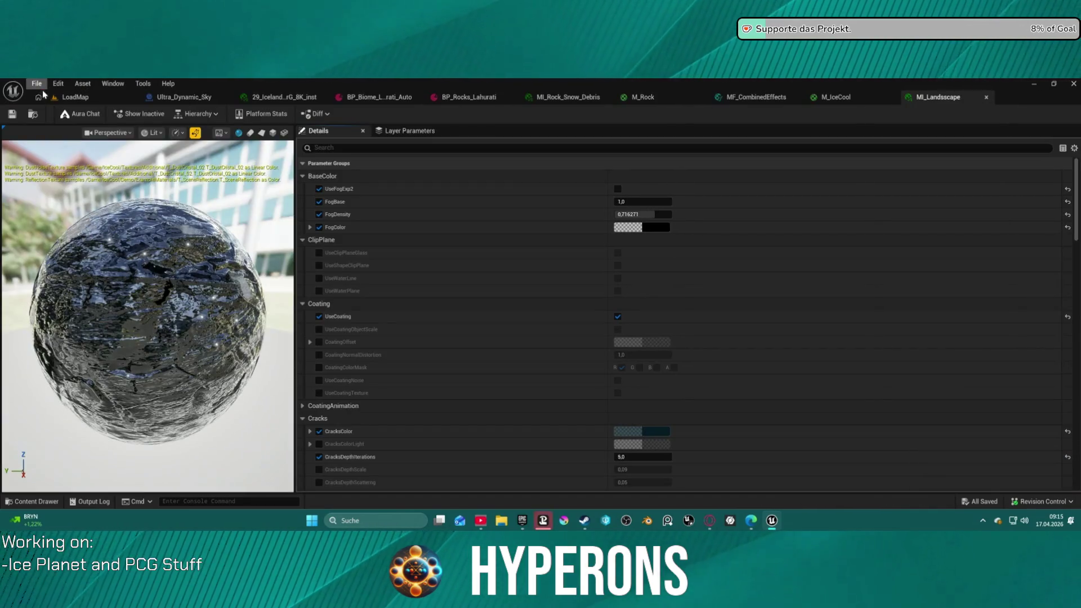
Open the LV_P_Lahurathi level from File > Recent Levels
{"action": "left_click", "coordinate": [38, 86]}
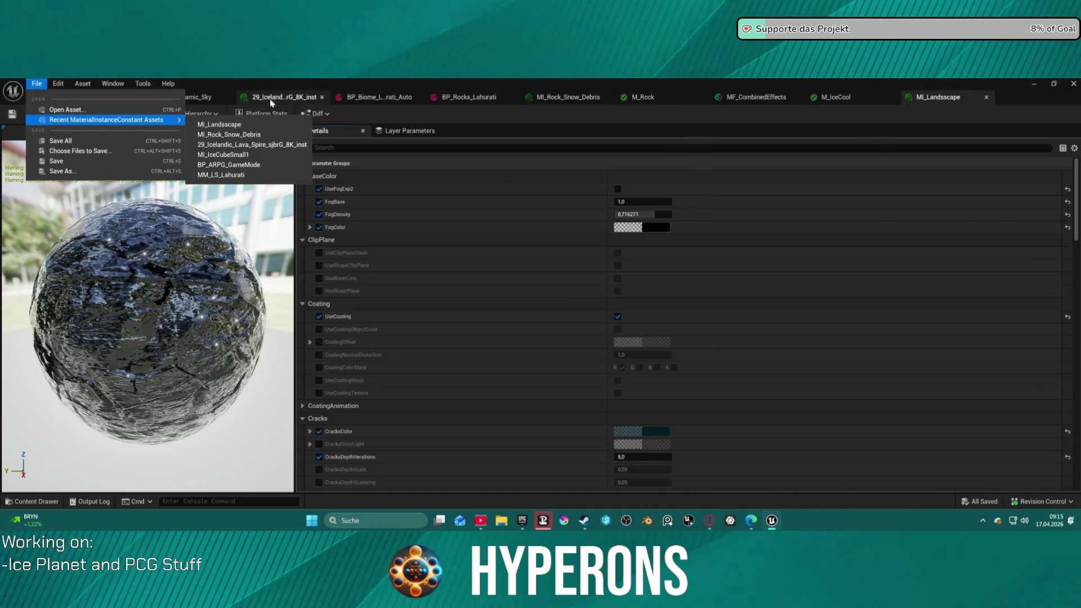
{"action": "key", "text": "Escape"}
{"action": "left_click", "coordinate": [37, 84]}
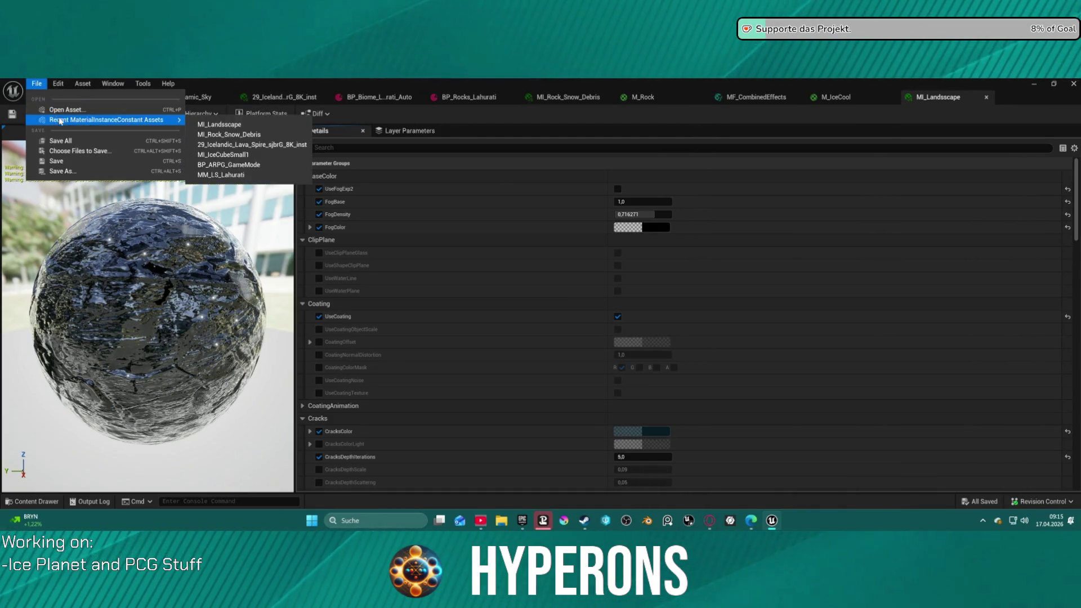
{"action": "left_click", "coordinate": [75, 97]}
{"action": "left_click", "coordinate": [36, 84]}
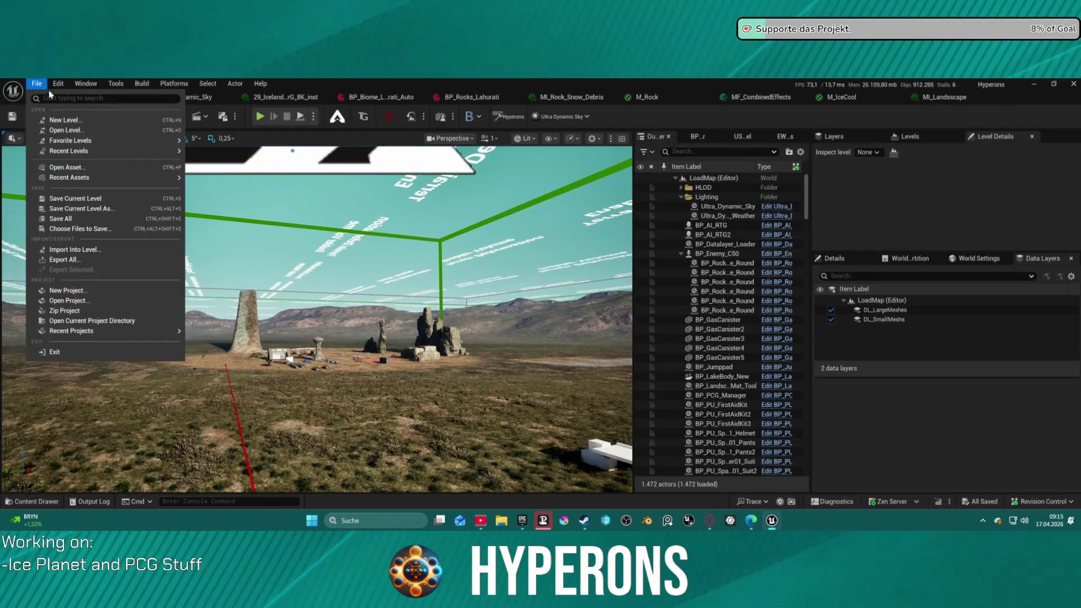
{"action": "mouse_move", "coordinate": [113, 156]}
{"action": "left_click", "coordinate": [217, 170]}
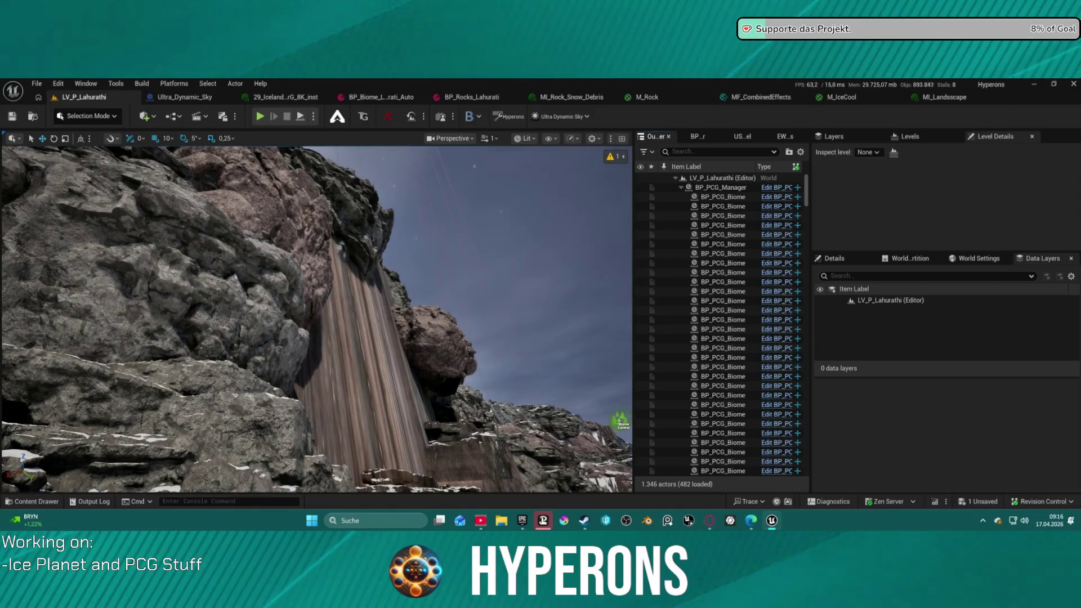
Rerun r.Streaming.PoolSize 0 in the console to set the texture streaming pool to 0
{"action": "left_click", "coordinate": [208, 501]}
{"action": "key", "text": "Up"}
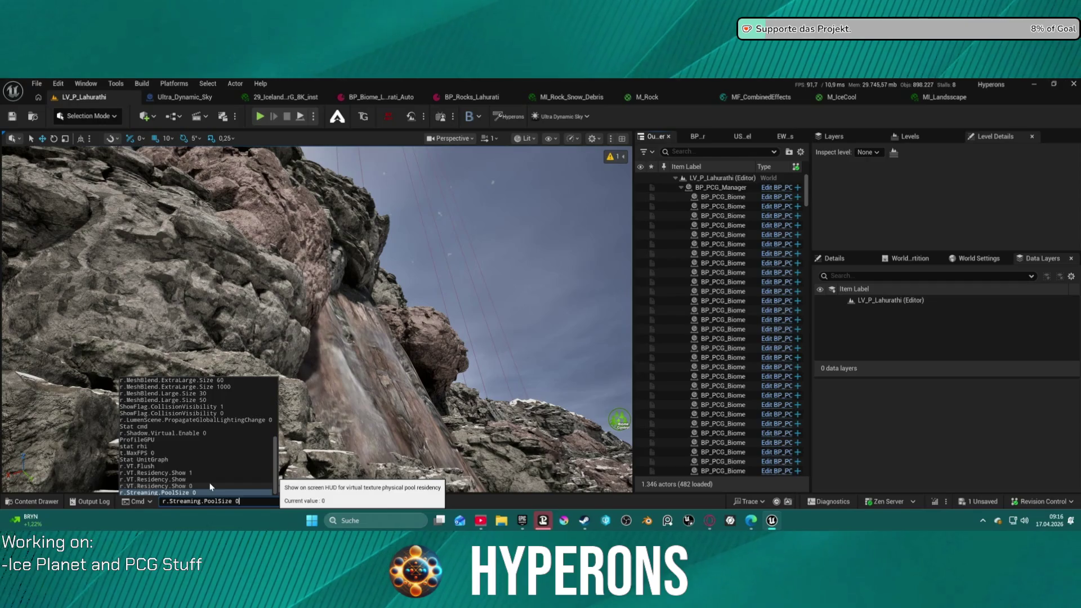
{"action": "key", "text": "Return"}
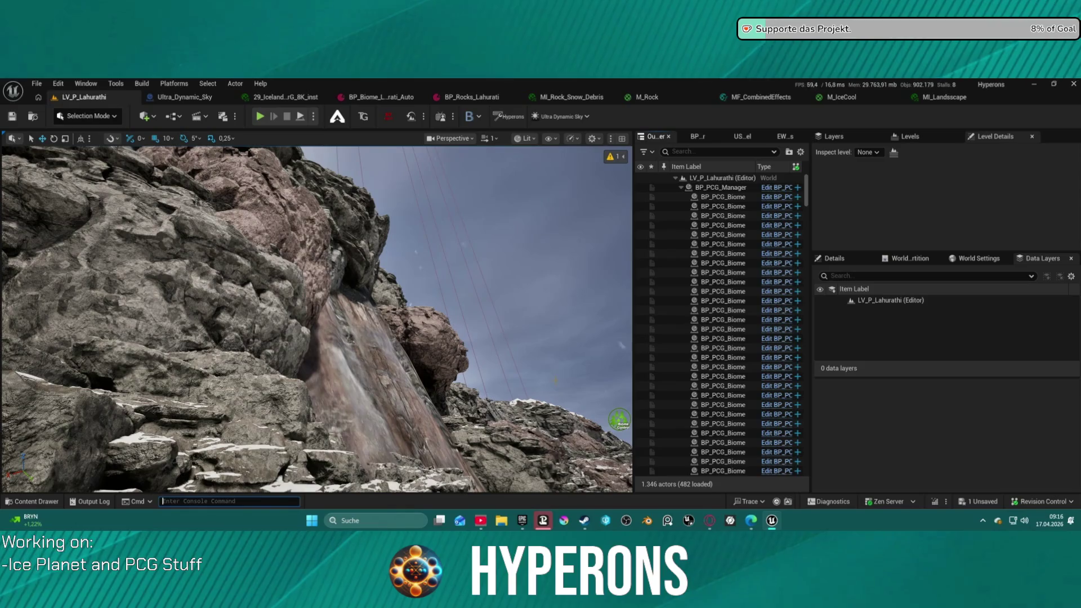
Pick an entry from the Window menu and fly the camera to the snowfield beside the dark rock
{"action": "left_click", "coordinate": [85, 83]}
{"action": "mouse_move", "coordinate": [191, 176]}
{"action": "left_click", "coordinate": [270, 194]}
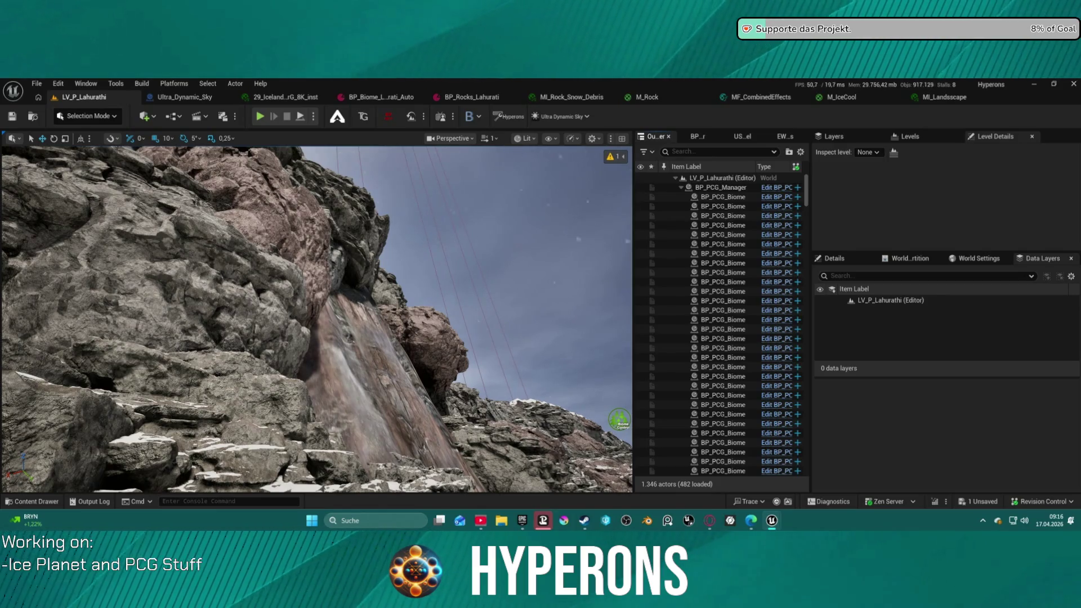
{"action": "key", "text": "w"}
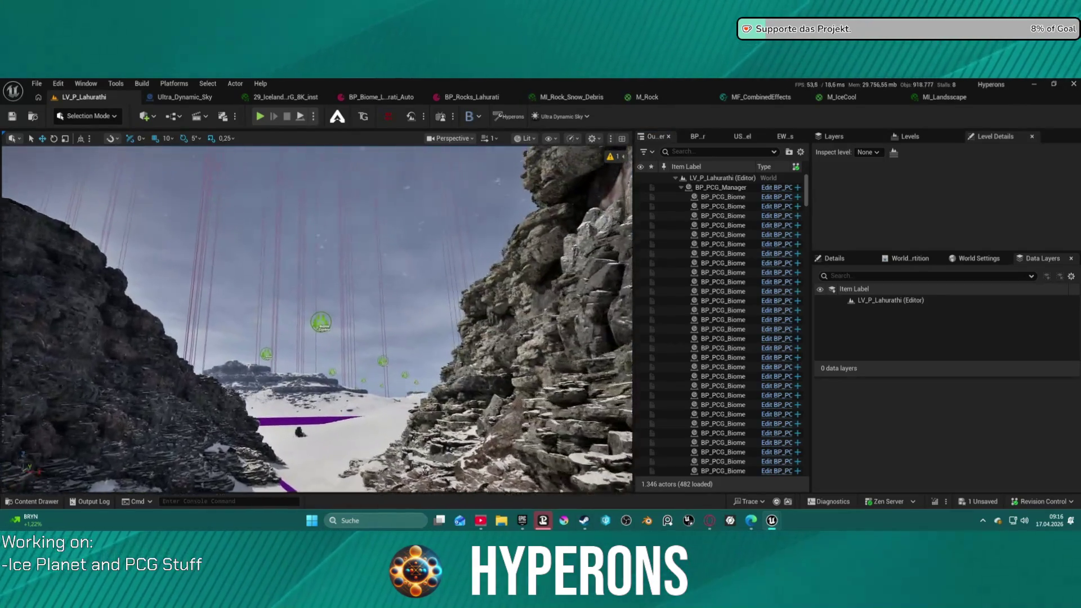
{"action": "scroll", "coordinate": [317, 320], "scroll_direction": "up", "scroll_amount": 5}
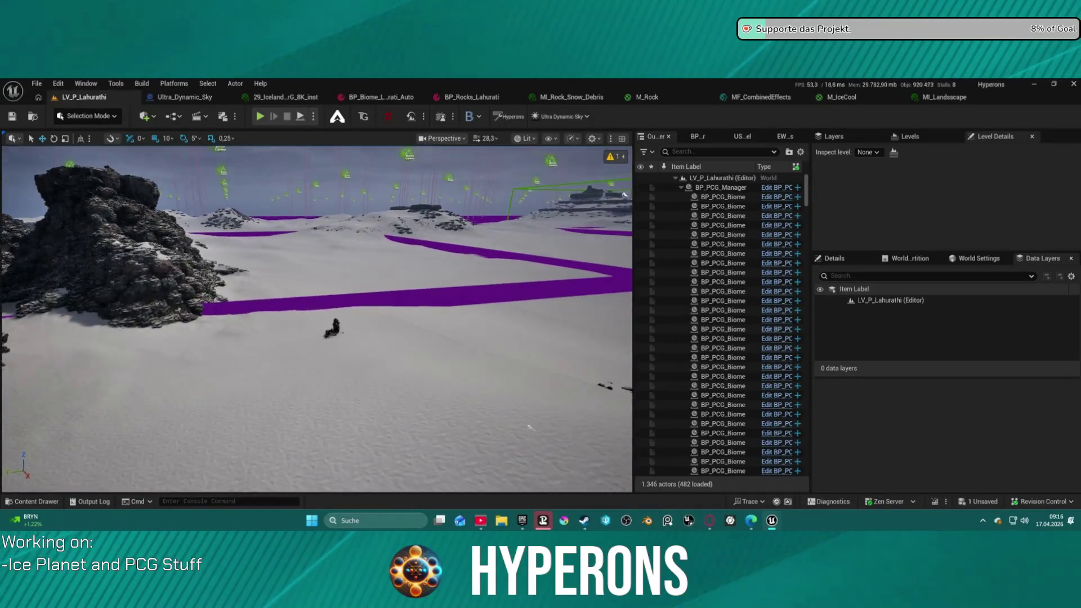
{"action": "scroll", "coordinate": [316, 319], "scroll_direction": "down", "scroll_amount": 5}
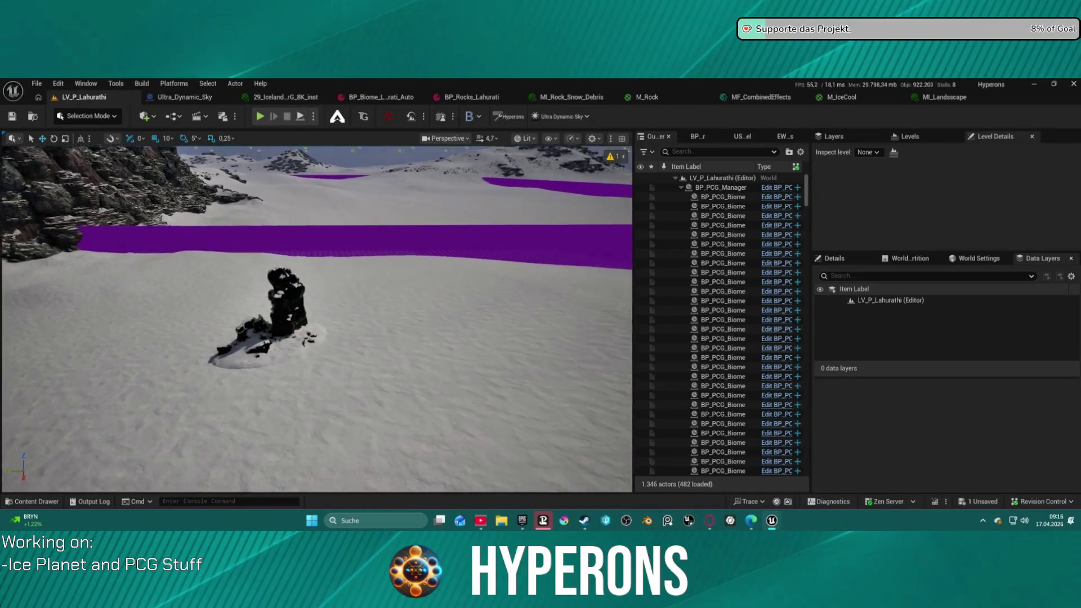
Drag five SM_RockRegular rock meshes from the Content Browser onto the snowfield
{"action": "key", "text": "d"}
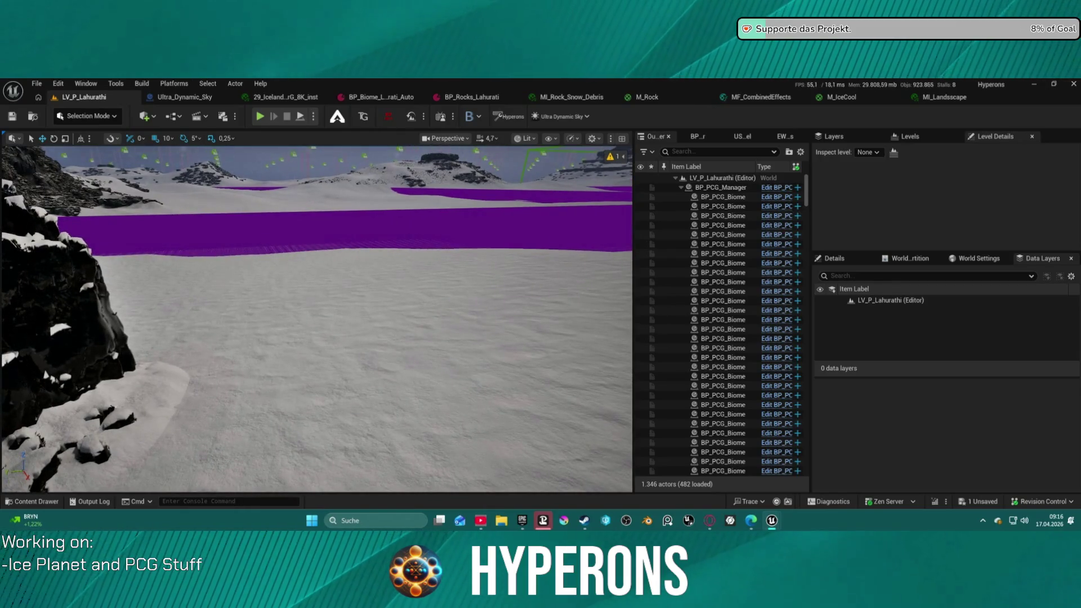
{"action": "mouse_move", "coordinate": [445, 80]}
{"action": "left_mouse_down"}
{"action": "mouse_move", "coordinate": [442, 132]}
{"action": "mouse_move", "coordinate": [360, 383]}
{"action": "left_mouse_up"}
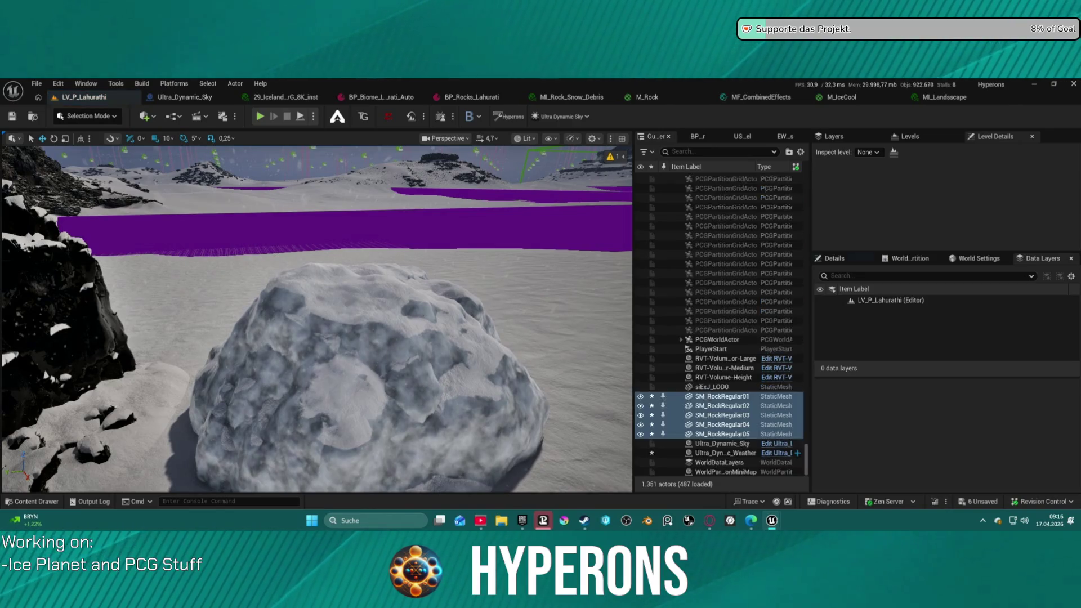
{"action": "scroll", "coordinate": [373, 369], "scroll_direction": "down", "scroll_amount": 2}
{"action": "scroll", "coordinate": [316, 318], "scroll_direction": "down", "scroll_amount": 3}
{"action": "key", "text": "w"}
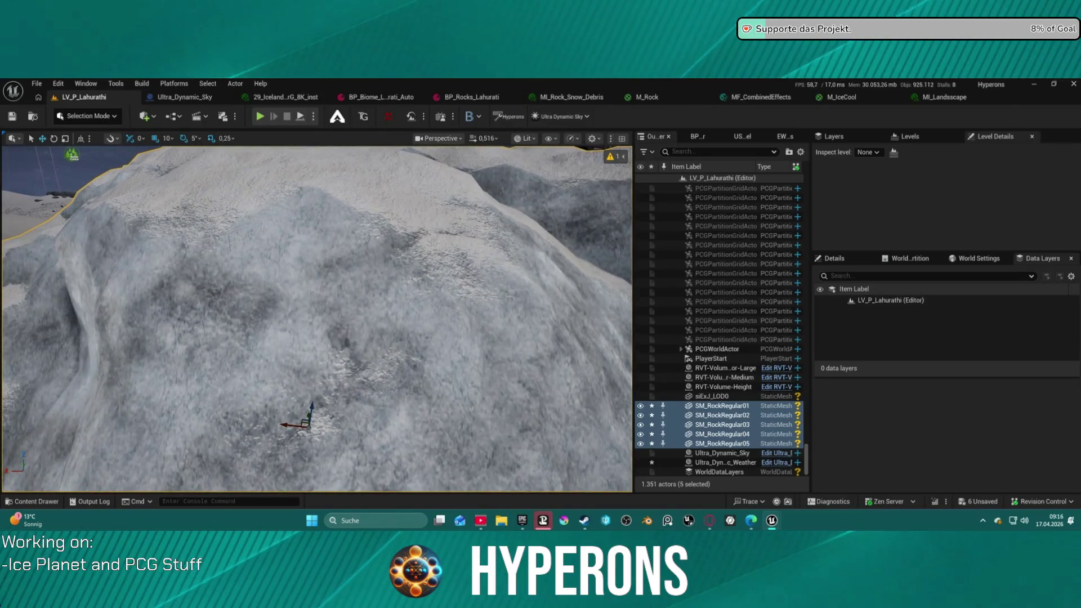
{"action": "scroll", "coordinate": [441, 313], "scroll_direction": "down", "scroll_amount": 5}
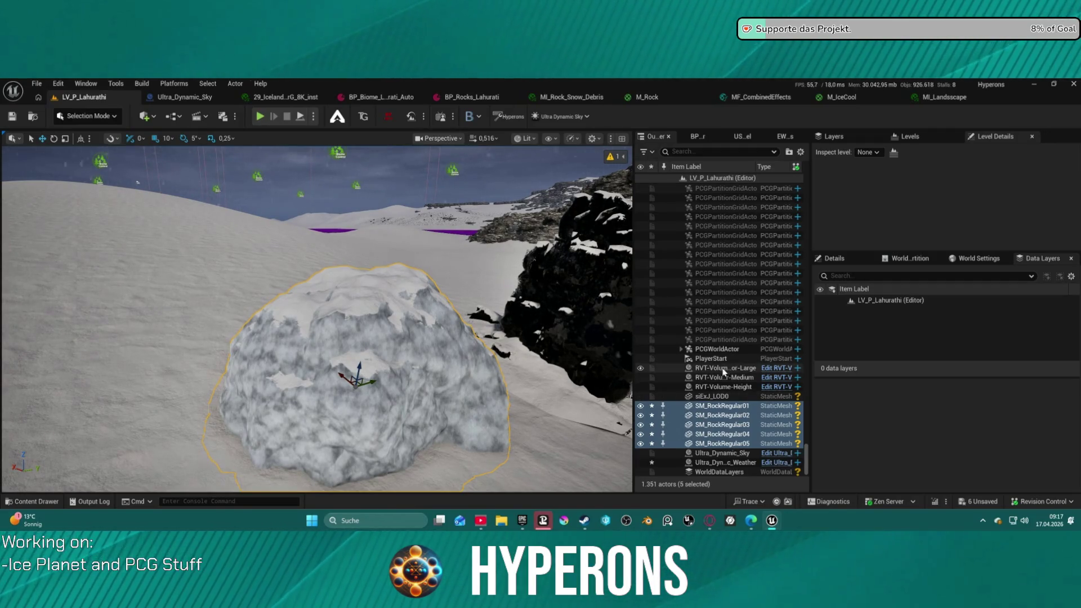
Select SM_RockRegular01 and open its MI_Rocks03 material instance from the Materials section
{"action": "left_click", "coordinate": [722, 406]}
{"action": "left_click", "coordinate": [834, 258]}
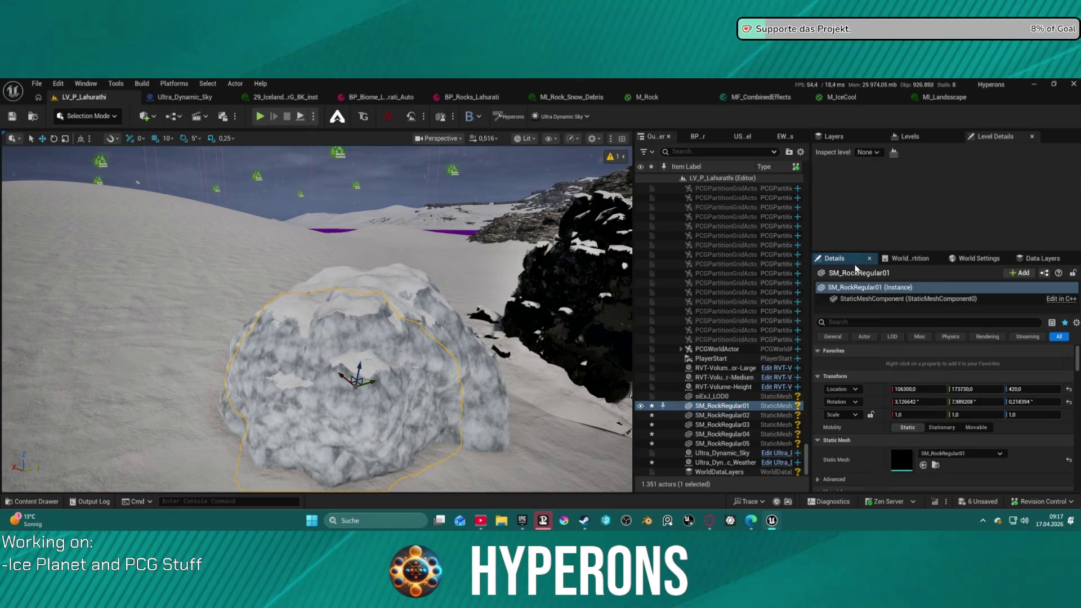
{"action": "scroll", "coordinate": [912, 433], "scroll_direction": "down", "scroll_amount": 3}
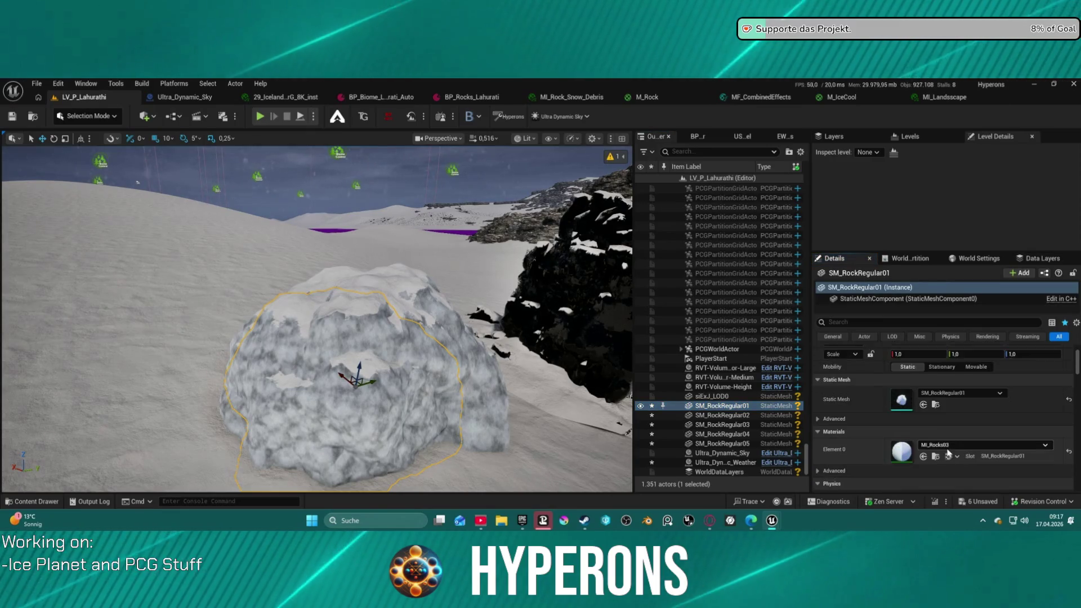
{"action": "double_click", "coordinate": [900, 443]}
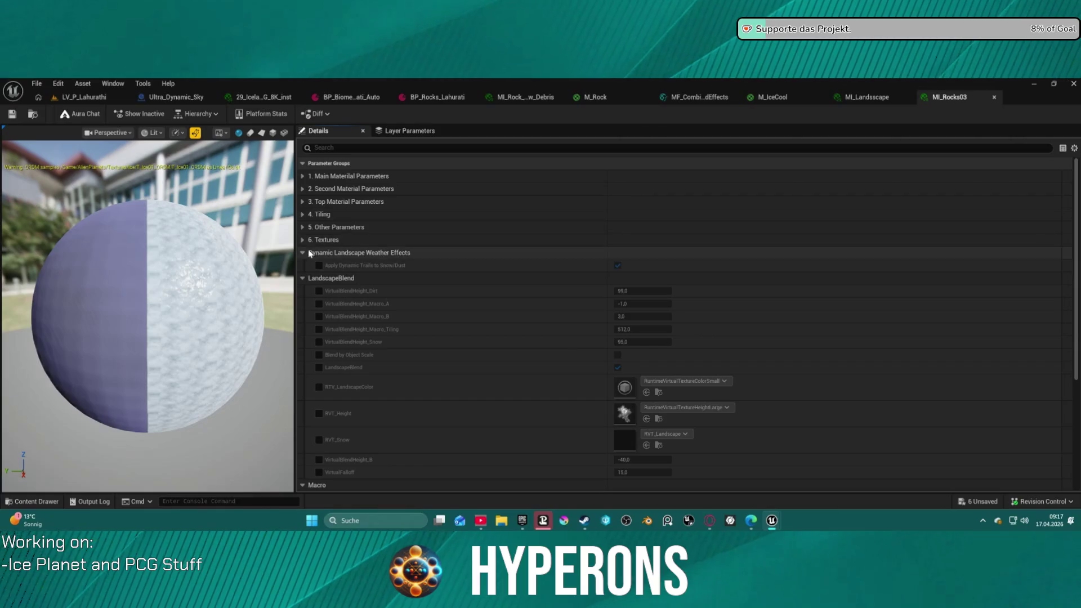
Search the parameters with 'mm', enable Emissive Boost, then clear the filter
{"action": "type", "text": "dmm"}
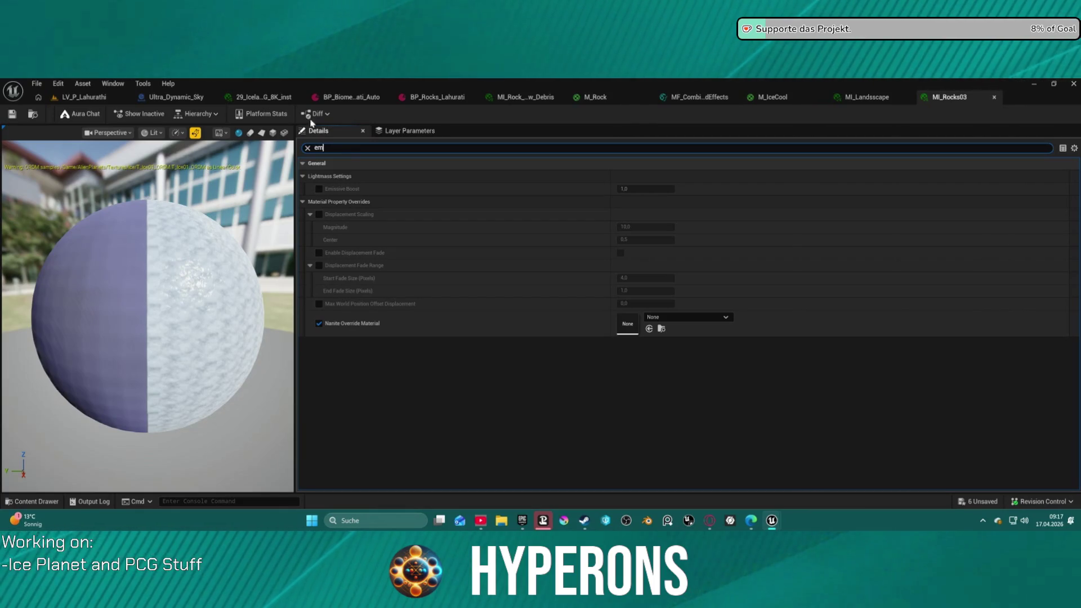
{"action": "left_click", "coordinate": [319, 188]}
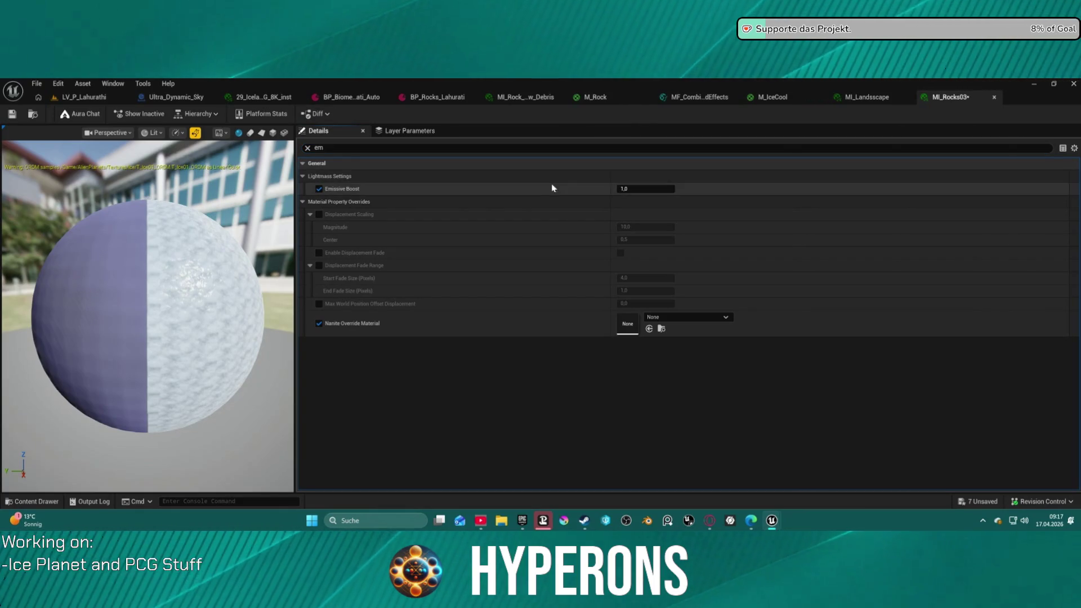
{"action": "left_click", "coordinate": [308, 148]}
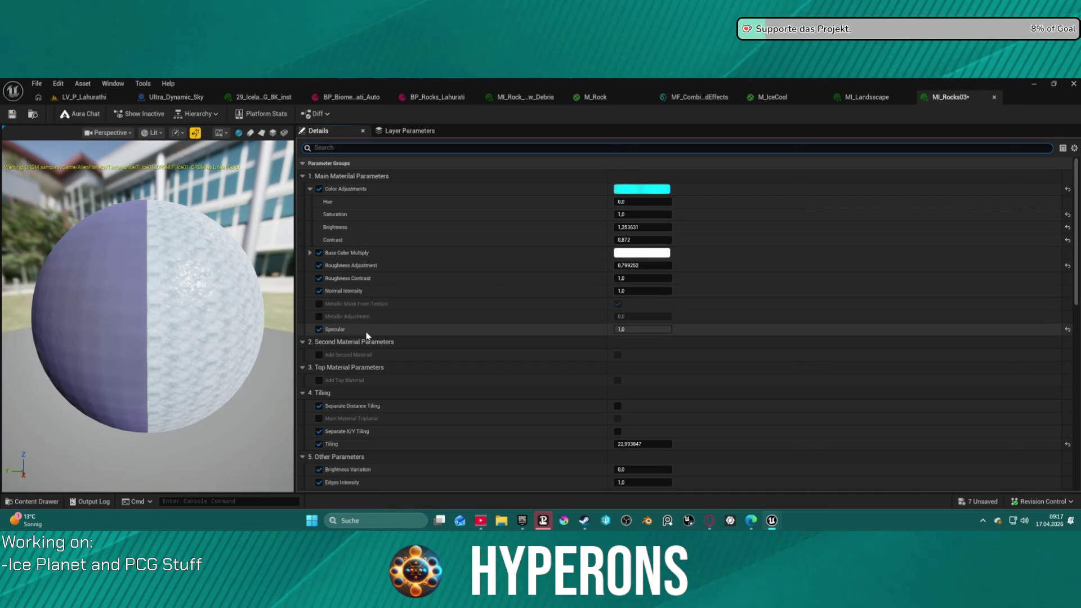
Check the T_Ice01_B, T_Ice01_N and T_Ice01_ORDM textures, orbit the preview, and return to LV_P_Lahurathi
{"action": "scroll", "coordinate": [432, 282], "scroll_direction": "down", "scroll_amount": 2}
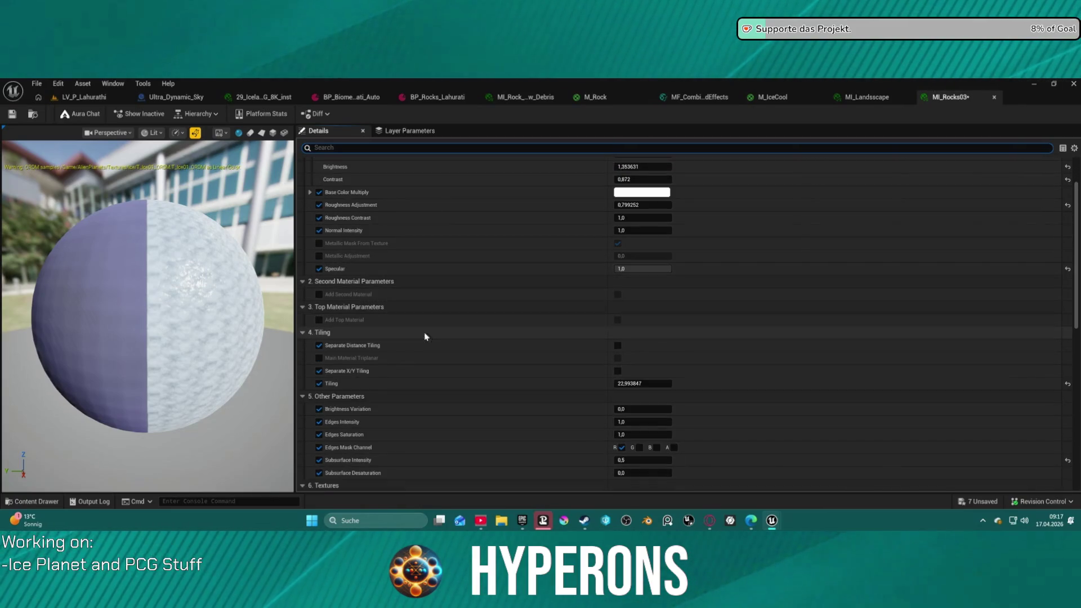
{"action": "scroll", "coordinate": [380, 385], "scroll_direction": "down", "scroll_amount": 3}
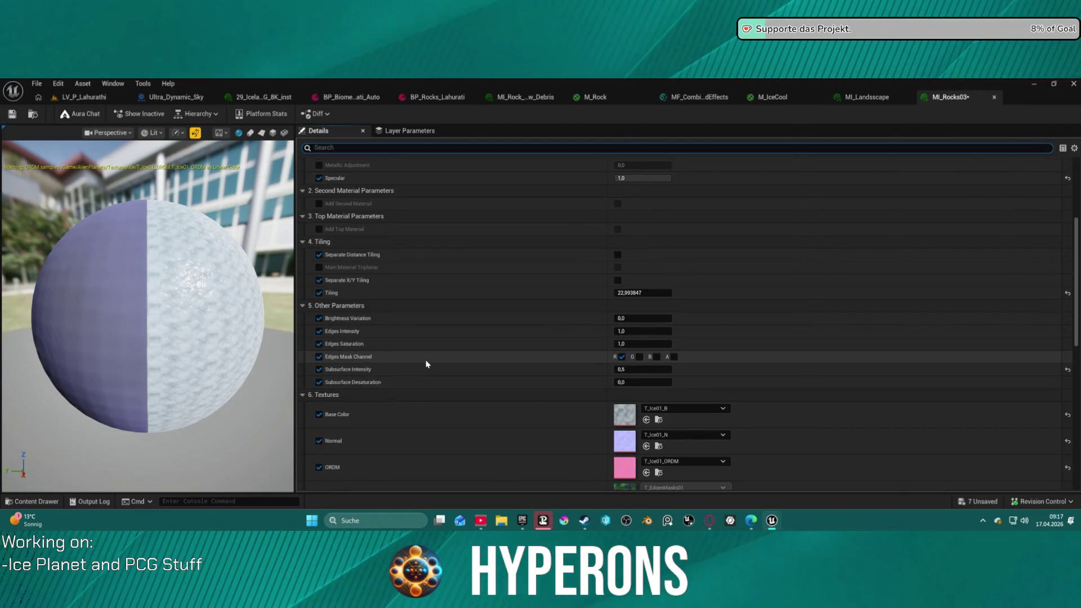
{"action": "scroll", "coordinate": [432, 367], "scroll_direction": "down", "scroll_amount": 2}
{"action": "scroll", "coordinate": [432, 367], "scroll_direction": "down", "scroll_amount": 4}
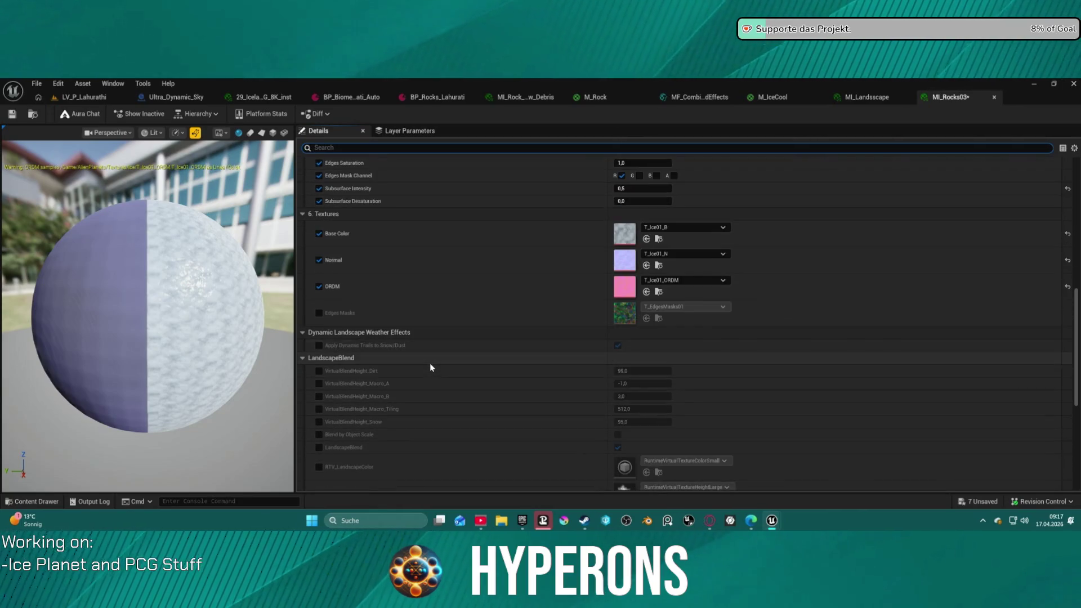
{"action": "scroll", "coordinate": [430, 367], "scroll_direction": "down", "scroll_amount": 1}
{"action": "scroll", "coordinate": [148, 317], "scroll_direction": "down", "scroll_amount": 3}
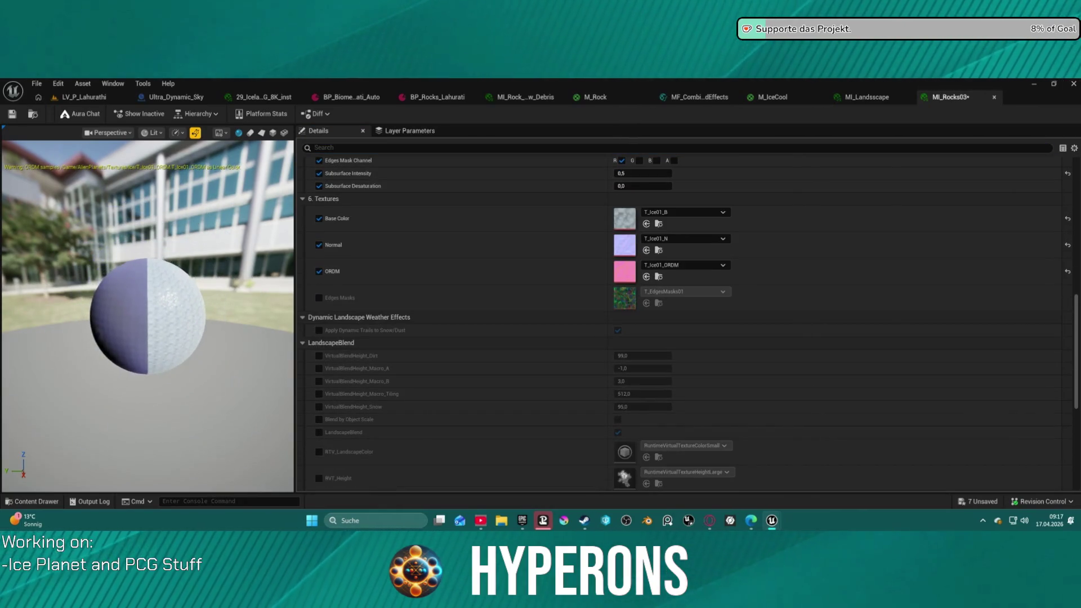
{"action": "scroll", "coordinate": [148, 316], "scroll_direction": "up", "scroll_amount": 3}
{"action": "mouse_move", "coordinate": [148, 317]}
{"action": "left_mouse_down"}
{"action": "mouse_move", "coordinate": [293, 317]}
{"action": "mouse_move", "coordinate": [141, 320]}
{"action": "mouse_move", "coordinate": [101, 344]}
{"action": "left_mouse_up"}
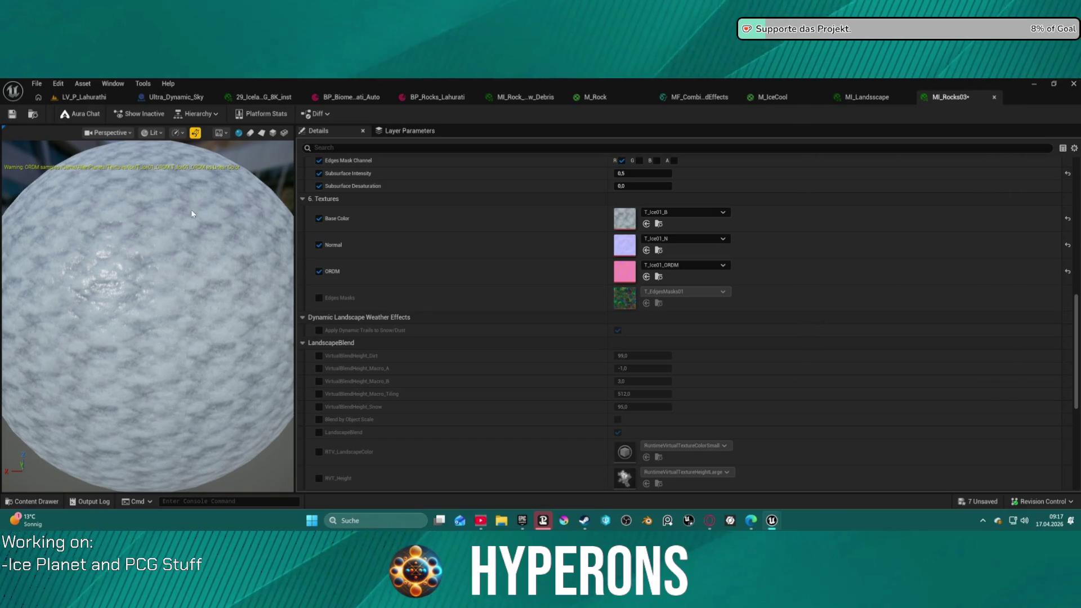
{"action": "left_click", "coordinate": [84, 97]}
Delete the four test rocks, then frame and delete the four SM_IceCrystal actors
{"action": "left_click_drag", "start_coordinate": [315, 338], "coordinate": [450, 324]}
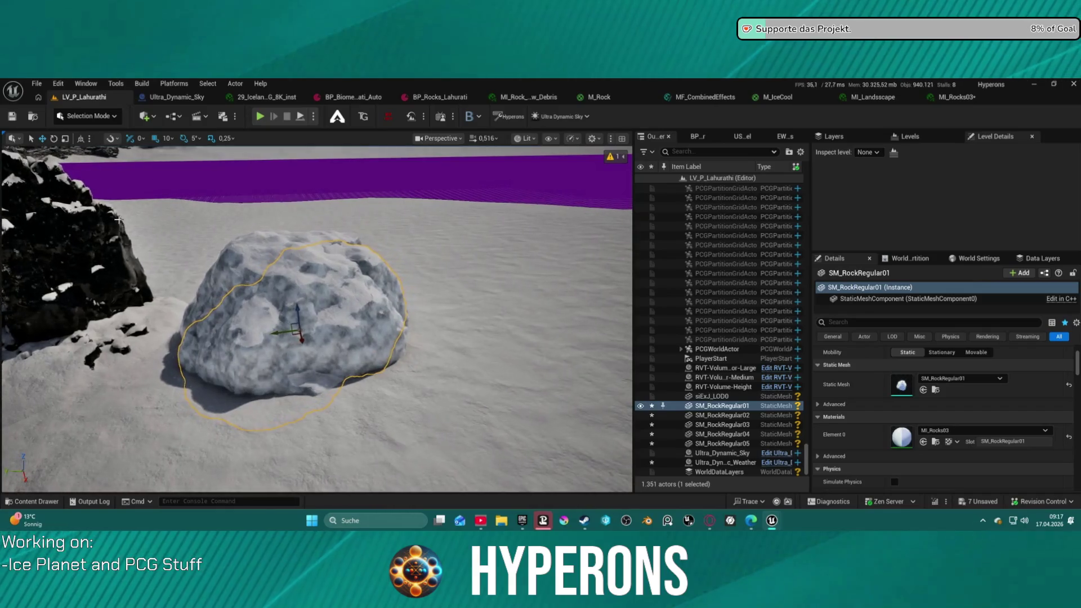
{"action": "key", "text": "Delete"}
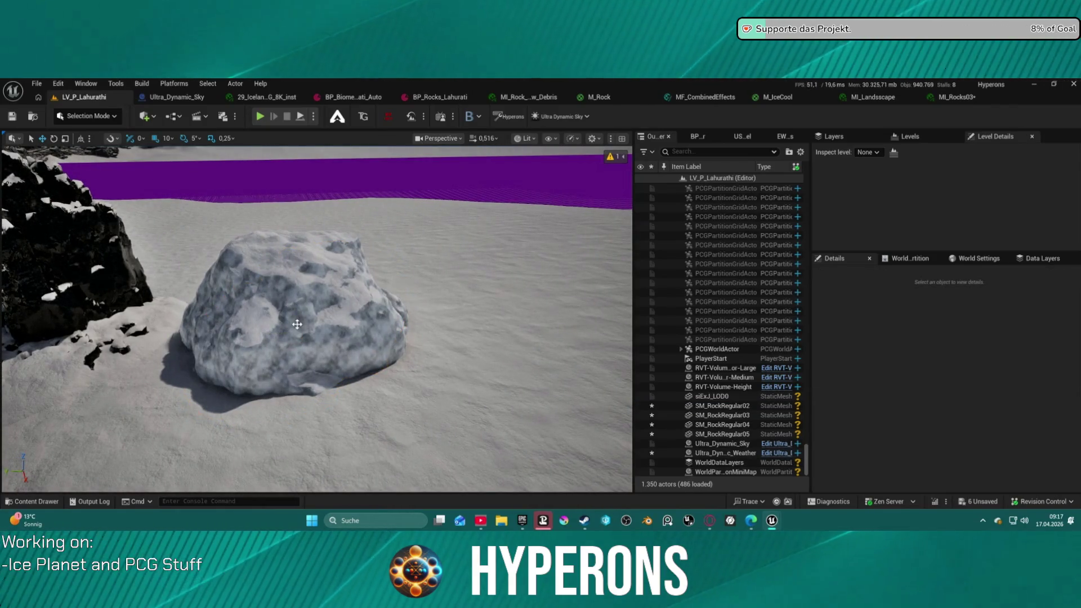
{"action": "left_click", "coordinate": [287, 321]}
{"action": "key", "text": "Delete"}
{"action": "left_click", "coordinate": [247, 335]}
{"action": "key", "text": "Delete"}
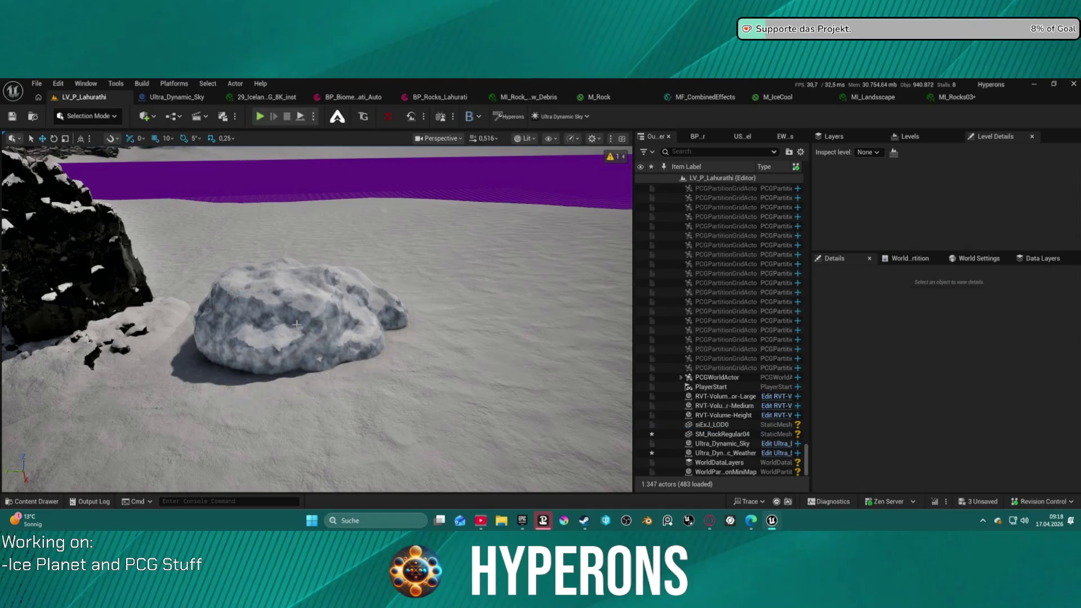
{"action": "left_click", "coordinate": [297, 324]}
{"action": "key", "text": "Delete"}
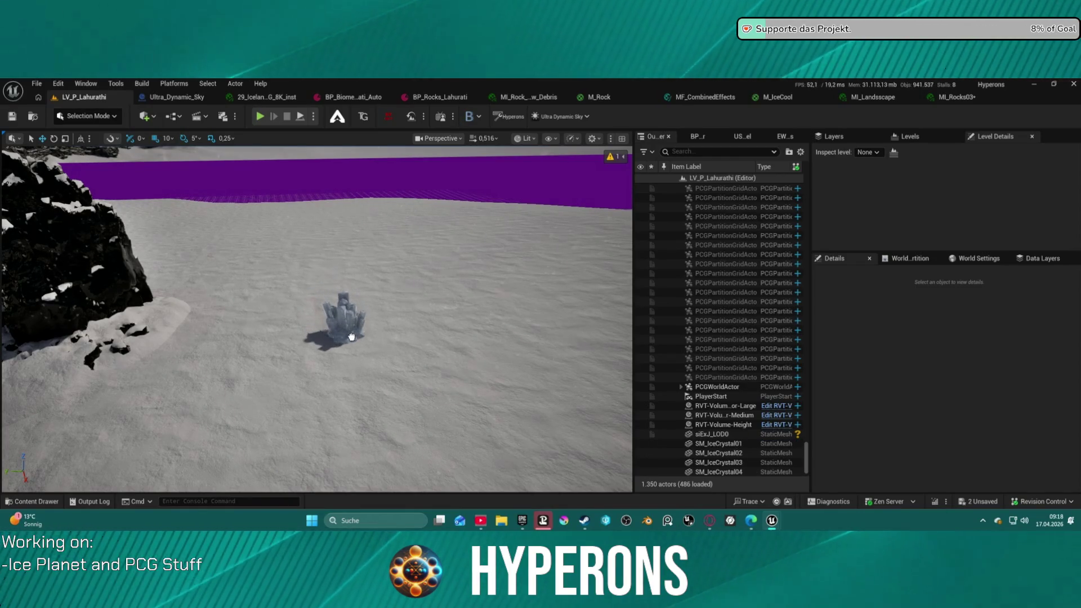
{"action": "key", "text": "f"}
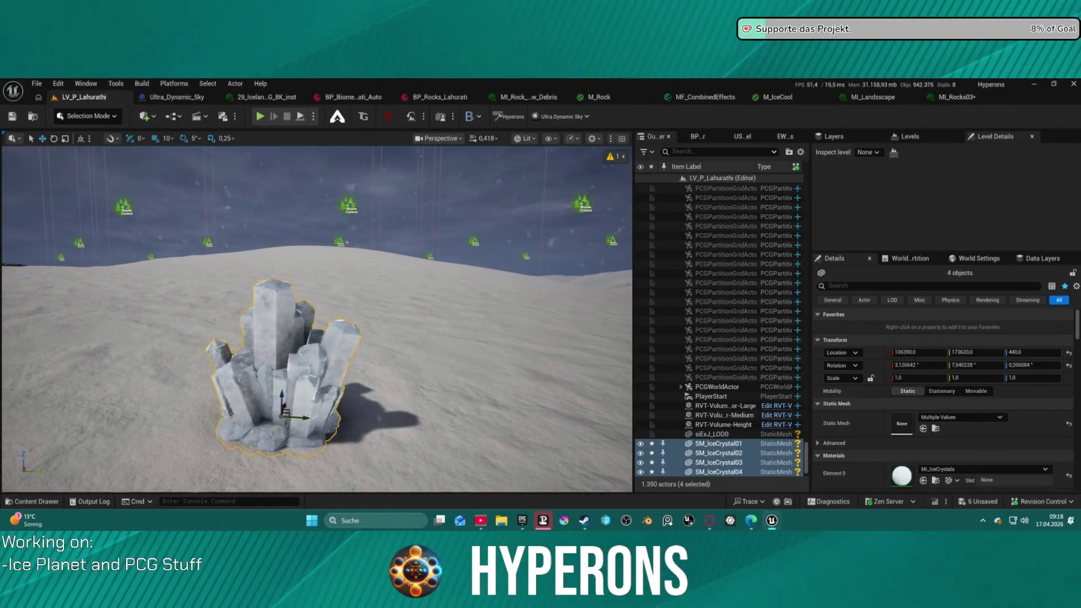
{"action": "key", "text": "Delete"}
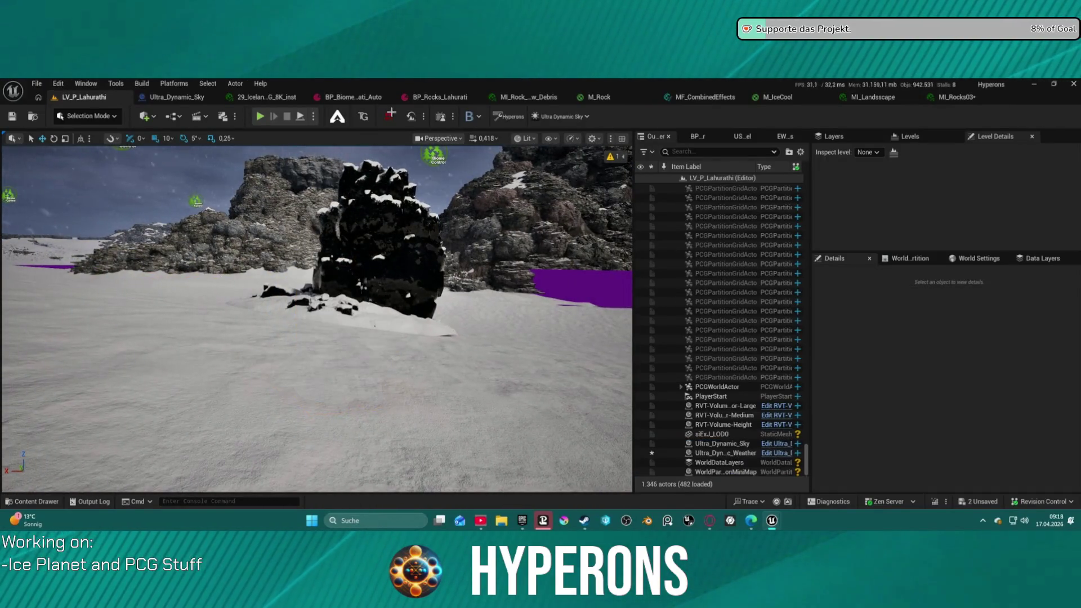
Place SM_Mushroom05 and SM_RootsLarge01 on the snow as tests, deleting each again
{"action": "left_click_drag", "start_coordinate": [630, 338], "coordinate": [321, 441]}
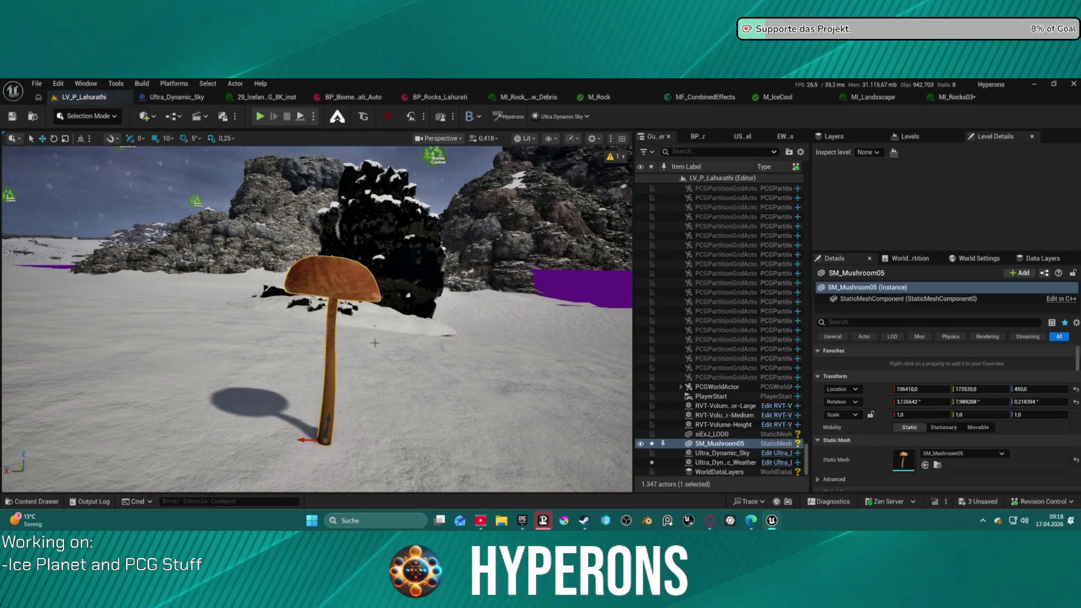
{"action": "scroll", "coordinate": [370, 347], "scroll_direction": "down", "scroll_amount": 10}
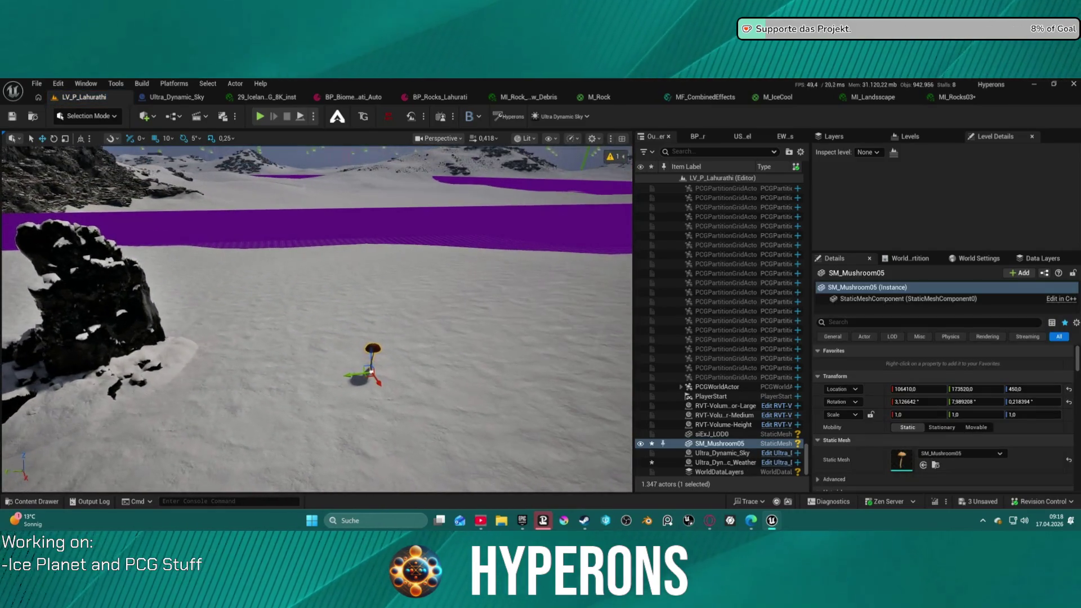
{"action": "key", "text": "Delete"}
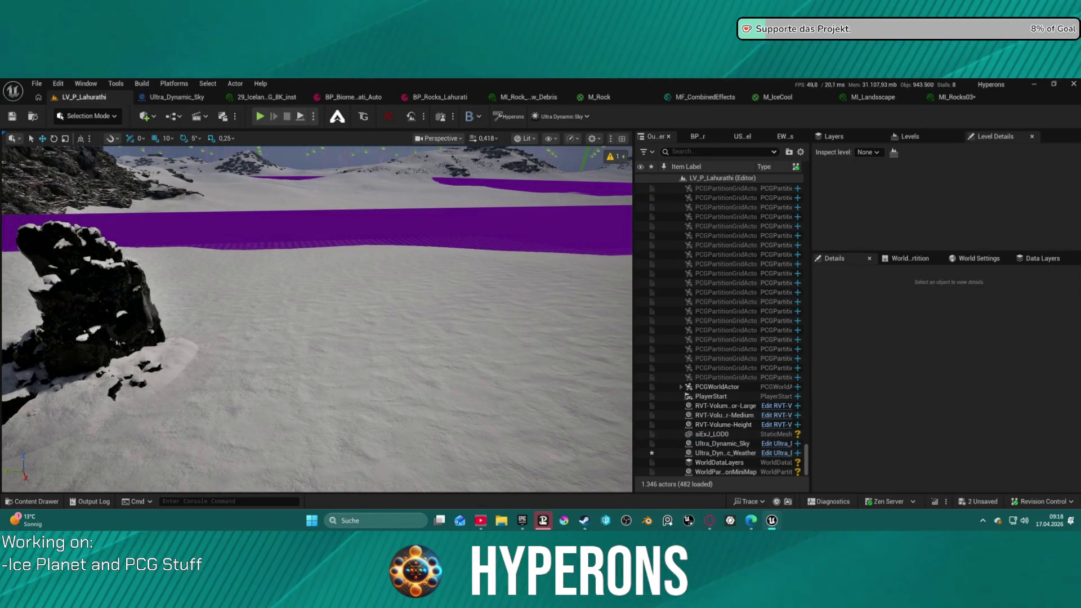
{"action": "mouse_move", "coordinate": [468, 291]}
{"action": "left_mouse_down"}
{"action": "mouse_move", "coordinate": [482, 278]}
{"action": "mouse_move", "coordinate": [374, 434]}
{"action": "left_mouse_up"}
{"action": "key", "text": "f"}
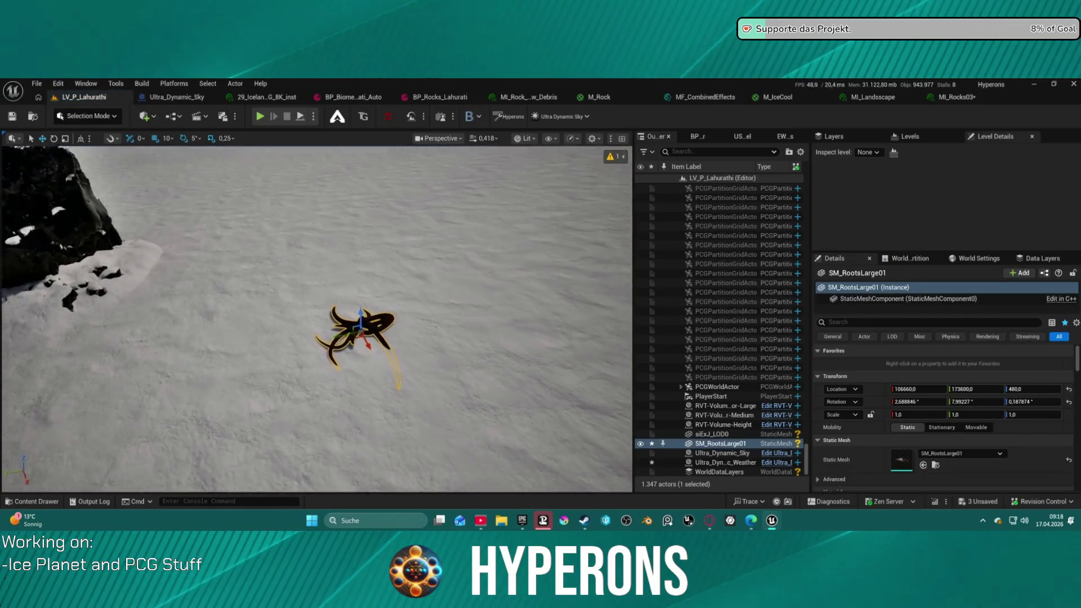
{"action": "scroll", "coordinate": [457, 314], "scroll_direction": "down", "scroll_amount": 3}
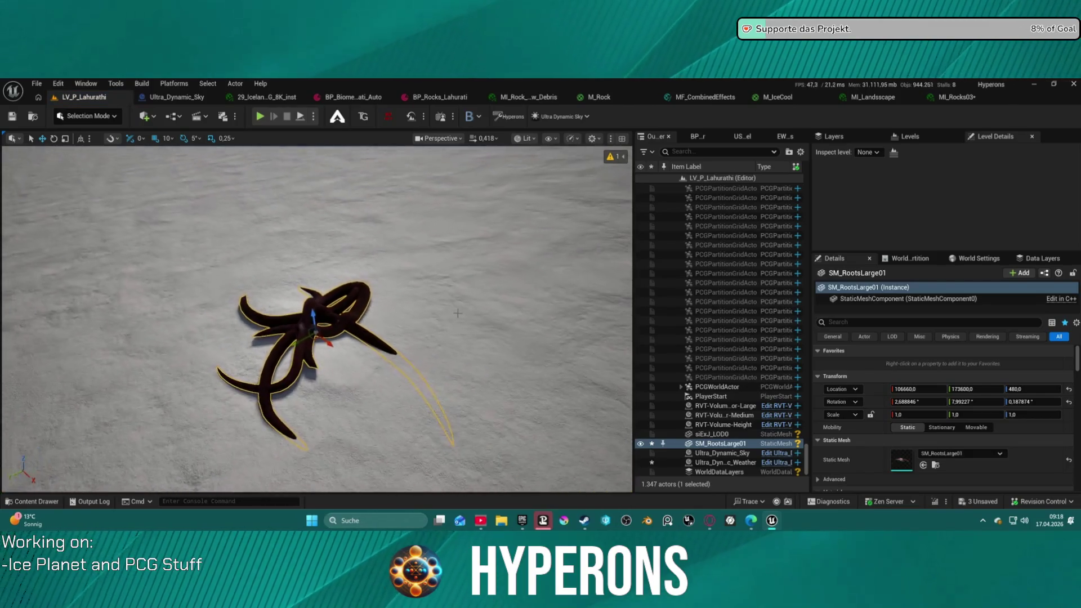
{"action": "key", "text": "Delete"}
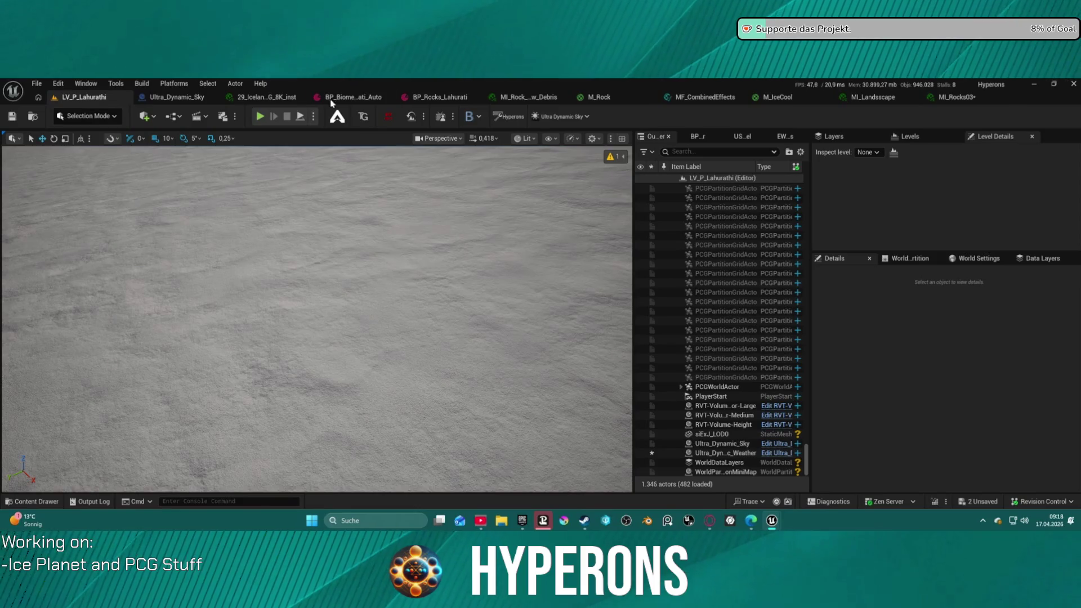
{"action": "scroll", "coordinate": [361, 184], "scroll_direction": "down", "scroll_amount": 10}
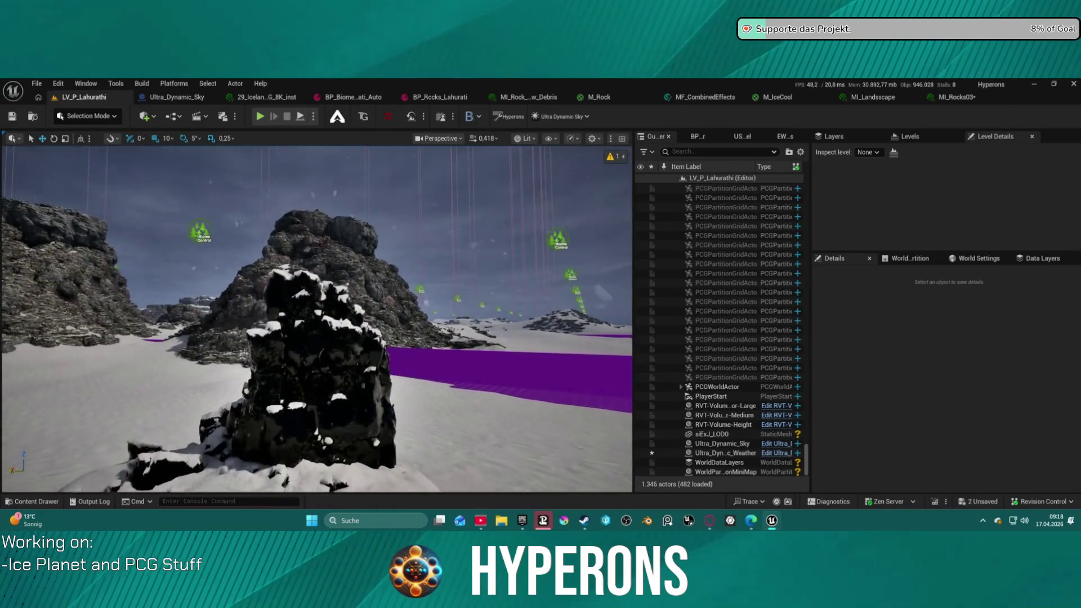
In M_IceCool, wire the emissive value into the emissive input and enable UseTranslucency
{"action": "left_click", "coordinate": [777, 97]}
{"action": "scroll", "coordinate": [778, 212], "scroll_direction": "down", "scroll_amount": 5}
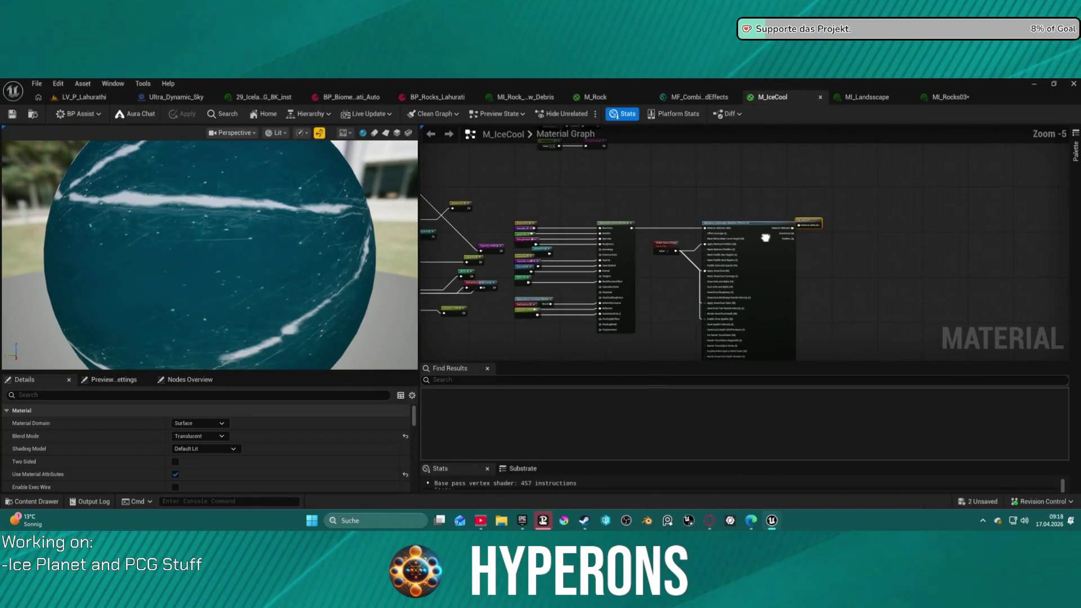
{"action": "scroll", "coordinate": [548, 224], "scroll_direction": "up", "scroll_amount": 5}
{"action": "left_click_drag", "start_coordinate": [589, 232], "coordinate": [734, 235]}
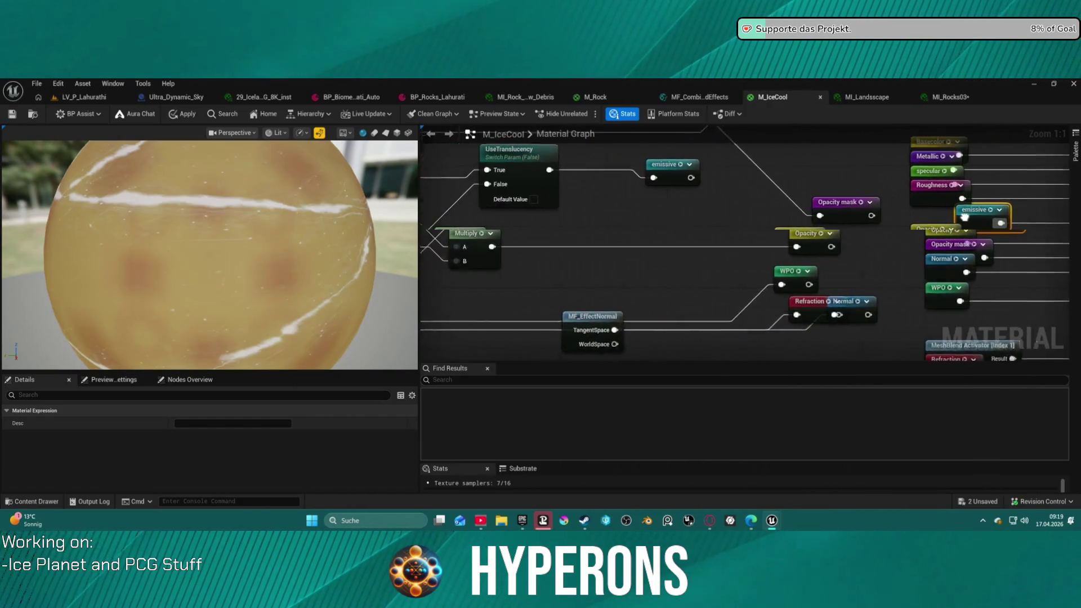
{"action": "left_click", "coordinate": [644, 209]}
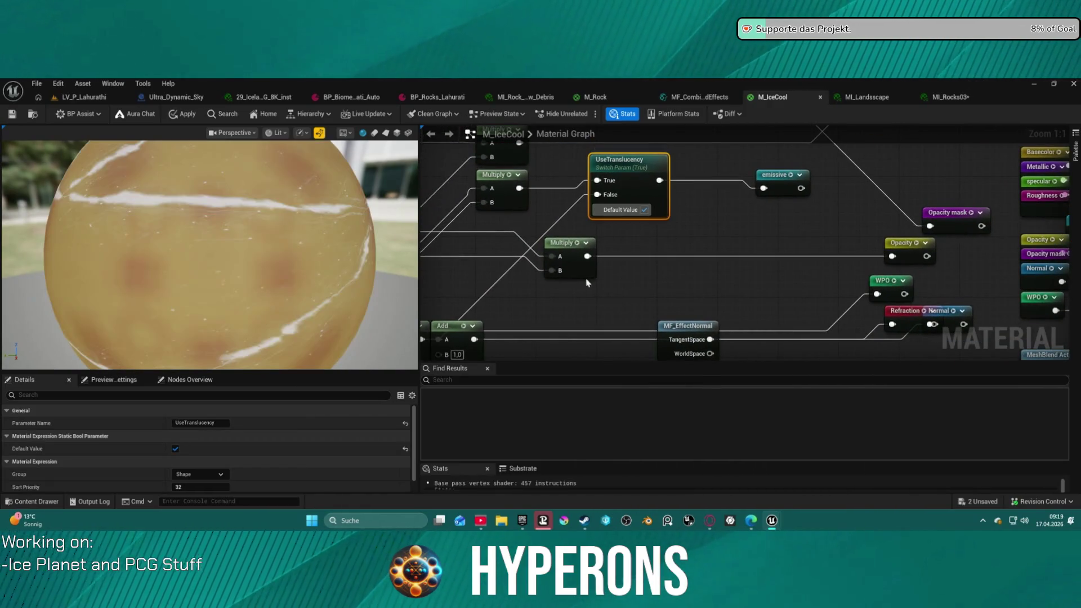
Rearrange the Add, Multiply and MF_WaterPlane nodes in the M_IceCool graph
{"action": "left_click_drag", "start_coordinate": [465, 258], "coordinate": [823, 213]}
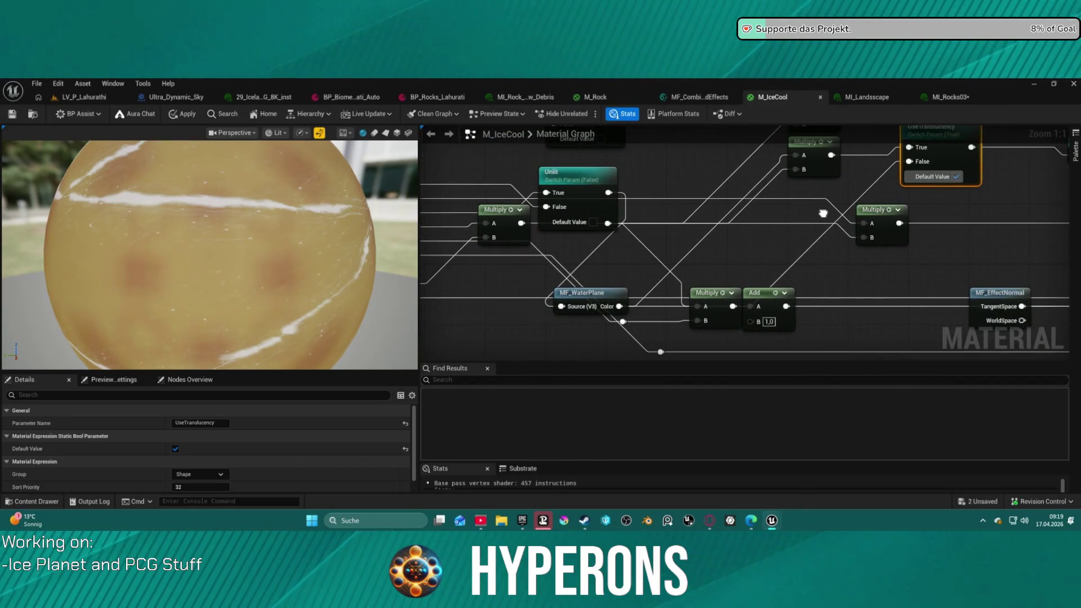
{"action": "left_click_drag", "start_coordinate": [766, 292], "coordinate": [872, 323]}
{"action": "left_click_drag", "start_coordinate": [702, 306], "coordinate": [711, 344]}
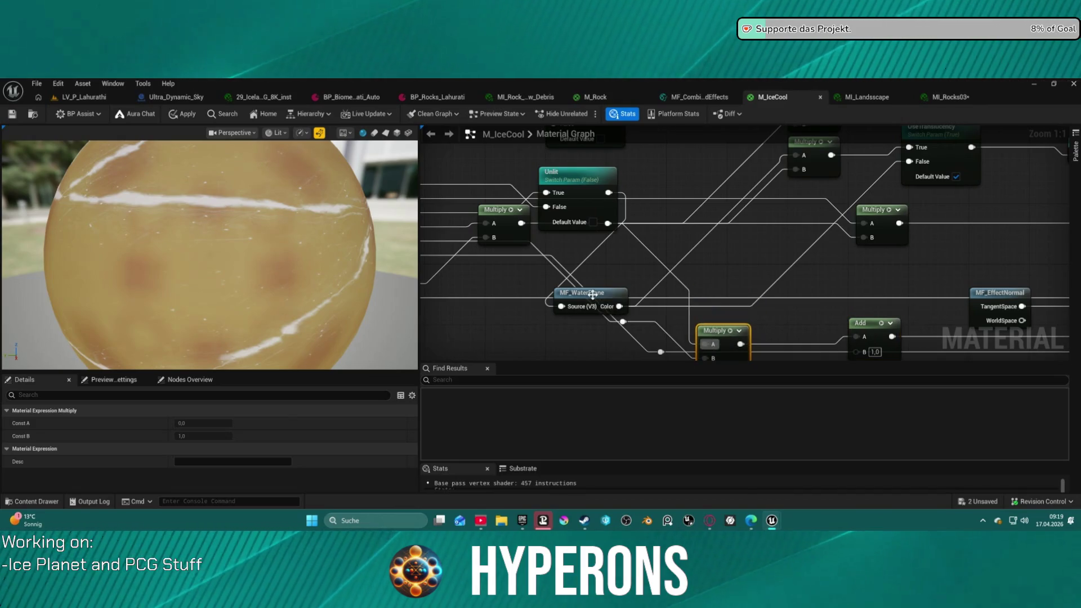
{"action": "left_click_drag", "start_coordinate": [582, 293], "coordinate": [567, 323]}
Turn on the Unlit switch, apply the material, and orbit the ice rock
{"action": "left_click", "coordinate": [596, 224]}
{"action": "left_click", "coordinate": [595, 223]}
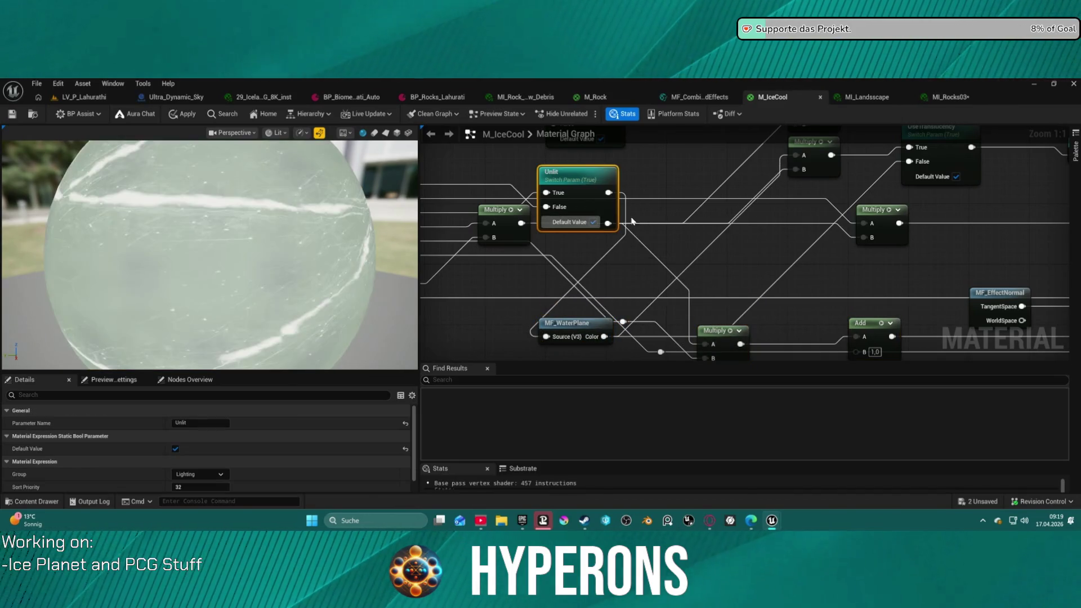
{"action": "scroll", "coordinate": [210, 199], "scroll_direction": "down", "scroll_amount": 5}
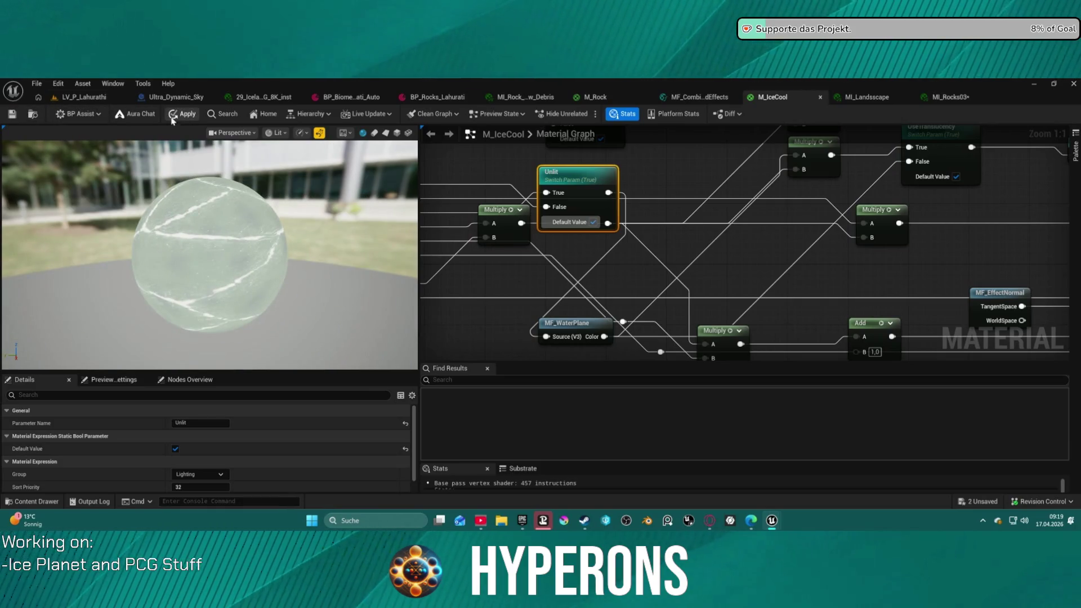
{"action": "left_click", "coordinate": [66, 95]}
{"action": "mouse_move", "coordinate": [315, 315]}
{"action": "left_mouse_down"}
{"action": "mouse_move", "coordinate": [180, 316]}
{"action": "mouse_move", "coordinate": [394, 264]}
{"action": "mouse_move", "coordinate": [423, 243]}
{"action": "left_mouse_up"}
Set Ultra_Dynamic_Sky's Time Of Day to 2400 for night, then start a Play test
{"action": "left_click", "coordinate": [723, 443]}
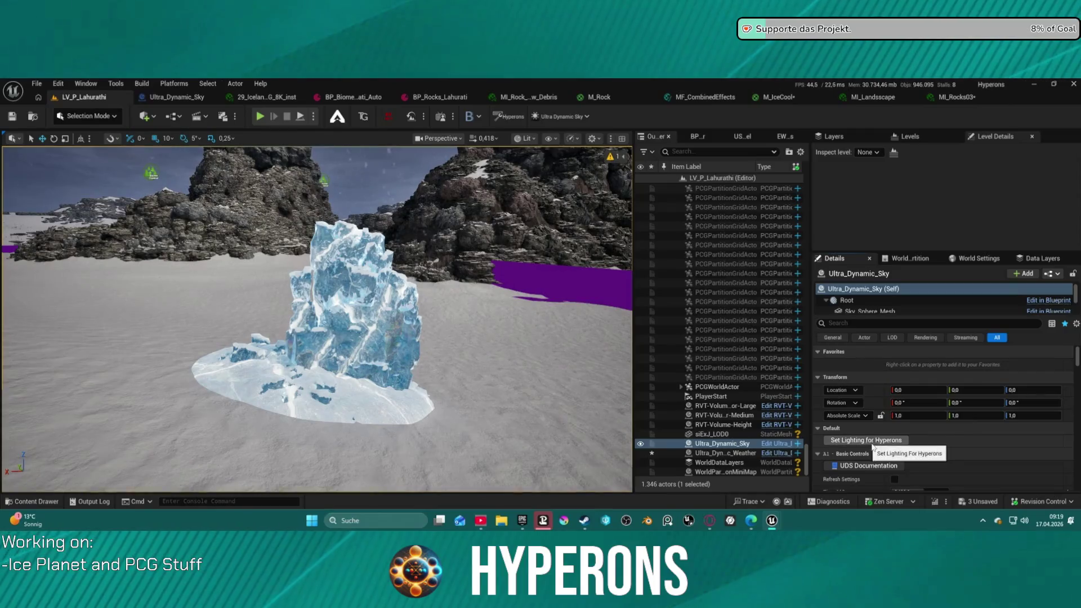
{"action": "scroll", "coordinate": [919, 413], "scroll_direction": "down", "scroll_amount": 2}
{"action": "left_click_drag", "start_coordinate": [919, 413], "coordinate": [963, 413]}
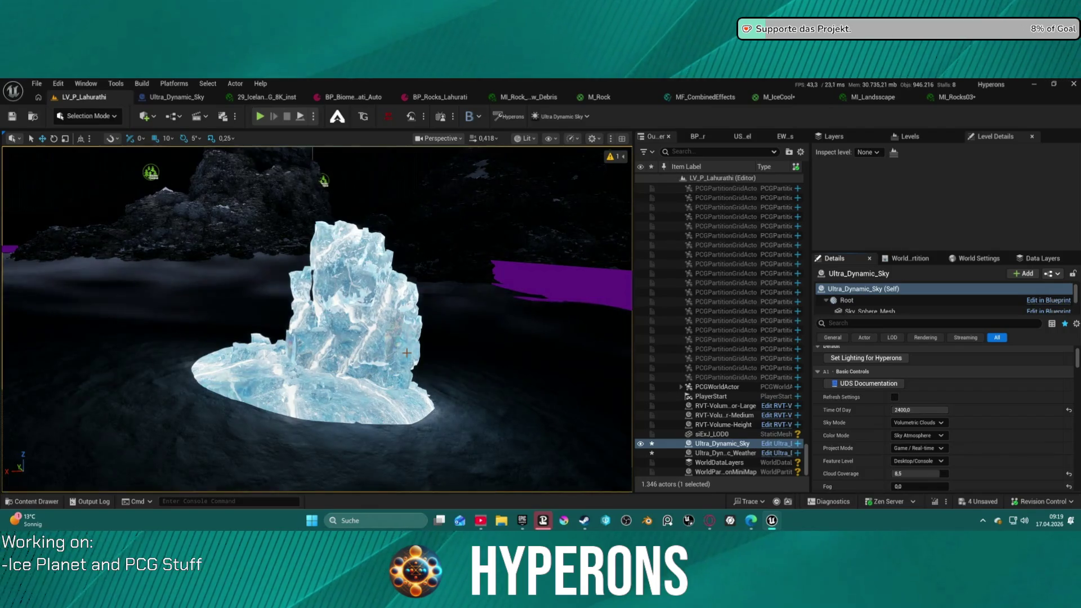
{"action": "mouse_move", "coordinate": [462, 355]}
{"action": "left_mouse_down"}
{"action": "mouse_move", "coordinate": [495, 382]}
{"action": "mouse_move", "coordinate": [445, 401]}
{"action": "mouse_move", "coordinate": [454, 315]}
{"action": "mouse_move", "coordinate": [454, 360]}
{"action": "mouse_move", "coordinate": [470, 369]}
{"action": "left_mouse_up"}
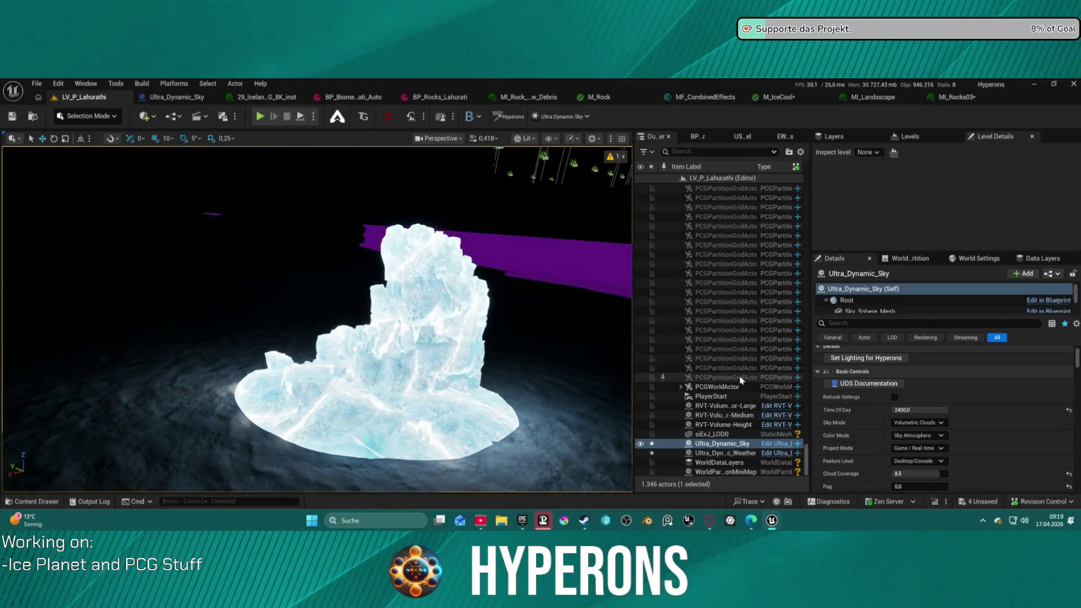
{"action": "left_click", "coordinate": [1072, 409]}
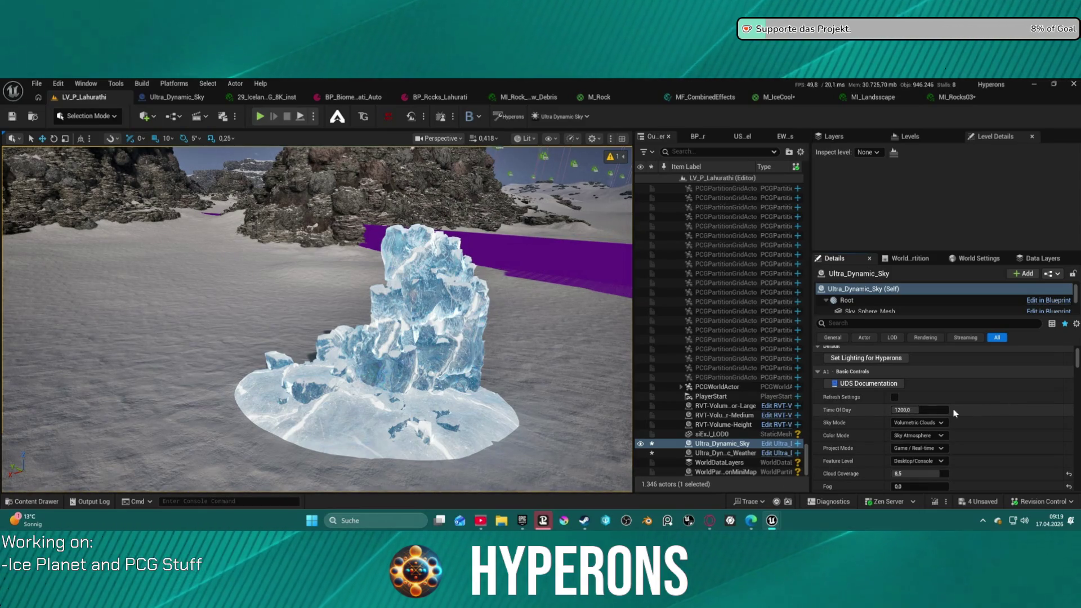
{"action": "left_click_drag", "start_coordinate": [915, 410], "coordinate": [957, 410]}
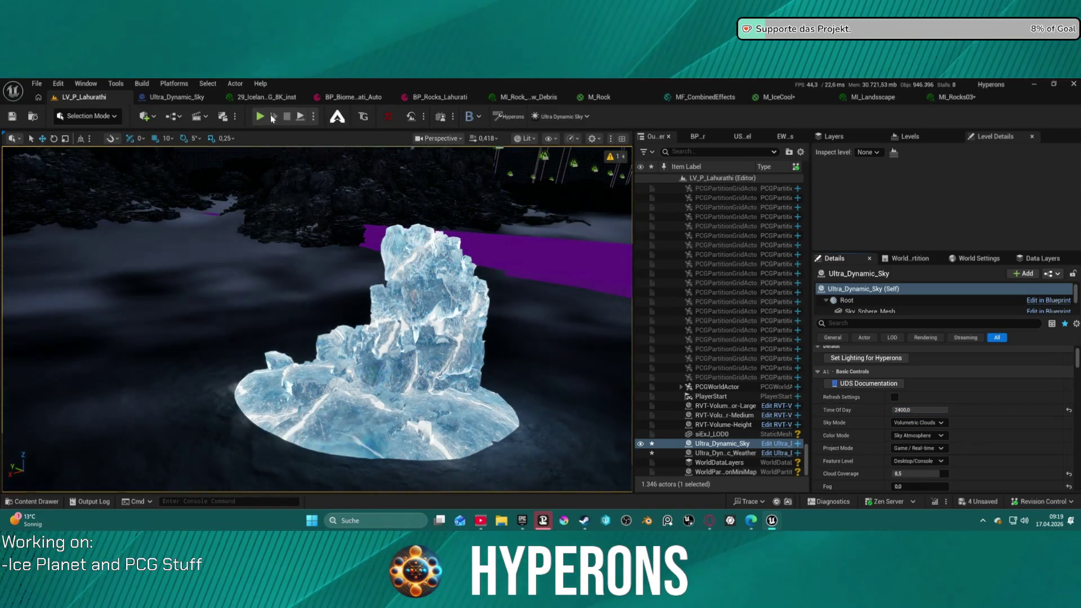
{"action": "left_click", "coordinate": [271, 118]}
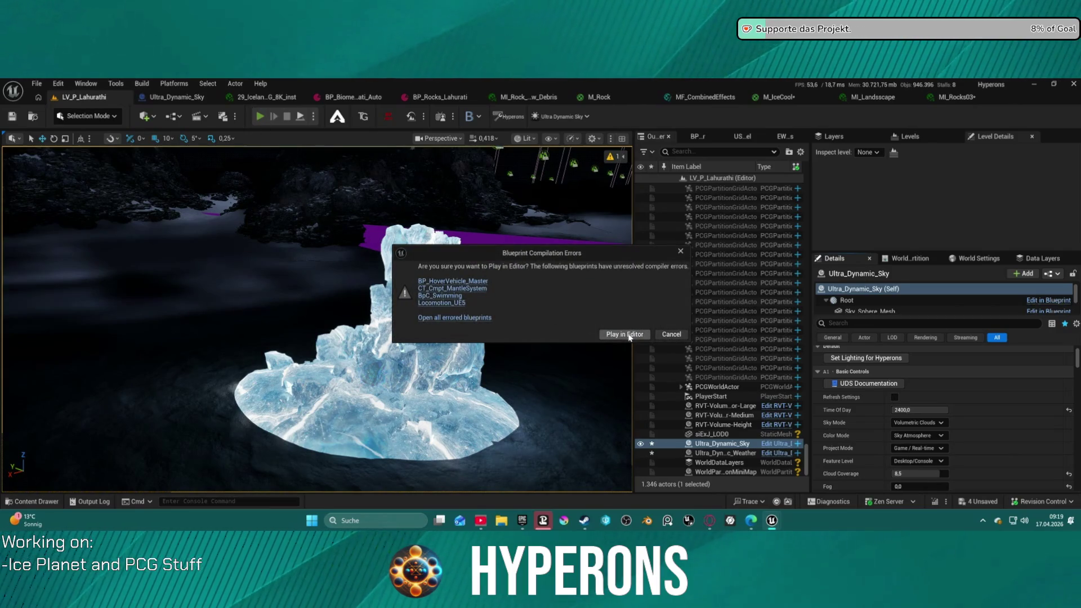
Play despite blueprint errors, open and close the inventory, try traversal, then exit with Esc
{"action": "left_click", "coordinate": [629, 335]}
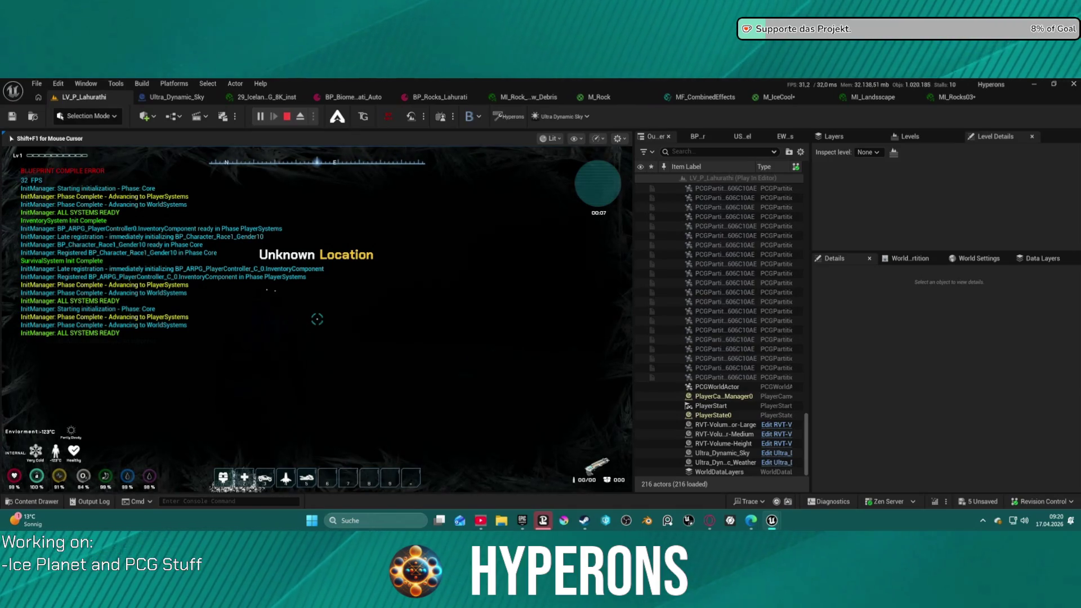
{"action": "key", "text": "i"}
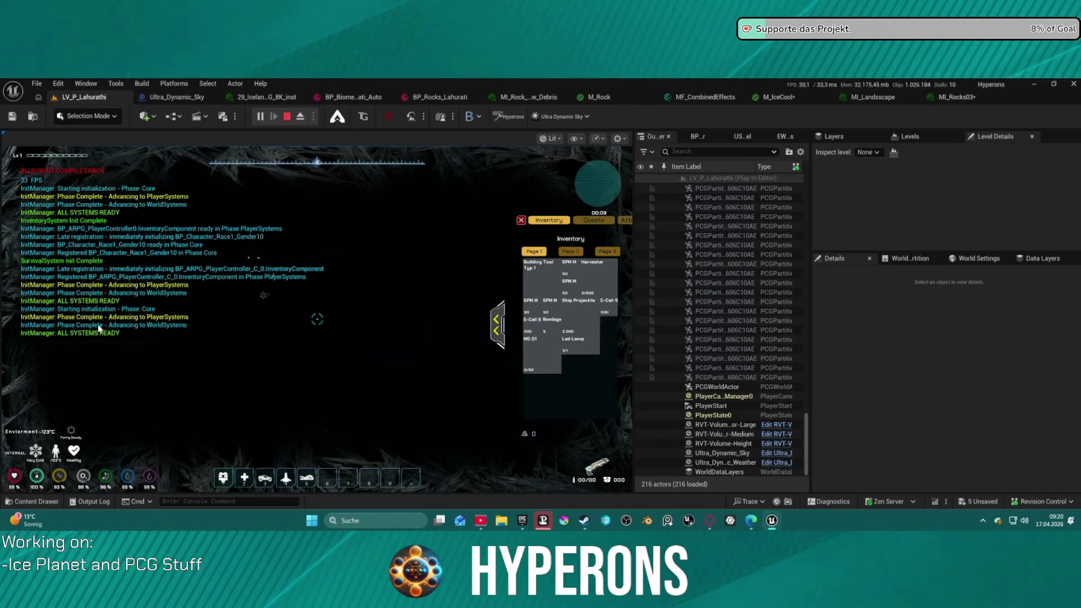
{"action": "left_click", "coordinate": [521, 221]}
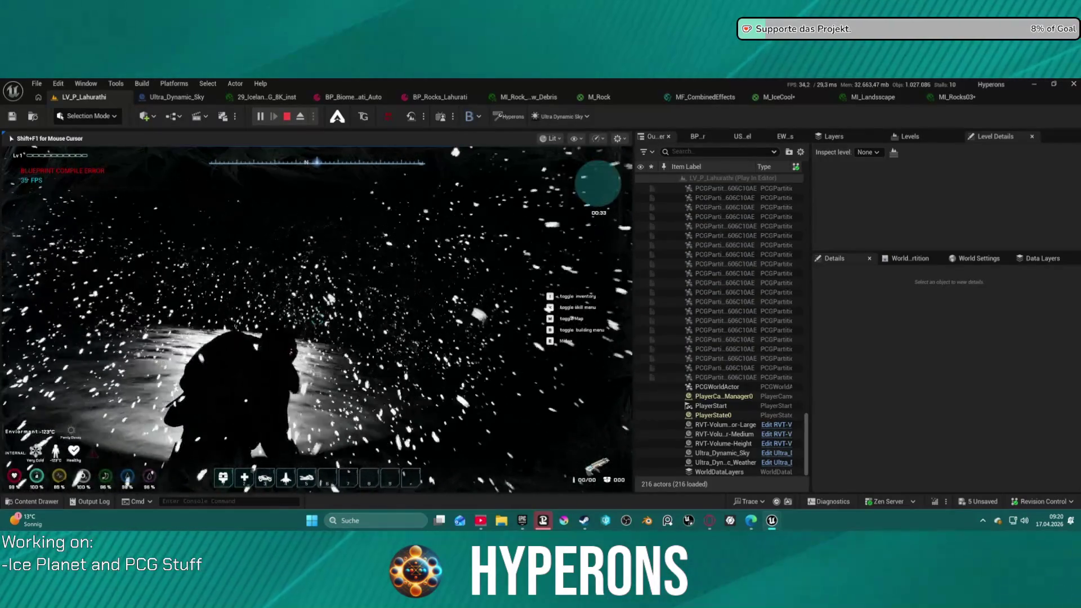
{"action": "key", "text": "space"}
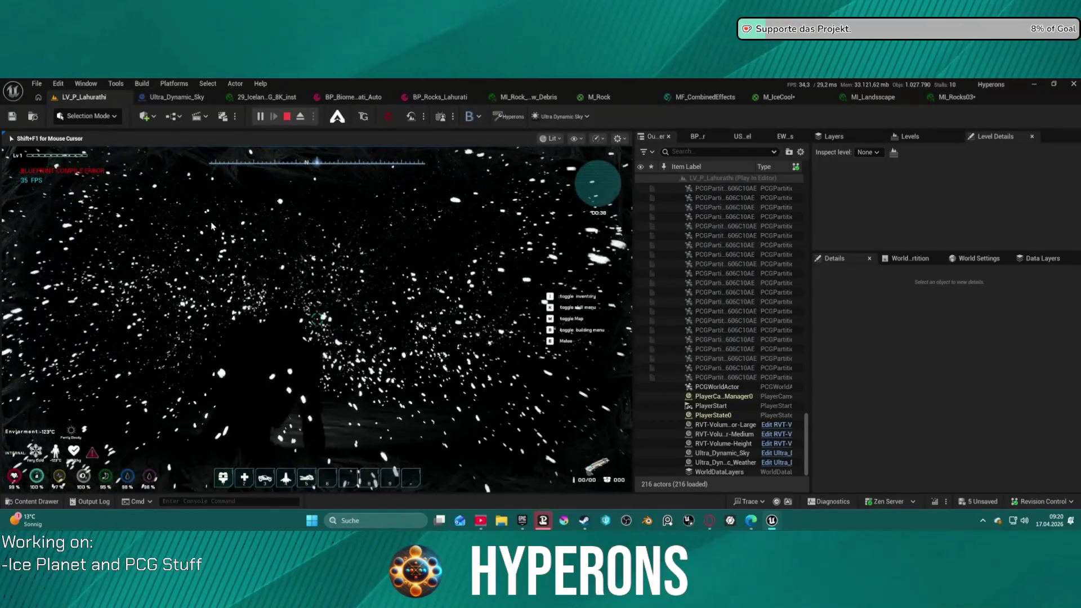
{"action": "key", "text": "Escape"}
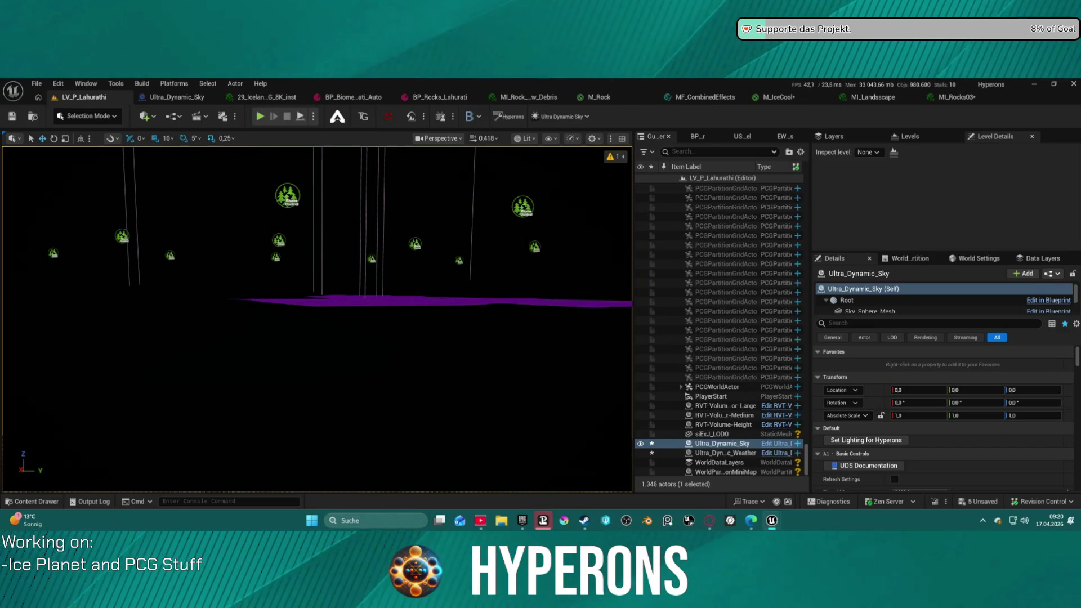
Reset the sky's Time Of Day to 1200 daylight
{"action": "scroll", "coordinate": [992, 423], "scroll_direction": "down", "scroll_amount": 5}
{"action": "scroll", "coordinate": [983, 365], "scroll_direction": "up", "scroll_amount": 1}
{"action": "left_click", "coordinate": [1069, 417]}
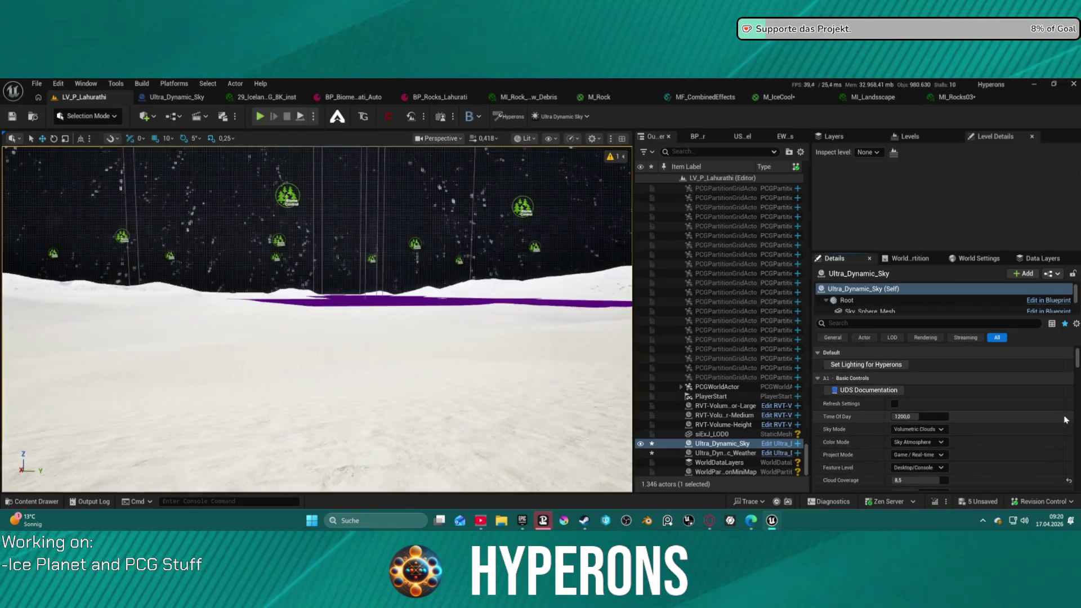
Frame the whole ice formation, then bring up the M_IceCool material graph
{"action": "scroll", "coordinate": [531, 367], "scroll_direction": "up", "scroll_amount": 5}
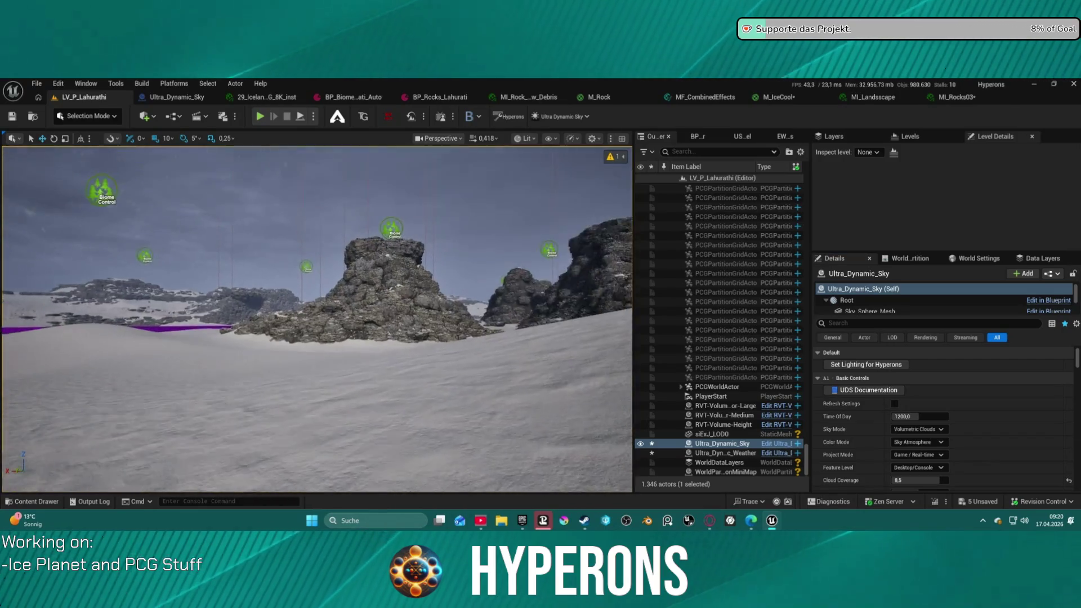
{"action": "scroll", "coordinate": [531, 366], "scroll_direction": "up", "scroll_amount": 5}
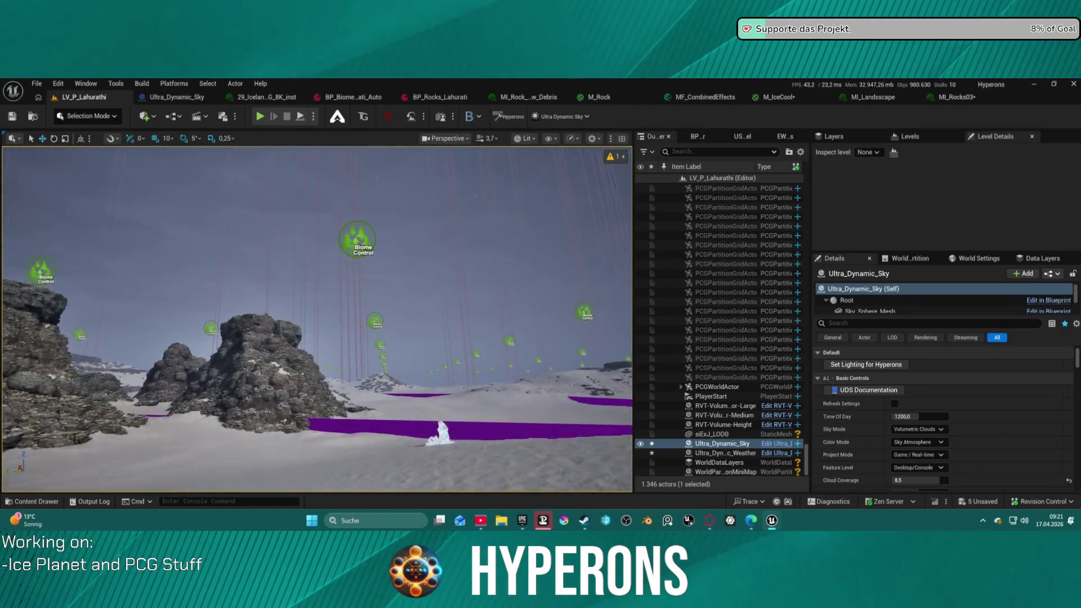
{"action": "scroll", "coordinate": [317, 319], "scroll_direction": "down", "scroll_amount": 3}
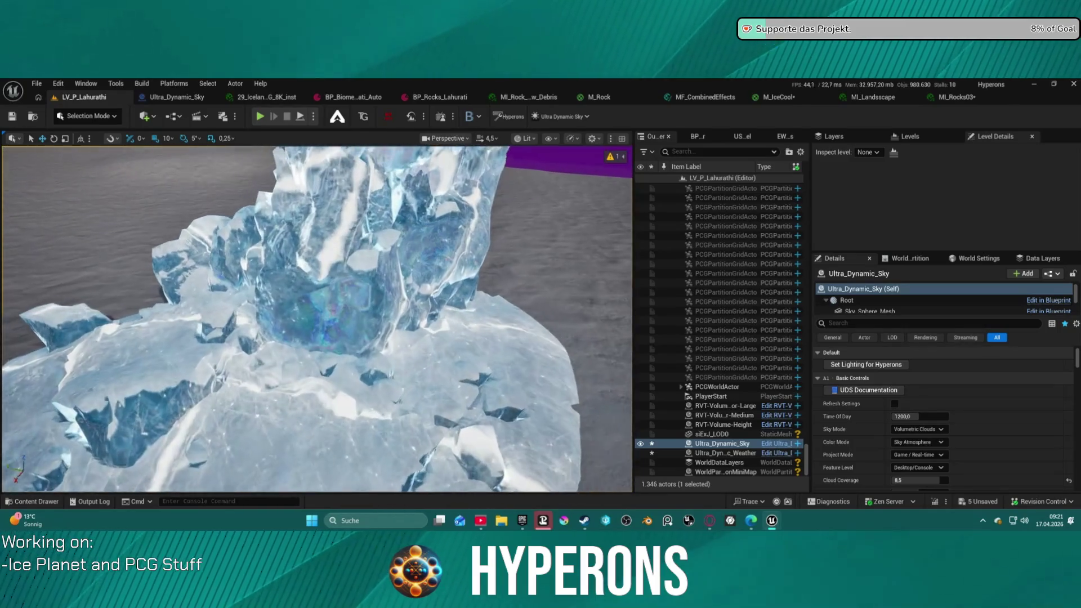
{"action": "scroll", "coordinate": [317, 319], "scroll_direction": "down", "scroll_amount": 2}
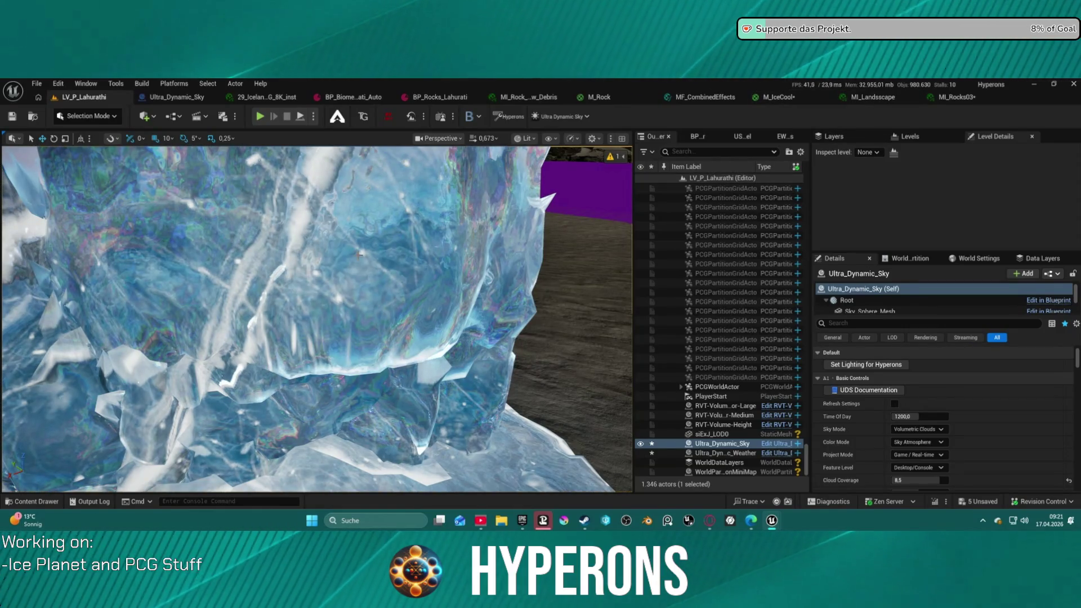
{"action": "key", "text": "f"}
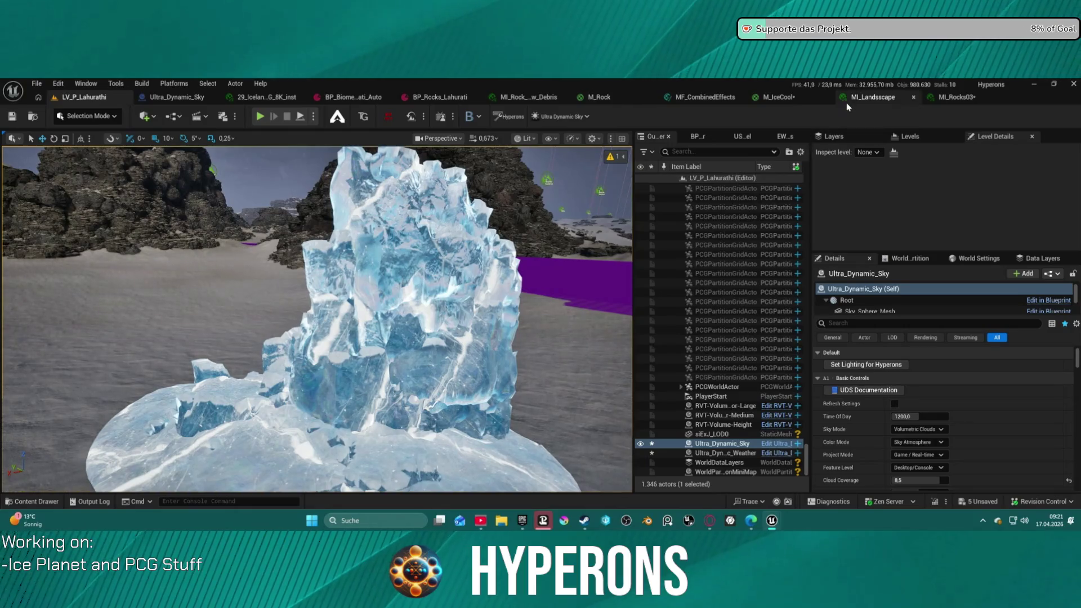
{"action": "left_click", "coordinate": [774, 101]}
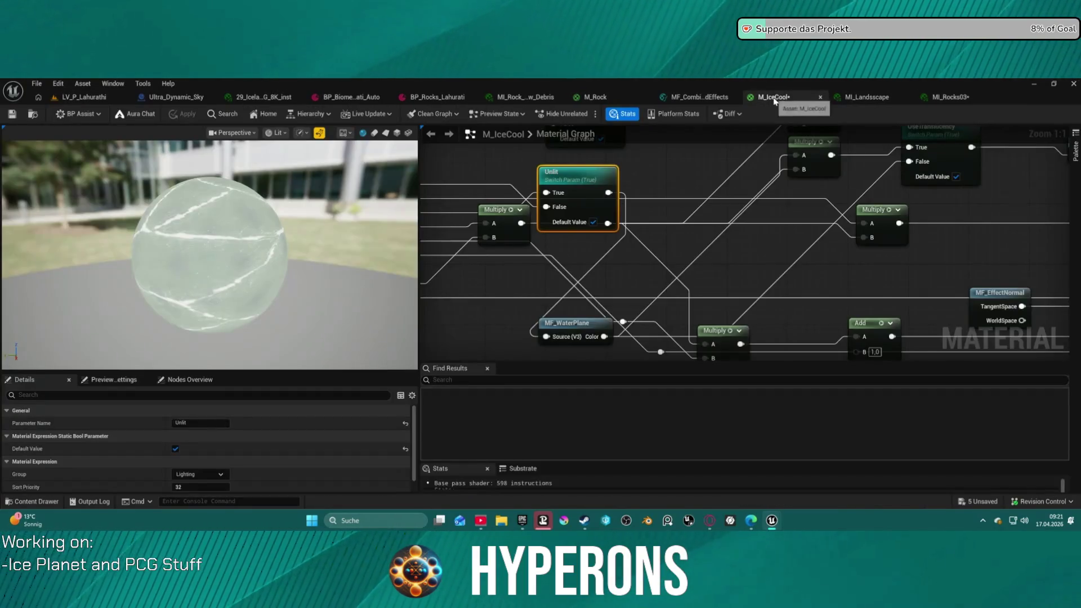
Survey the M_IceCool graph's Cracks, Unlit switch and MakeMaterialAttributes areas
{"action": "scroll", "coordinate": [732, 225], "scroll_direction": "down", "scroll_amount": 5}
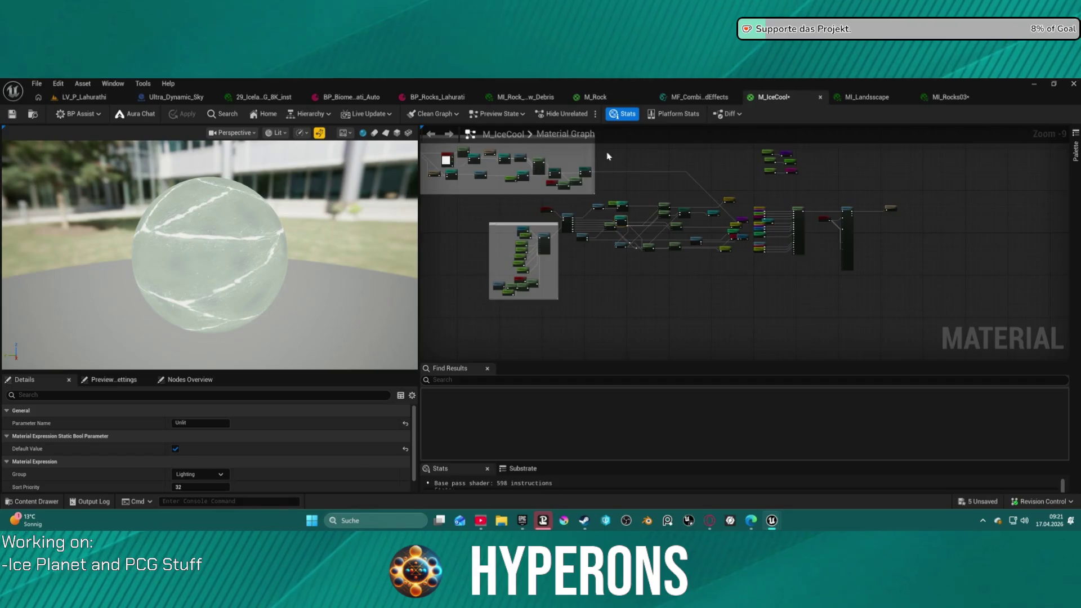
{"action": "scroll", "coordinate": [608, 157], "scroll_direction": "up", "scroll_amount": 8}
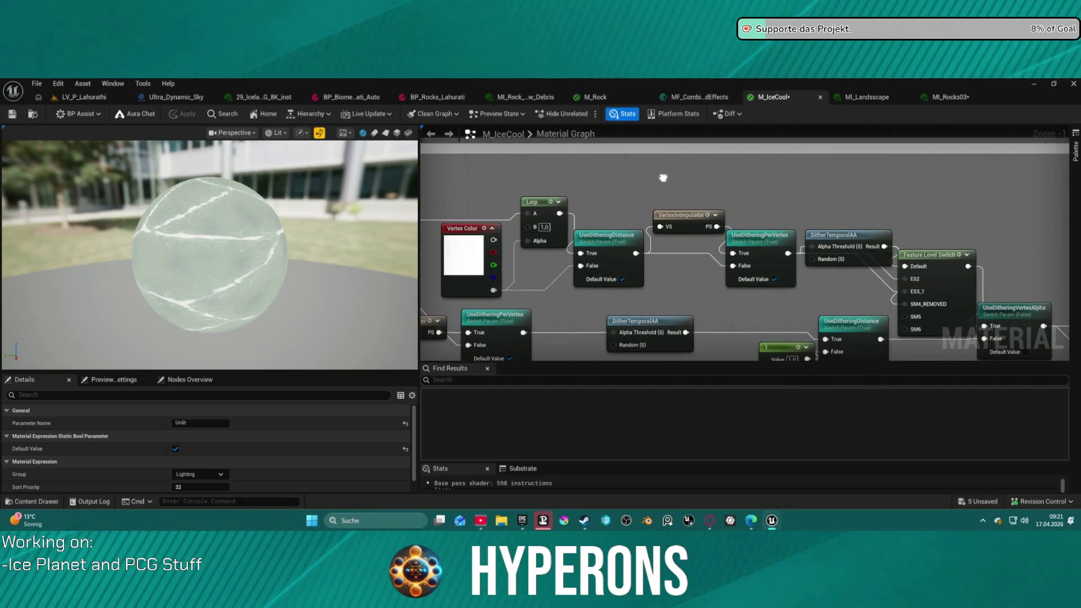
{"action": "scroll", "coordinate": [663, 178], "scroll_direction": "down", "scroll_amount": 5}
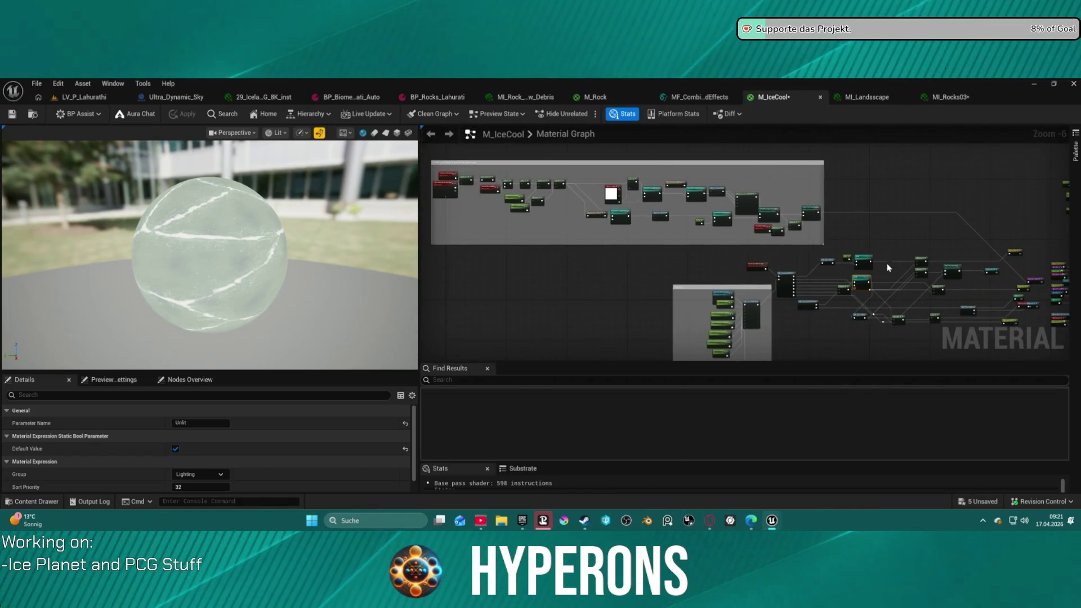
{"action": "scroll", "coordinate": [890, 266], "scroll_direction": "up", "scroll_amount": 2}
{"action": "scroll", "coordinate": [642, 197], "scroll_direction": "up", "scroll_amount": 1}
{"action": "mouse_move", "coordinate": [642, 196]}
{"action": "left_mouse_down"}
{"action": "mouse_move", "coordinate": [957, 242]}
{"action": "mouse_move", "coordinate": [974, 203]}
{"action": "left_mouse_up"}
{"action": "scroll", "coordinate": [1042, 184], "scroll_direction": "down", "scroll_amount": 1}
{"action": "left_click_drag", "start_coordinate": [1043, 184], "coordinate": [788, 288]}
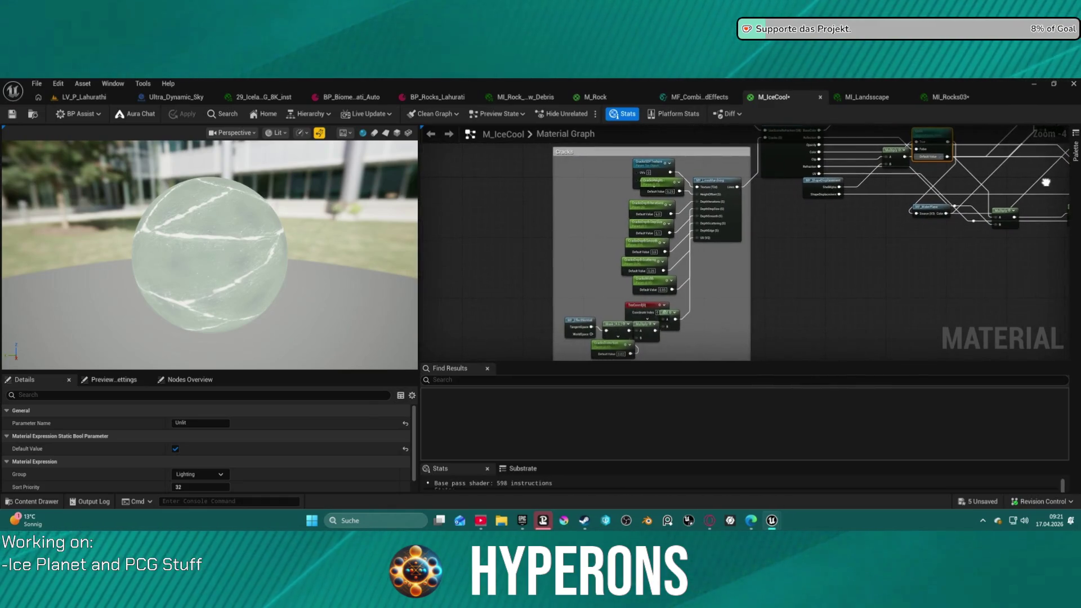
{"action": "scroll", "coordinate": [623, 235], "scroll_direction": "up", "scroll_amount": 5}
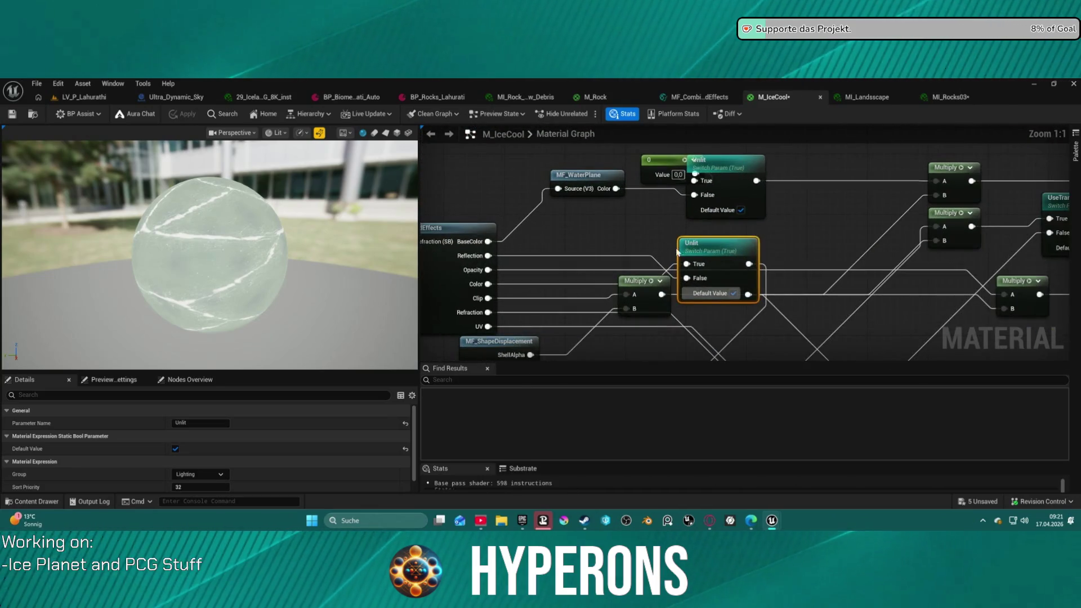
{"action": "scroll", "coordinate": [753, 259], "scroll_direction": "down", "scroll_amount": 3}
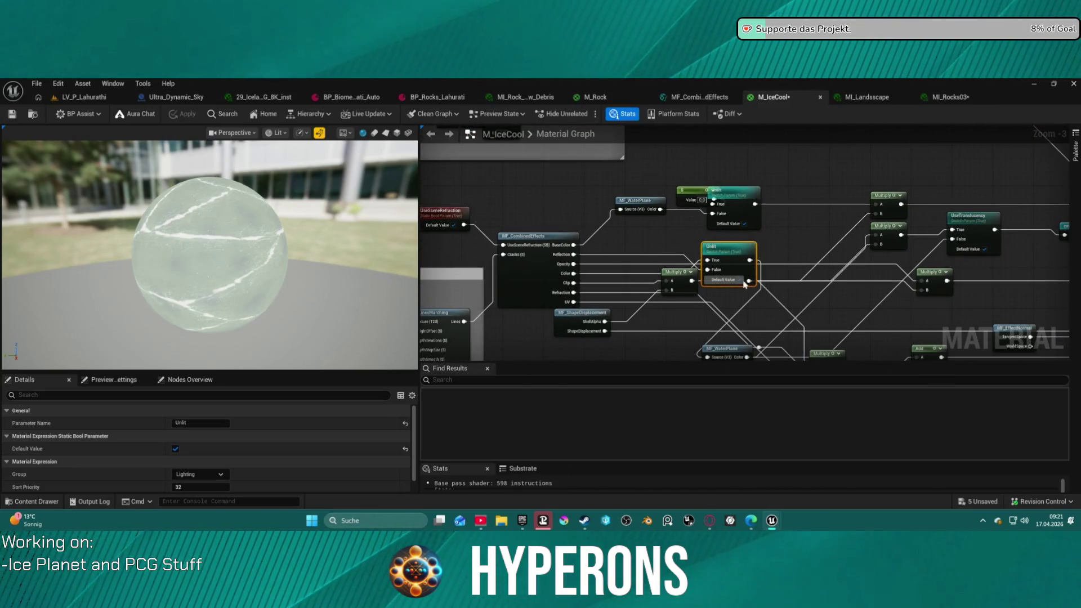
{"action": "mouse_move", "coordinate": [796, 277]}
{"action": "left_mouse_down"}
{"action": "mouse_move", "coordinate": [732, 264]}
{"action": "mouse_move", "coordinate": [724, 248]}
{"action": "mouse_move", "coordinate": [852, 255]}
{"action": "left_mouse_up"}
{"action": "scroll", "coordinate": [768, 257], "scroll_direction": "up", "scroll_amount": 3}
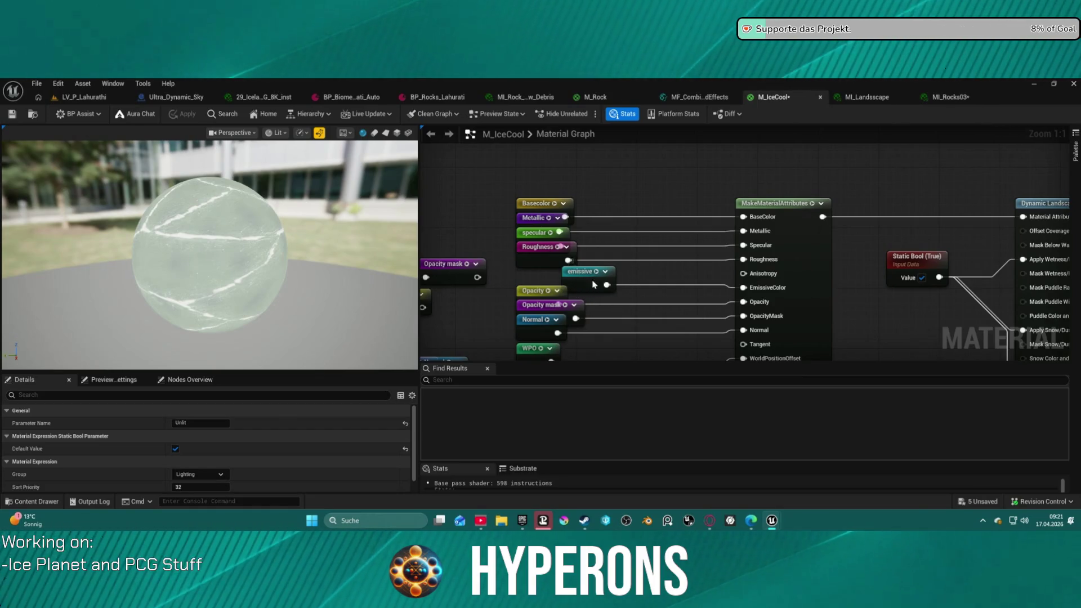
Try auto-arranging the UseFrontFaceCulling nodes, undo it, and switch to MI_Rocks03
{"action": "left_click", "coordinate": [594, 284]}
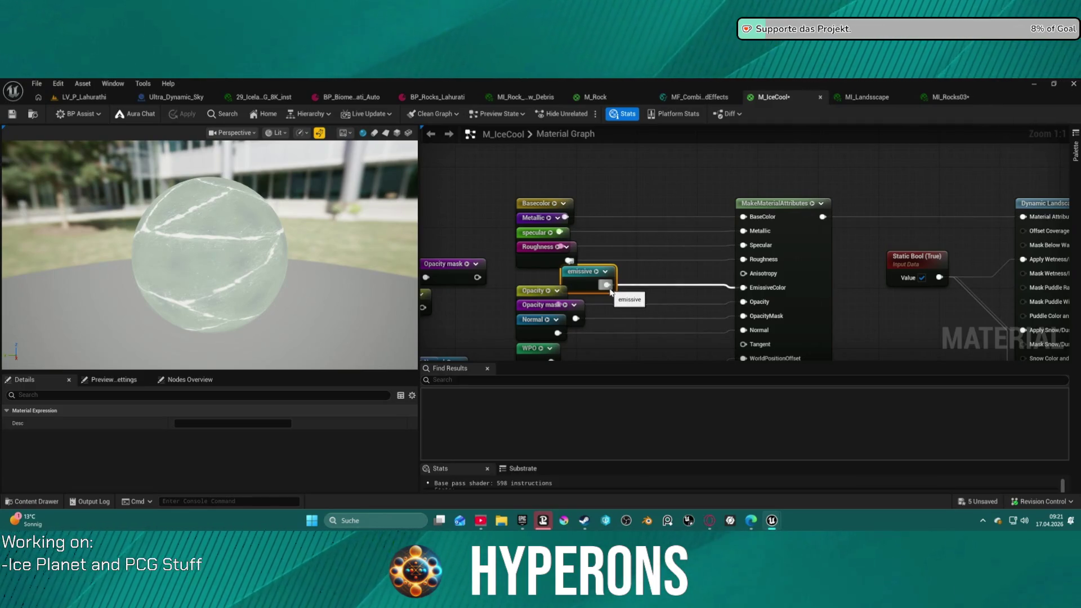
{"action": "mouse_move", "coordinate": [589, 283]}
{"action": "left_mouse_down"}
{"action": "mouse_move", "coordinate": [966, 273]}
{"action": "mouse_move", "coordinate": [959, 184]}
{"action": "mouse_move", "coordinate": [940, 141]}
{"action": "left_mouse_up"}
{"action": "scroll", "coordinate": [918, 162], "scroll_direction": "down", "scroll_amount": 9}
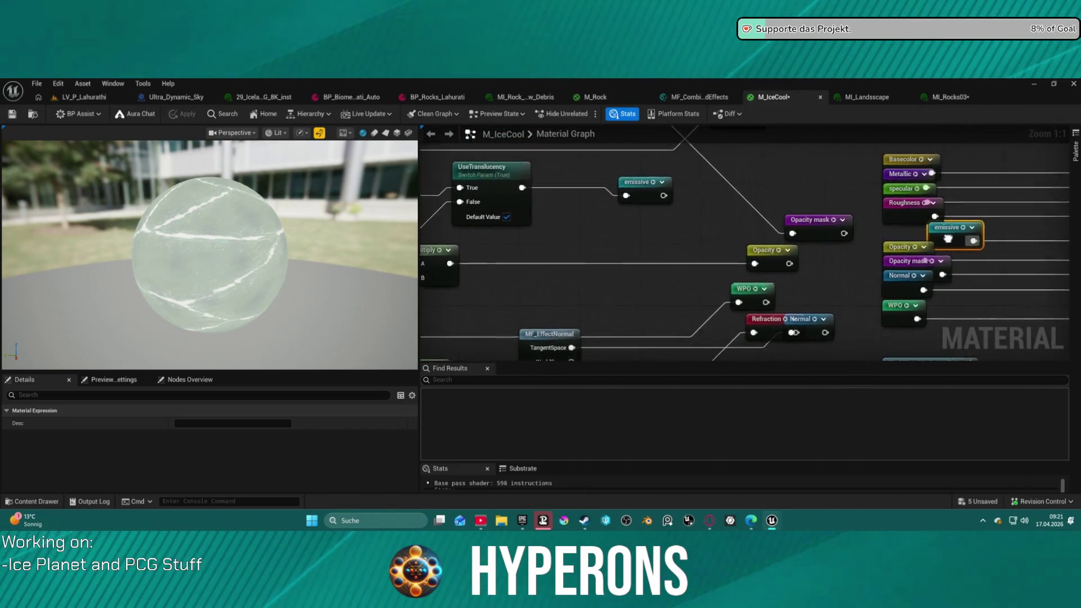
{"action": "left_click_drag", "start_coordinate": [839, 264], "coordinate": [789, 285]}
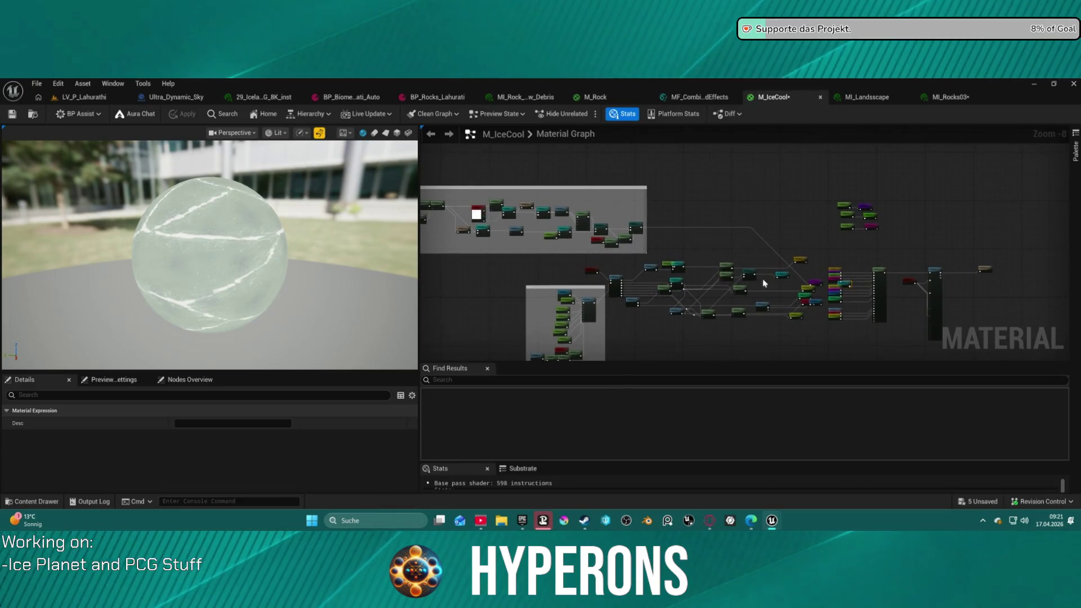
{"action": "left_click", "coordinate": [630, 233]}
{"action": "key", "text": "f"}
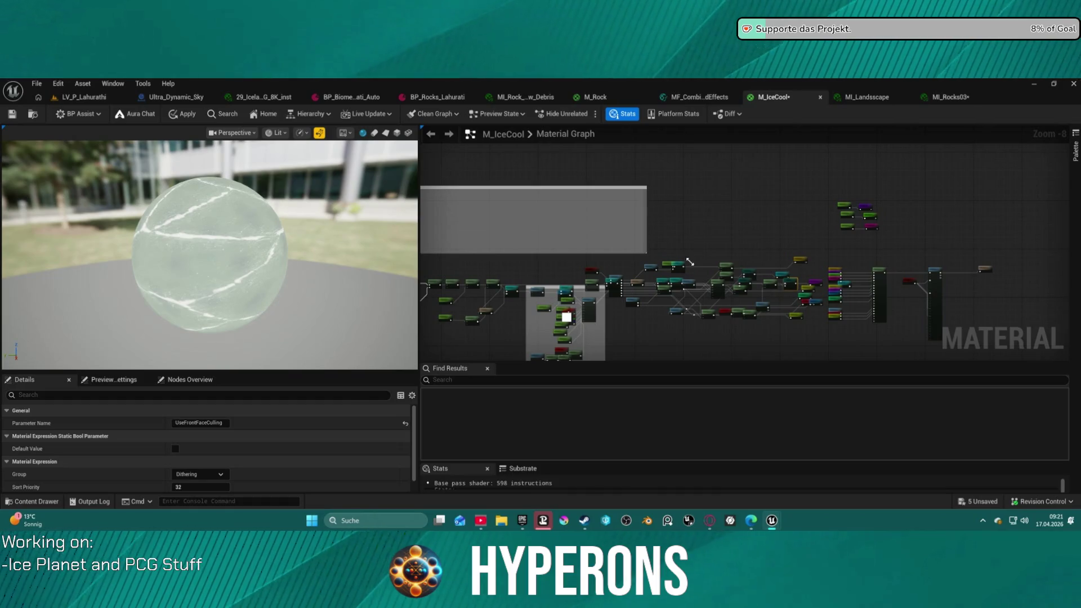
{"action": "key", "text": "ctrl+z"}
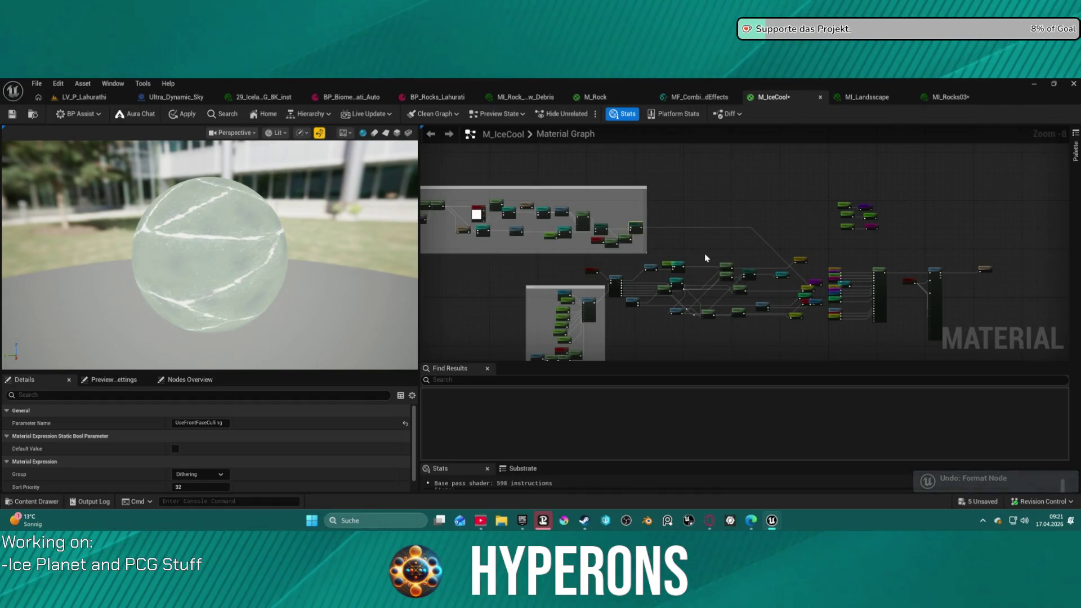
{"action": "left_click", "coordinate": [958, 100]}
{"action": "scroll", "coordinate": [318, 163], "scroll_direction": "up", "scroll_amount": 5}
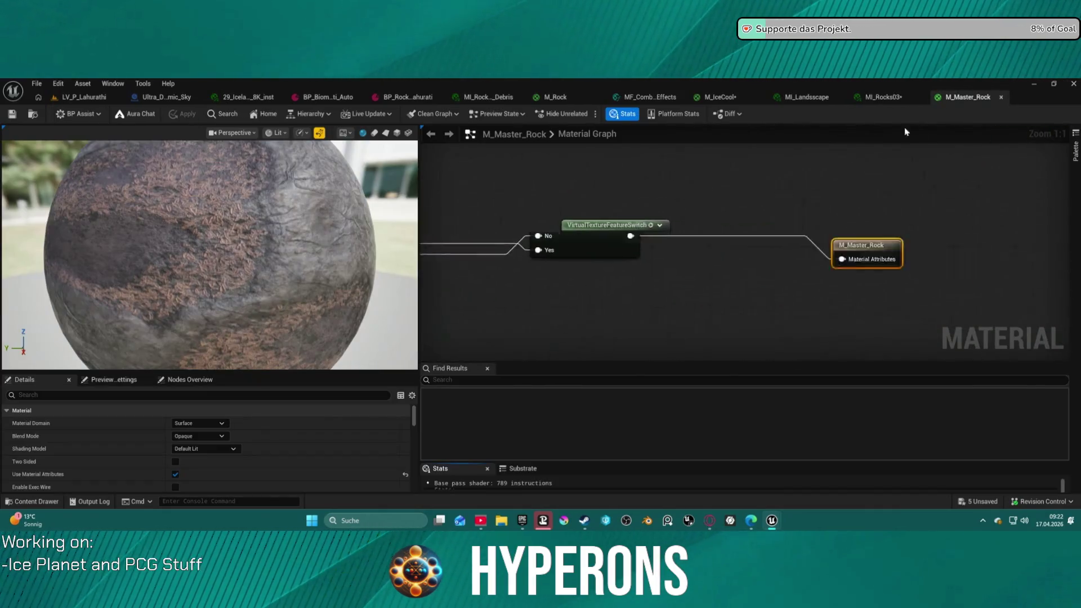
Survey the M_Master_Rock graph around RVT Stuff, then return to the LV_P_Lahurathi level
{"action": "mouse_move", "coordinate": [907, 203]}
{"action": "left_mouse_down"}
{"action": "mouse_move", "coordinate": [581, 205]}
{"action": "mouse_move", "coordinate": [926, 228]}
{"action": "left_mouse_up"}
{"action": "scroll", "coordinate": [888, 243], "scroll_direction": "up", "scroll_amount": 7}
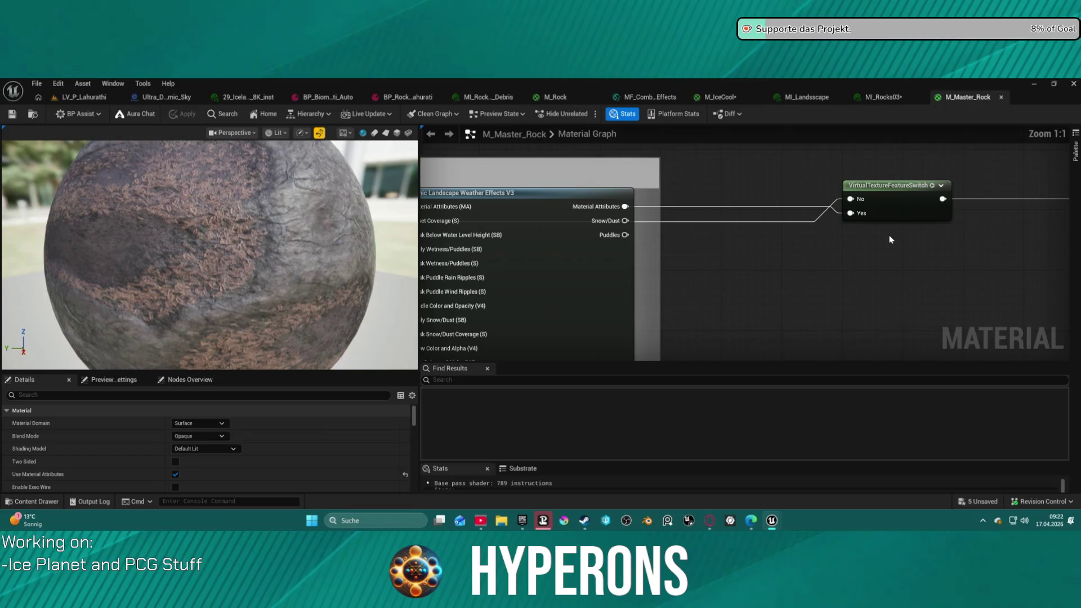
{"action": "scroll", "coordinate": [779, 240], "scroll_direction": "down", "scroll_amount": 5}
{"action": "mouse_move", "coordinate": [780, 240]}
{"action": "left_mouse_down"}
{"action": "mouse_move", "coordinate": [989, 241]}
{"action": "mouse_move", "coordinate": [1078, 203]}
{"action": "mouse_move", "coordinate": [1048, 208]}
{"action": "left_mouse_up"}
{"action": "scroll", "coordinate": [979, 229], "scroll_direction": "down", "scroll_amount": 2}
{"action": "mouse_move", "coordinate": [757, 207]}
{"action": "left_mouse_down"}
{"action": "mouse_move", "coordinate": [977, 219]}
{"action": "mouse_move", "coordinate": [1072, 242]}
{"action": "mouse_move", "coordinate": [997, 256]}
{"action": "left_mouse_up"}
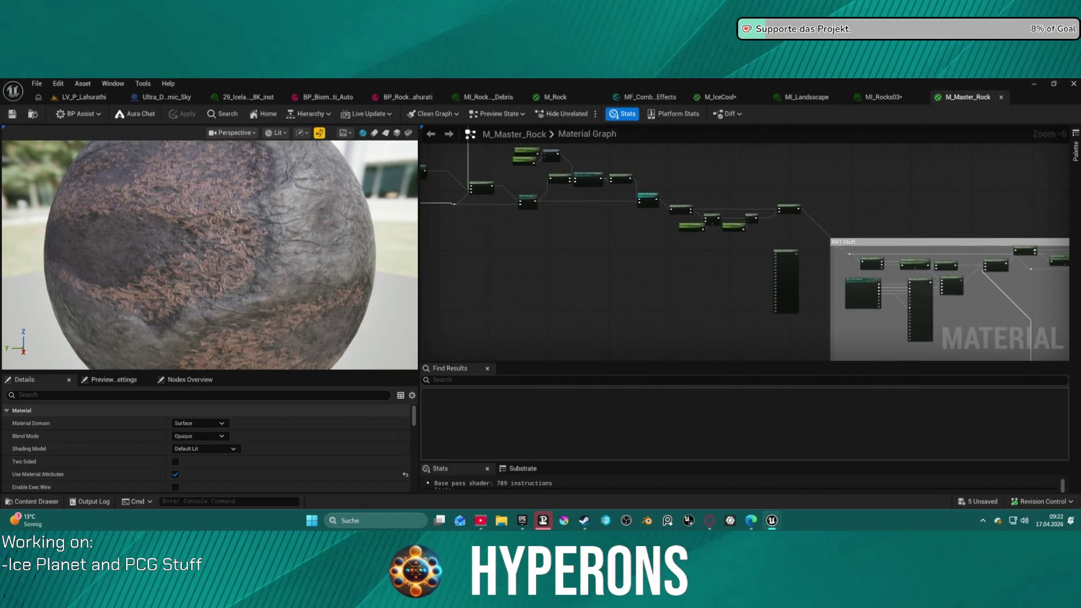
{"action": "left_click", "coordinate": [90, 99]}
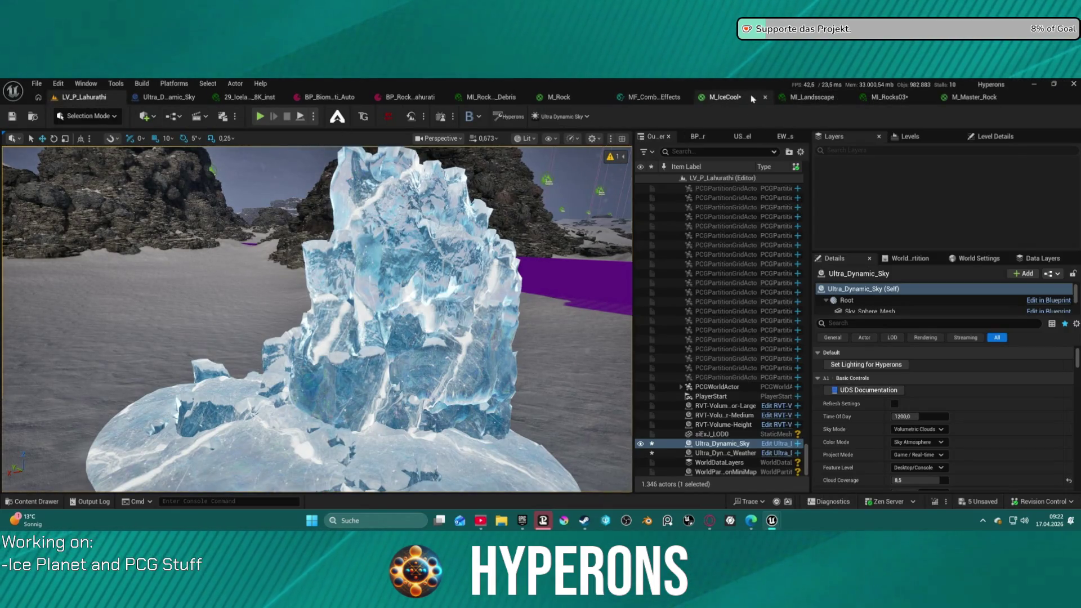
Switch to the M_Master_Rock tab showing its Dynamic Landscape Weather Effects V3 node
{"action": "left_click", "coordinate": [976, 101]}
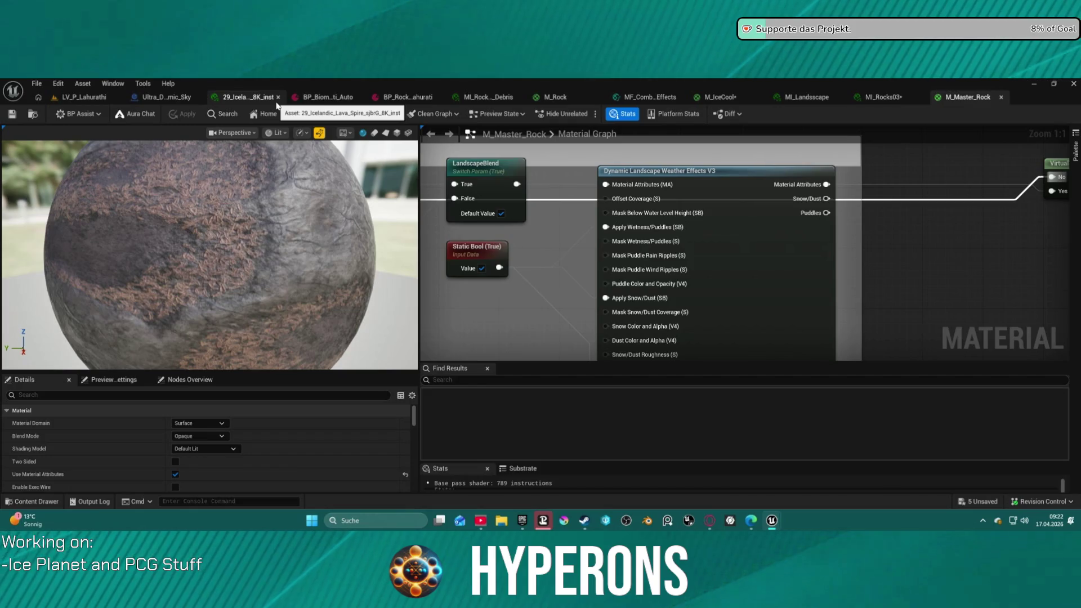
Switch from M_Master_Rock to the M_IceCool material graph tab
{"action": "left_click", "coordinate": [712, 103]}
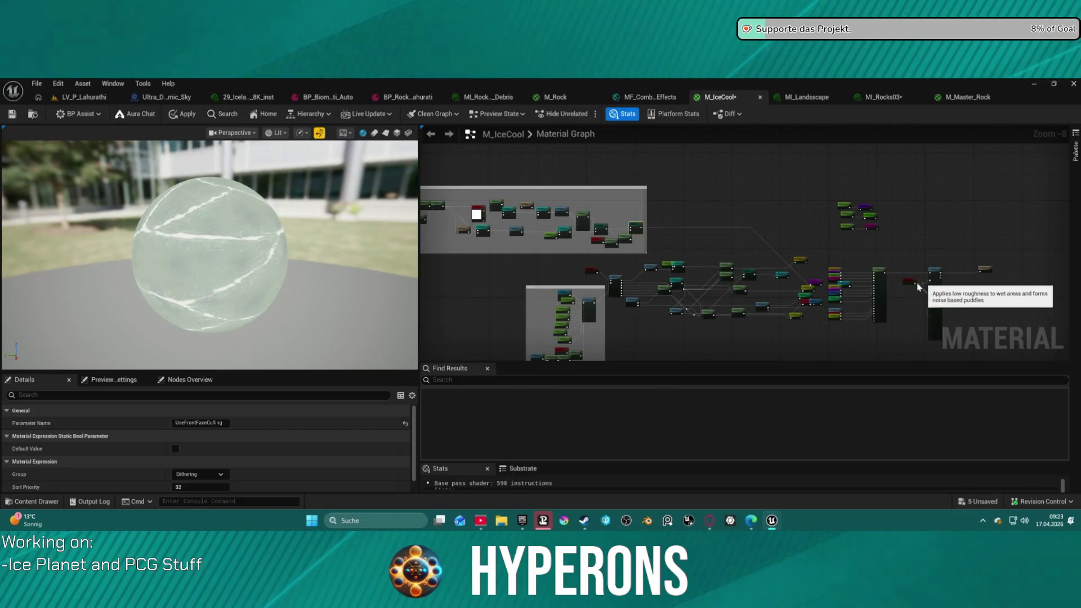
Move the M_IceCool output node and set blend mode to AlphaComposite (Premultiplied Alpha)
{"action": "left_click_drag", "start_coordinate": [894, 295], "coordinate": [892, 308]}
{"action": "scroll", "coordinate": [893, 308], "scroll_direction": "up", "scroll_amount": 7}
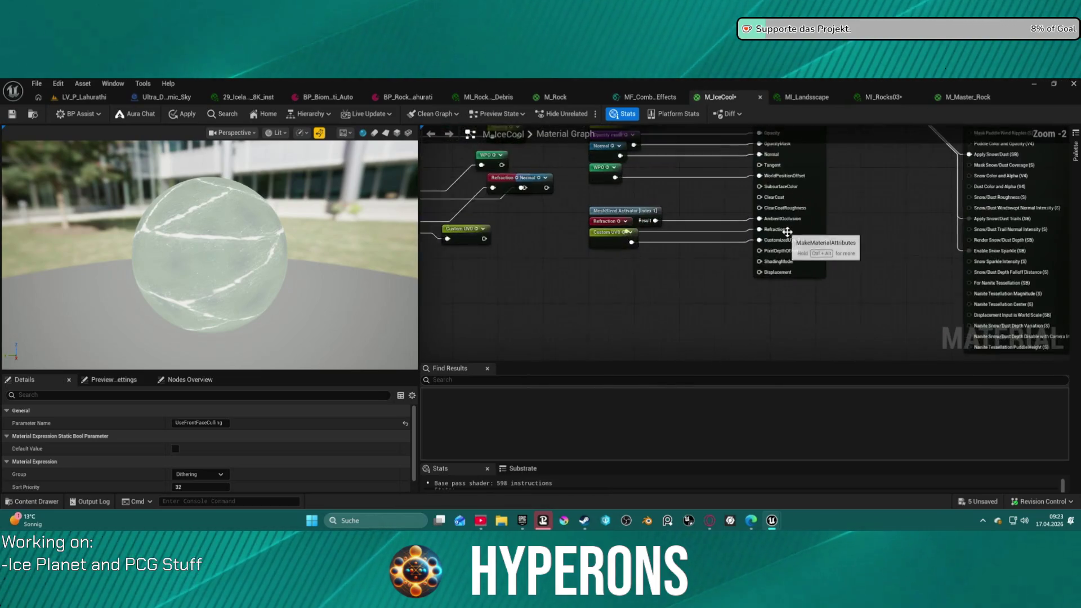
{"action": "scroll", "coordinate": [787, 224], "scroll_direction": "down", "scroll_amount": 4}
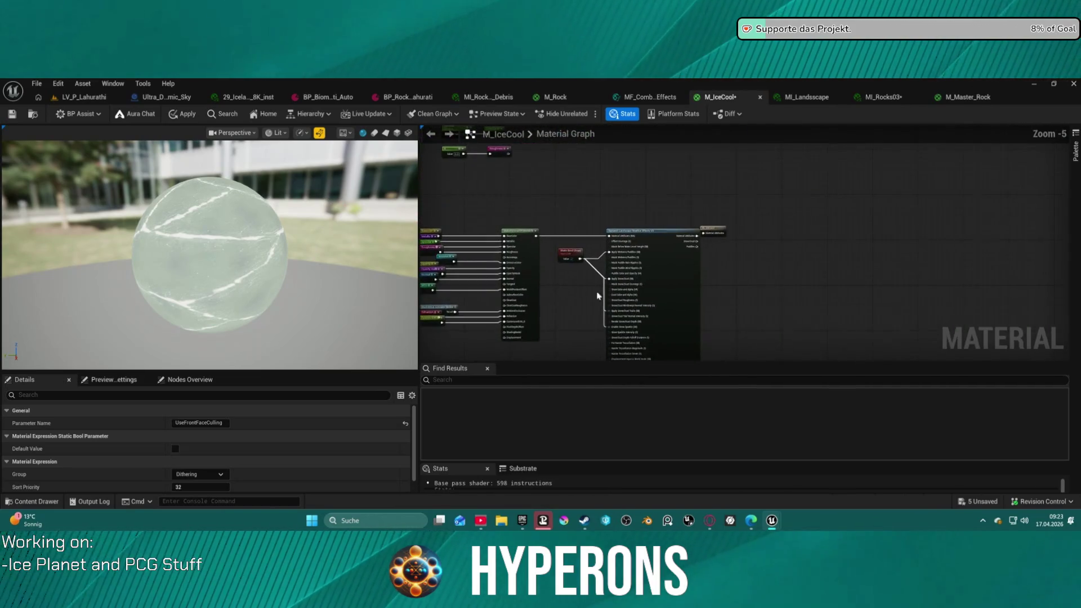
{"action": "scroll", "coordinate": [699, 254], "scroll_direction": "up", "scroll_amount": 4}
{"action": "left_click_drag", "start_coordinate": [698, 252], "coordinate": [771, 266]}
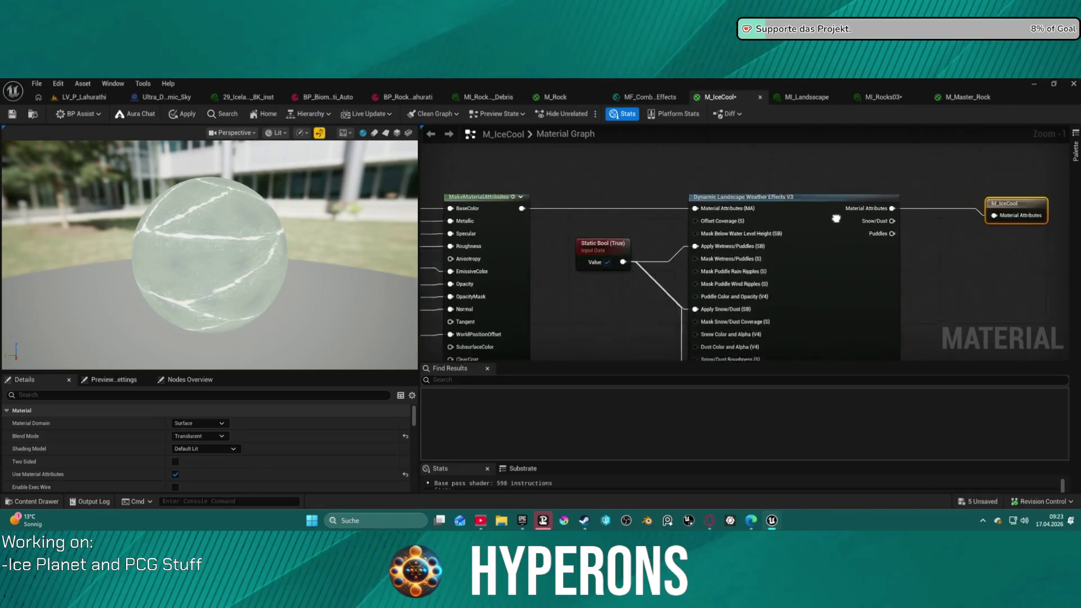
{"action": "left_click", "coordinate": [221, 437]}
{"action": "left_click", "coordinate": [236, 490]}
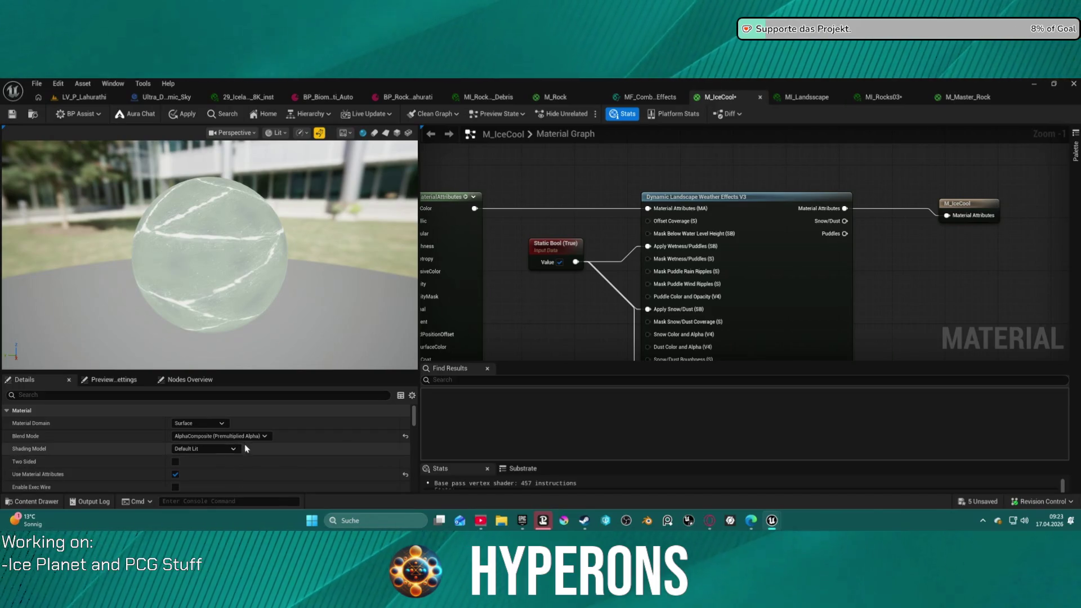
Remove the Unlit switch, UseTranslucency switch and emissive nodes from the graph
{"action": "mouse_move", "coordinate": [422, 321]}
{"action": "left_mouse_down"}
{"action": "mouse_move", "coordinate": [792, 229]}
{"action": "mouse_move", "coordinate": [825, 265]}
{"action": "left_mouse_up"}
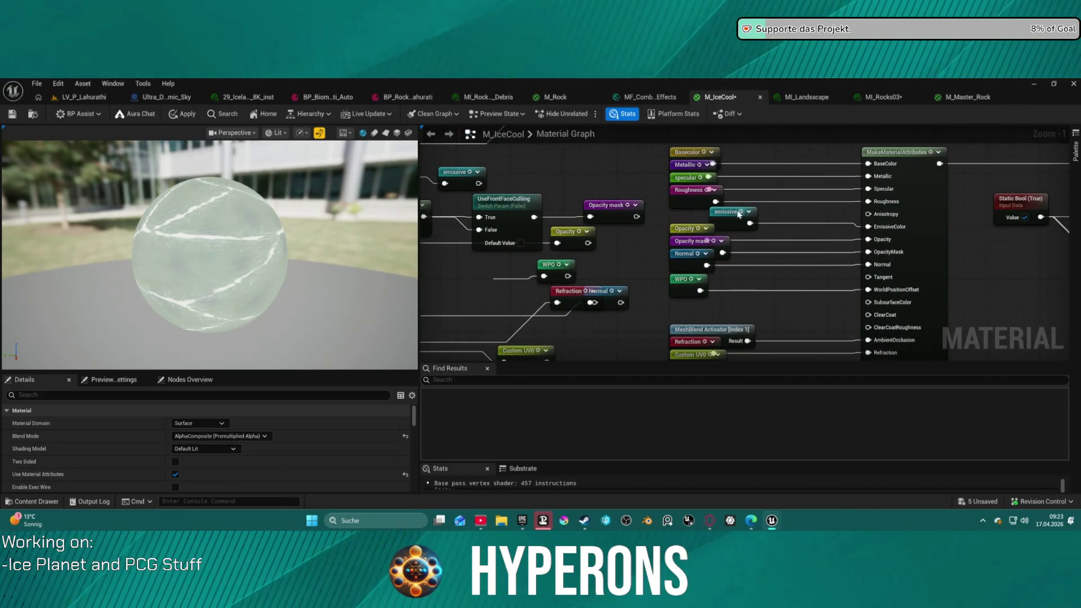
{"action": "left_click_drag", "start_coordinate": [738, 242], "coordinate": [960, 206]}
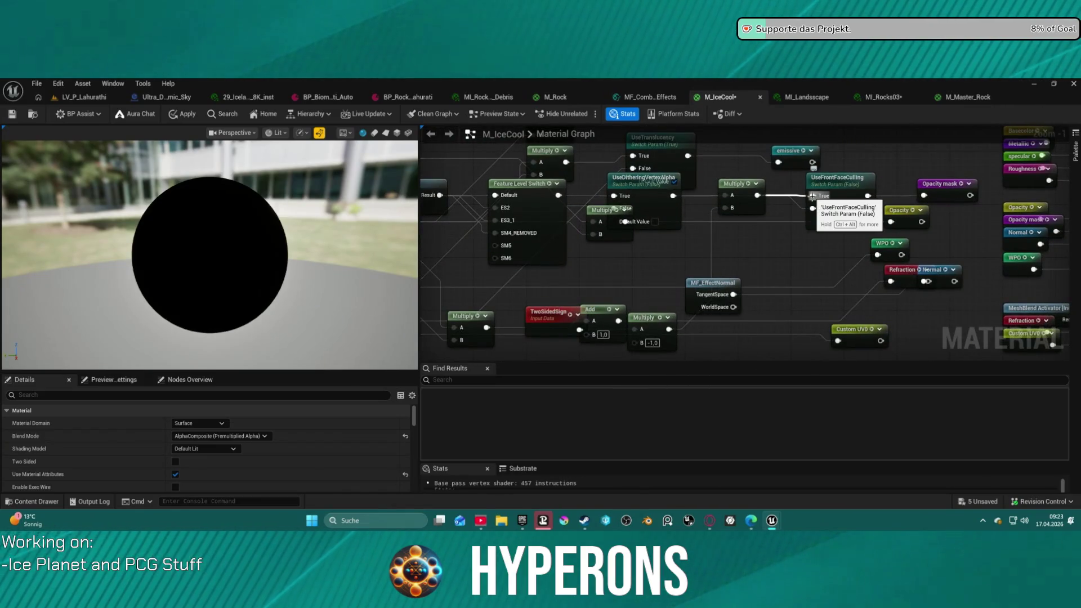
{"action": "left_click_drag", "start_coordinate": [434, 236], "coordinate": [756, 259]}
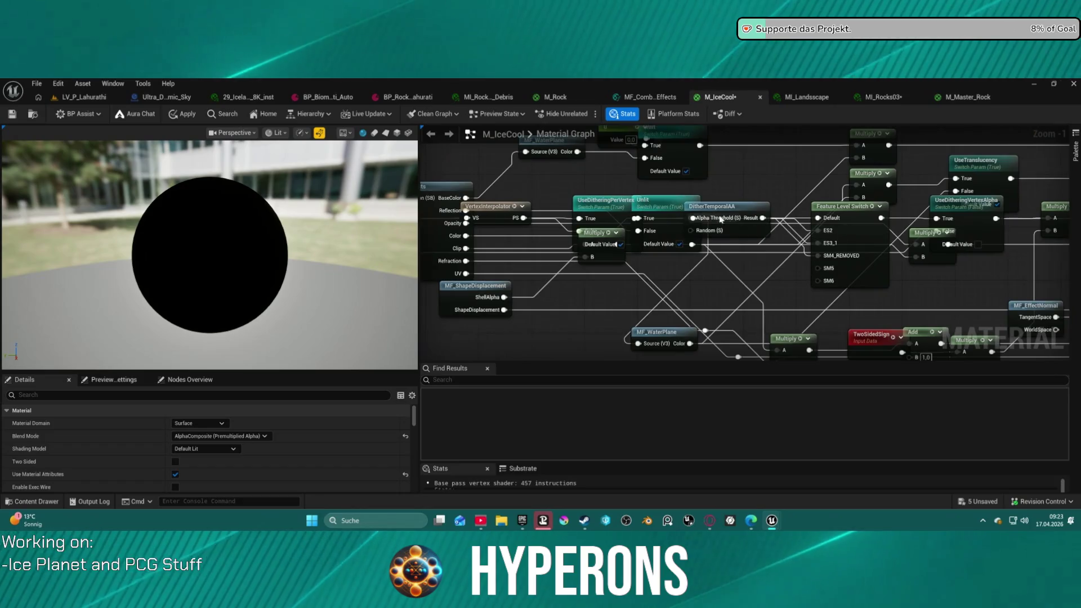
{"action": "left_click", "coordinate": [680, 245]}
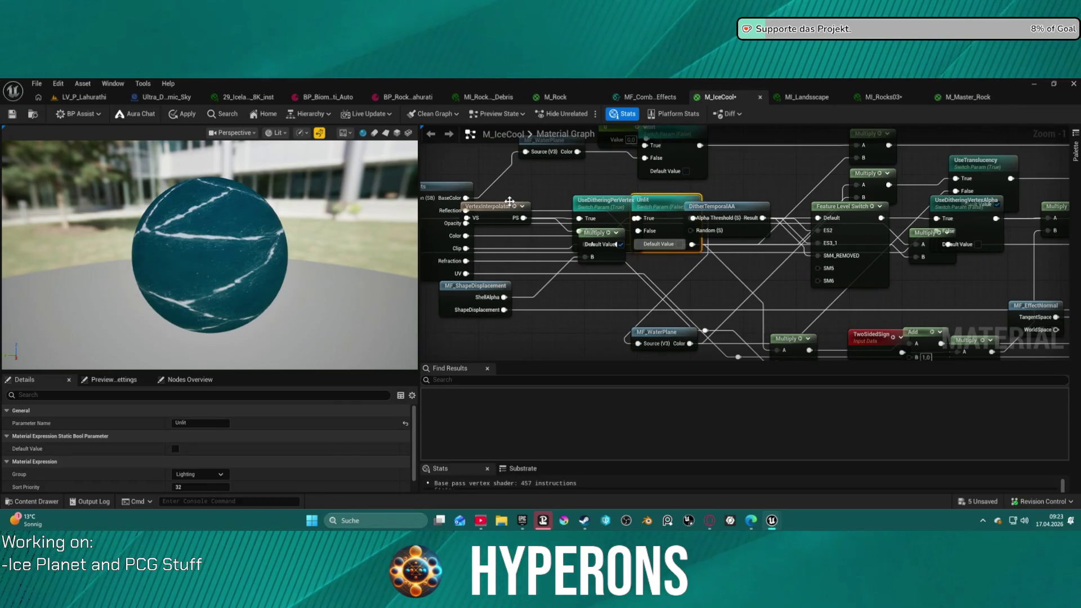
{"action": "key", "text": "Delete"}
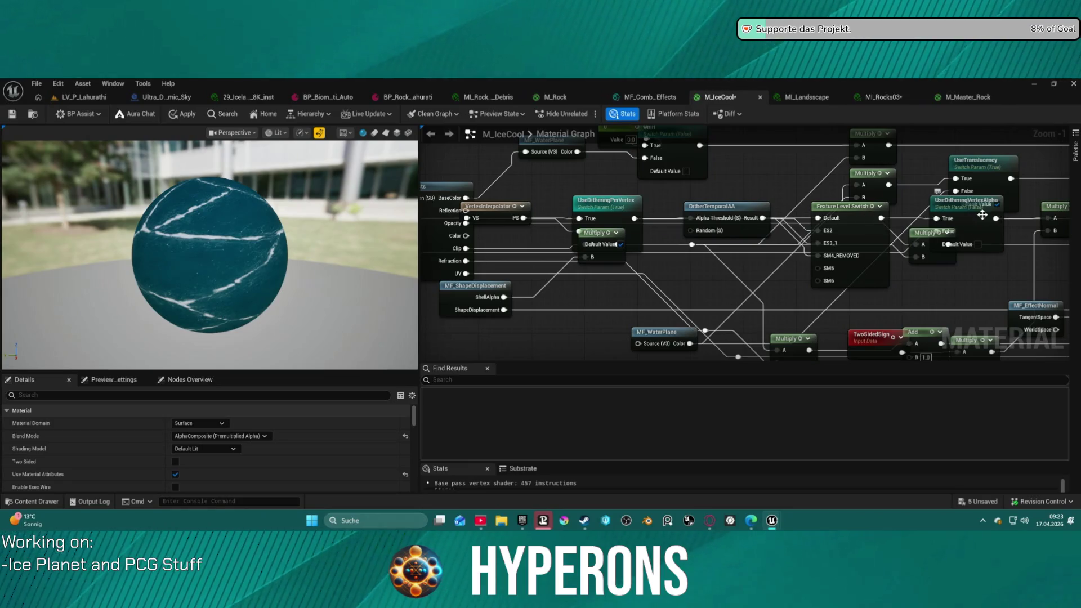
{"action": "mouse_move", "coordinate": [986, 225]}
{"action": "left_mouse_down"}
{"action": "mouse_move", "coordinate": [793, 235]}
{"action": "mouse_move", "coordinate": [802, 203]}
{"action": "left_mouse_up"}
{"action": "left_click_drag", "start_coordinate": [678, 188], "coordinate": [678, 168]}
{"action": "left_click", "coordinate": [827, 190], "text": "ctrl"}
{"action": "key", "text": "Delete"}
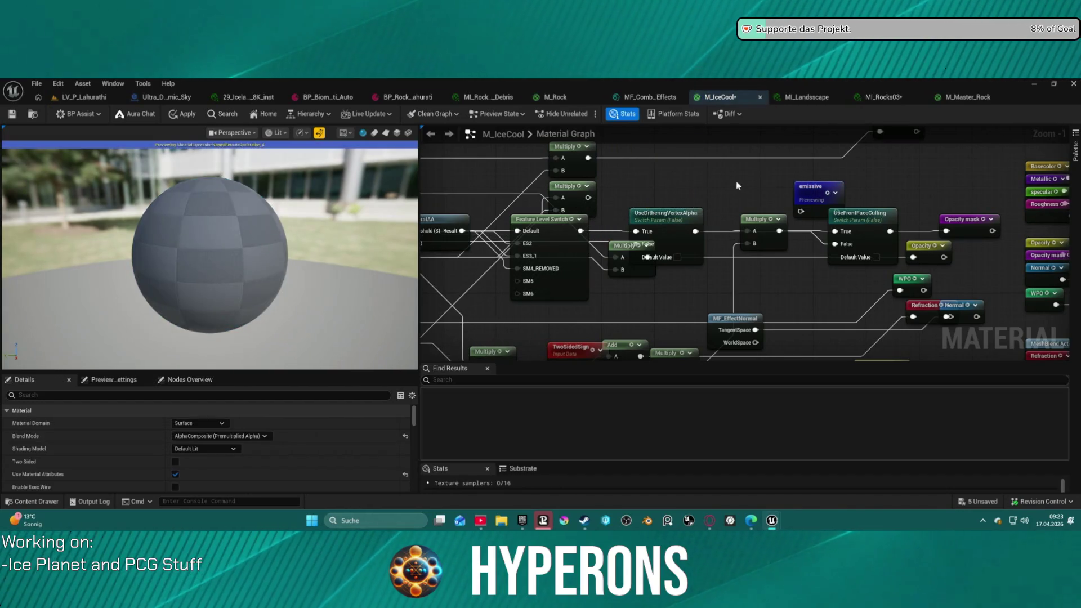
Rearrange nodes around MF_ShapeDisplacement, deleting the unused Multiply and MF_WaterPlane nodes
{"action": "left_click_drag", "start_coordinate": [621, 193], "coordinate": [878, 172]}
{"action": "mouse_move", "coordinate": [811, 169]}
{"action": "left_mouse_down"}
{"action": "mouse_move", "coordinate": [774, 208]}
{"action": "mouse_move", "coordinate": [563, 274]}
{"action": "mouse_move", "coordinate": [675, 254]}
{"action": "left_mouse_up"}
{"action": "left_click_drag", "start_coordinate": [646, 338], "coordinate": [586, 232]}
{"action": "left_click", "coordinate": [580, 191]}
{"action": "mouse_move", "coordinate": [466, 197]}
{"action": "left_mouse_down"}
{"action": "mouse_move", "coordinate": [622, 190]}
{"action": "mouse_move", "coordinate": [721, 155]}
{"action": "mouse_move", "coordinate": [591, 151]}
{"action": "mouse_move", "coordinate": [605, 237]}
{"action": "mouse_move", "coordinate": [666, 335]}
{"action": "left_mouse_up"}
{"action": "mouse_move", "coordinate": [490, 184]}
{"action": "left_mouse_down"}
{"action": "mouse_move", "coordinate": [493, 310]}
{"action": "mouse_move", "coordinate": [507, 322]}
{"action": "left_mouse_up"}
{"action": "mouse_move", "coordinate": [611, 268]}
{"action": "left_mouse_down"}
{"action": "mouse_move", "coordinate": [704, 290]}
{"action": "mouse_move", "coordinate": [758, 288]}
{"action": "left_mouse_up"}
{"action": "left_click_drag", "start_coordinate": [732, 216], "coordinate": [757, 321]}
{"action": "mouse_move", "coordinate": [844, 256]}
{"action": "left_mouse_down"}
{"action": "mouse_move", "coordinate": [729, 269]}
{"action": "mouse_move", "coordinate": [758, 250]}
{"action": "mouse_move", "coordinate": [617, 276]}
{"action": "mouse_move", "coordinate": [676, 255]}
{"action": "left_mouse_up"}
{"action": "mouse_move", "coordinate": [762, 248]}
{"action": "left_mouse_down"}
{"action": "mouse_move", "coordinate": [844, 236]}
{"action": "mouse_move", "coordinate": [787, 279]}
{"action": "mouse_move", "coordinate": [842, 251]}
{"action": "left_mouse_up"}
{"action": "key", "text": "Delete"}
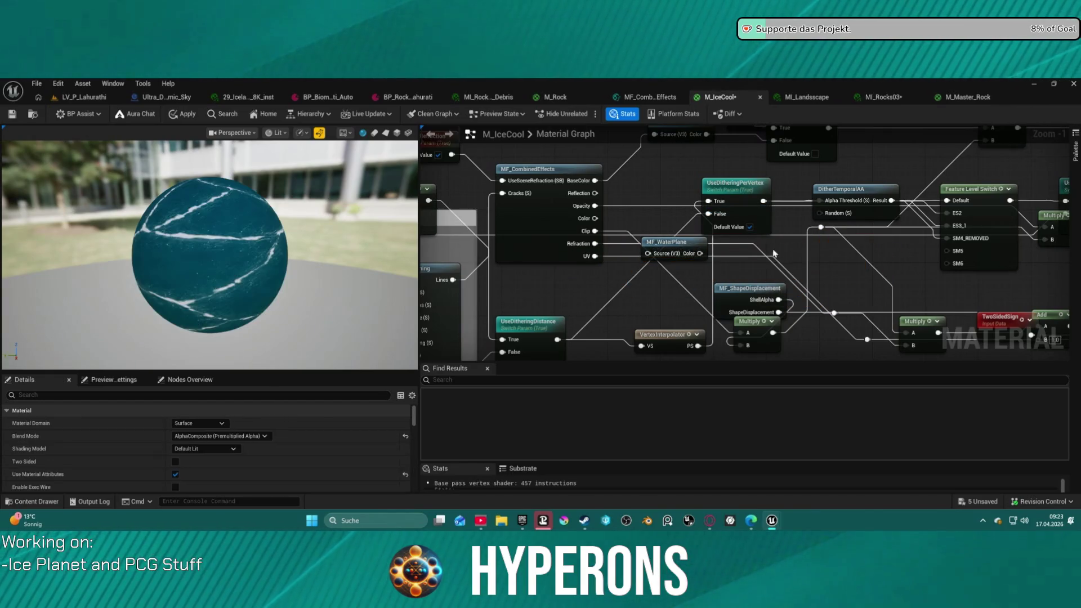
{"action": "key", "text": "Delete"}
Pan the graph, rotate the blue-ice preview sphere, then return to LV_P_Lahurathi
{"action": "scroll", "coordinate": [756, 214], "scroll_direction": "down", "scroll_amount": 2}
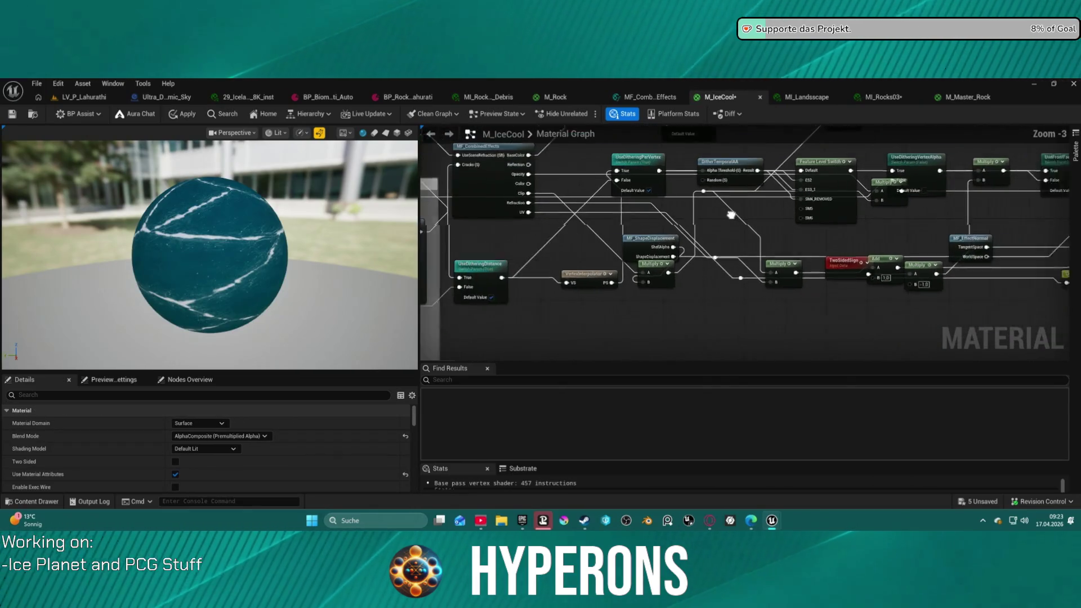
{"action": "left_click_drag", "start_coordinate": [756, 213], "coordinate": [741, 215]}
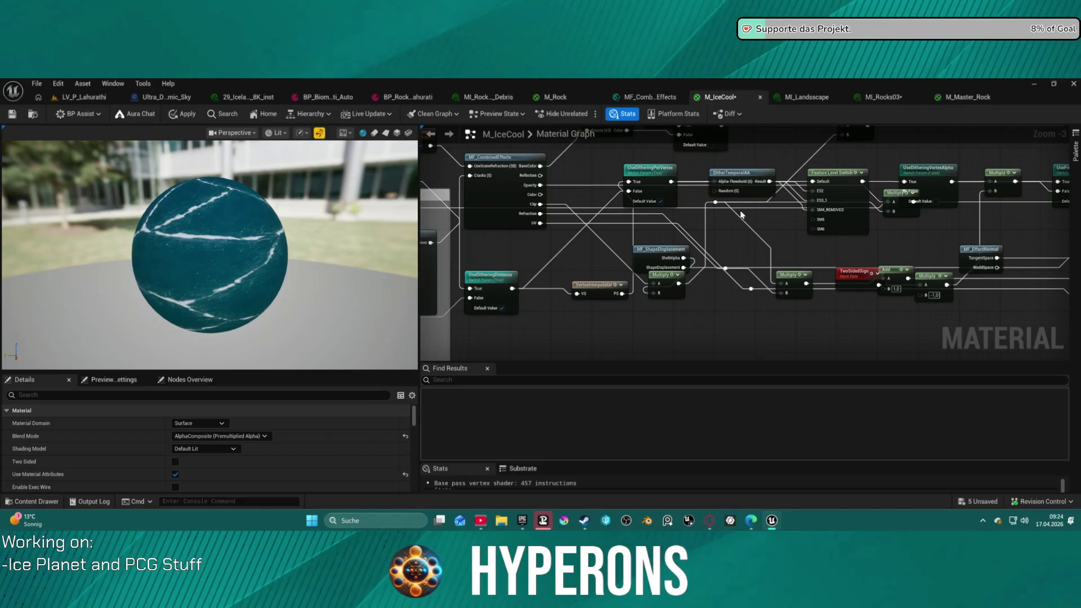
{"action": "left_click_drag", "start_coordinate": [722, 193], "coordinate": [619, 244]}
{"action": "left_click_drag", "start_coordinate": [193, 241], "coordinate": [144, 244]}
{"action": "left_click", "coordinate": [85, 97]}
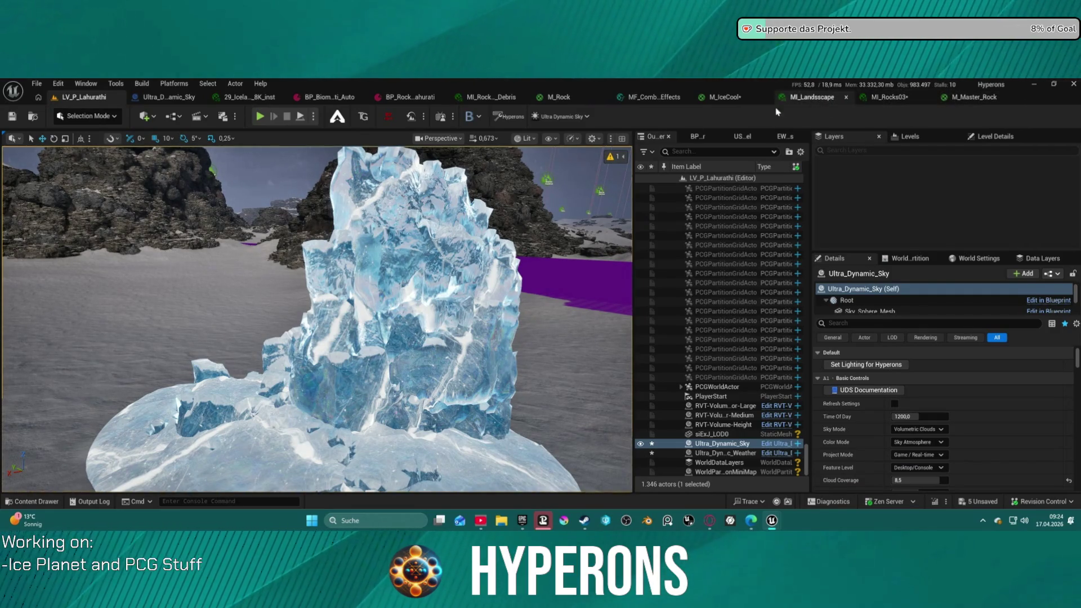
Glance at M_IceCool, return to LV_P_Lahurathi and select the ice rock siExJ_LOD0
{"action": "left_click", "coordinate": [724, 99]}
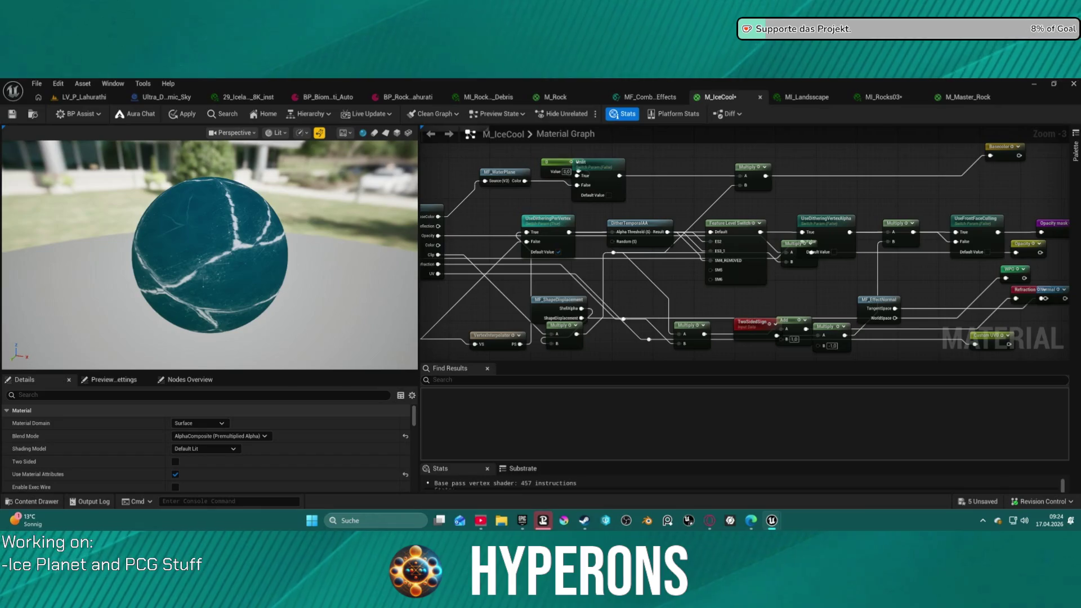
{"action": "left_click", "coordinate": [77, 98]}
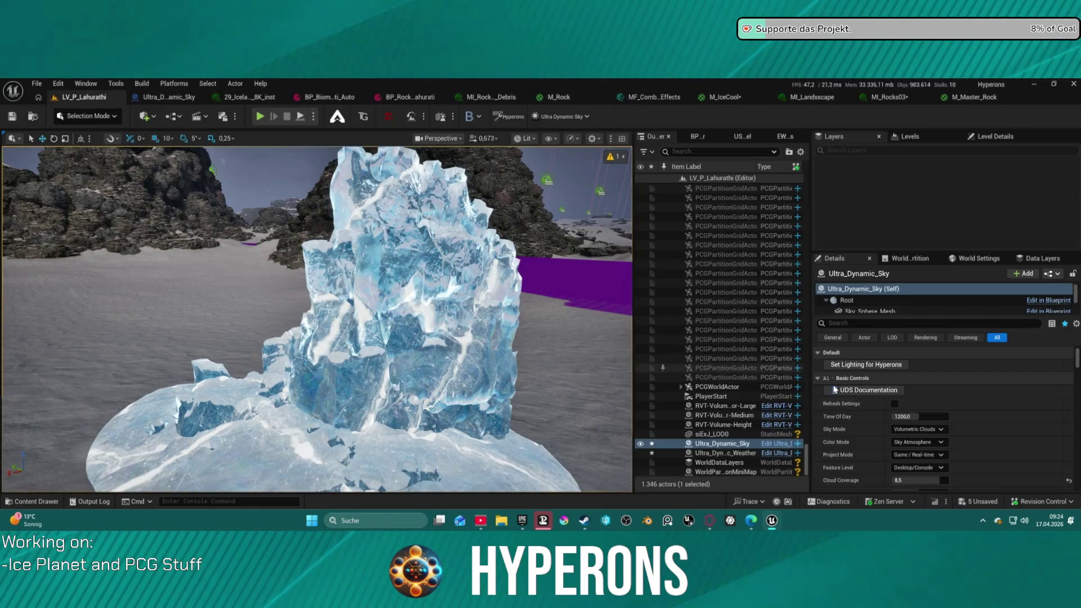
{"action": "scroll", "coordinate": [929, 290], "scroll_direction": "down", "scroll_amount": 3}
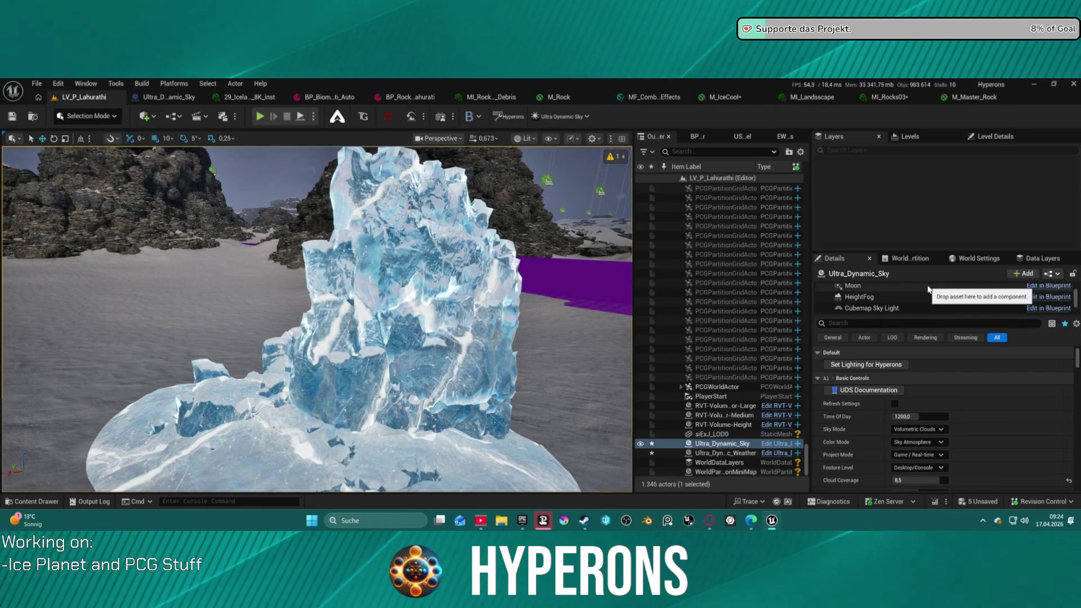
{"action": "left_click", "coordinate": [712, 434]}
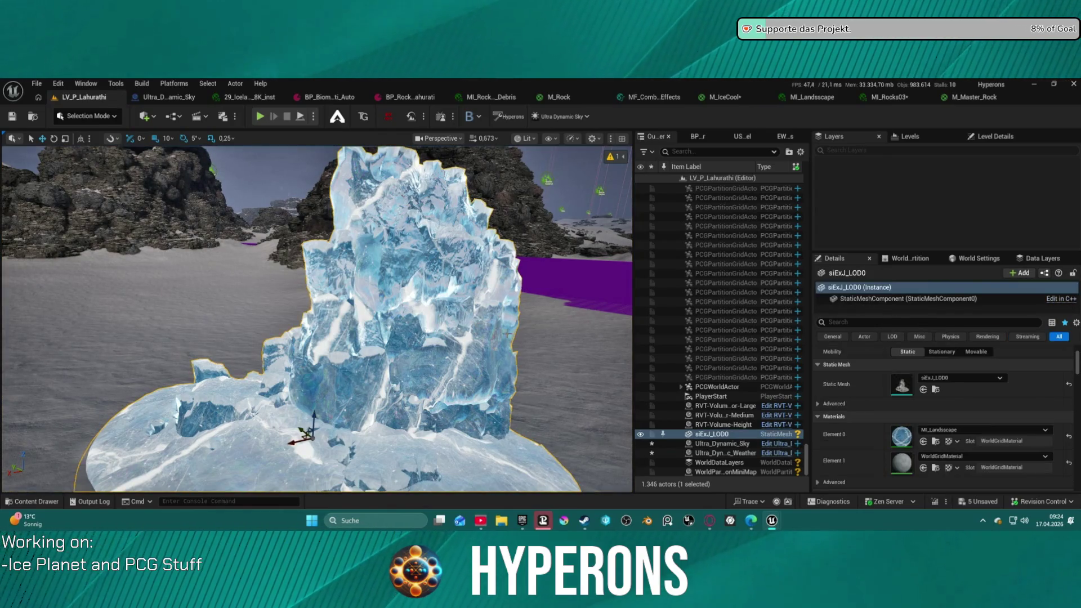
Assign MI_TESTICE to the ice rock's Element 0 slot and fly around to check its icy look
{"action": "left_click", "coordinate": [923, 442]}
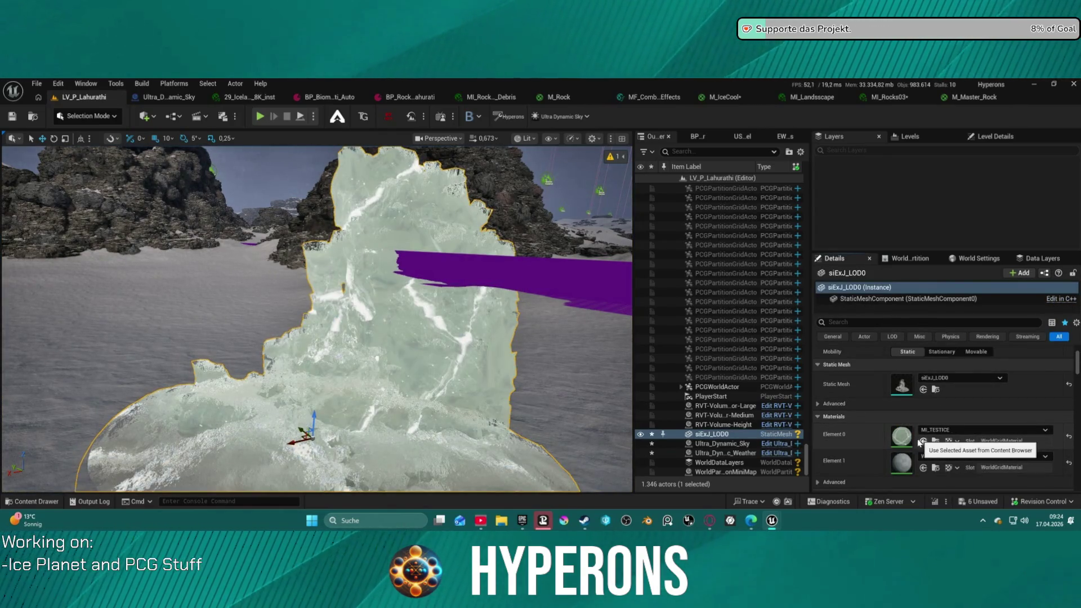
{"action": "scroll", "coordinate": [318, 319], "scroll_direction": "up", "scroll_amount": 10}
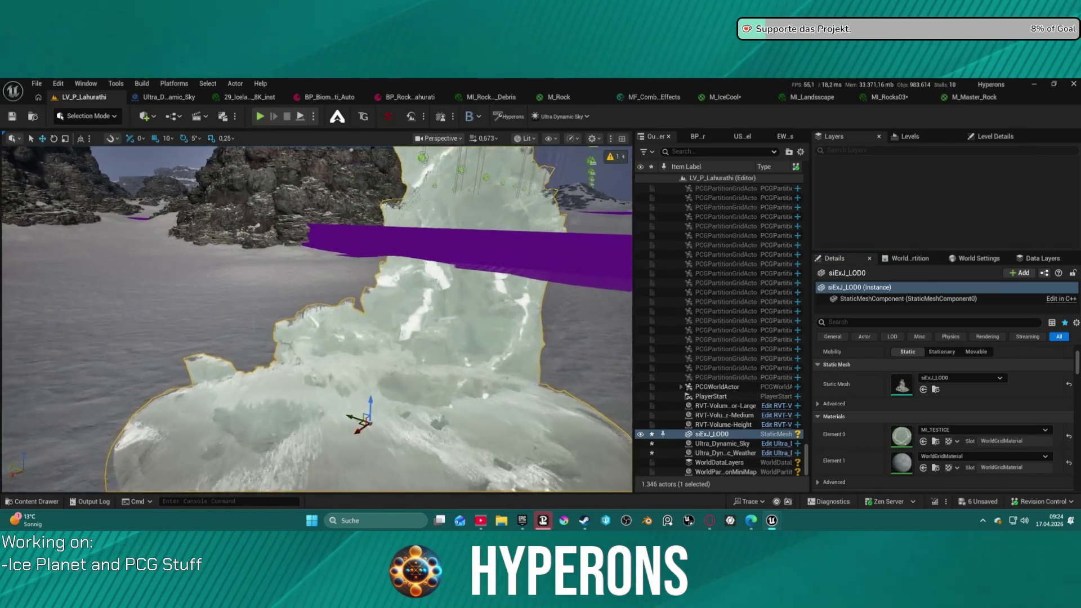
{"action": "left_click_drag", "start_coordinate": [318, 319], "coordinate": [284, 257]}
{"action": "scroll", "coordinate": [317, 319], "scroll_direction": "down", "scroll_amount": 10}
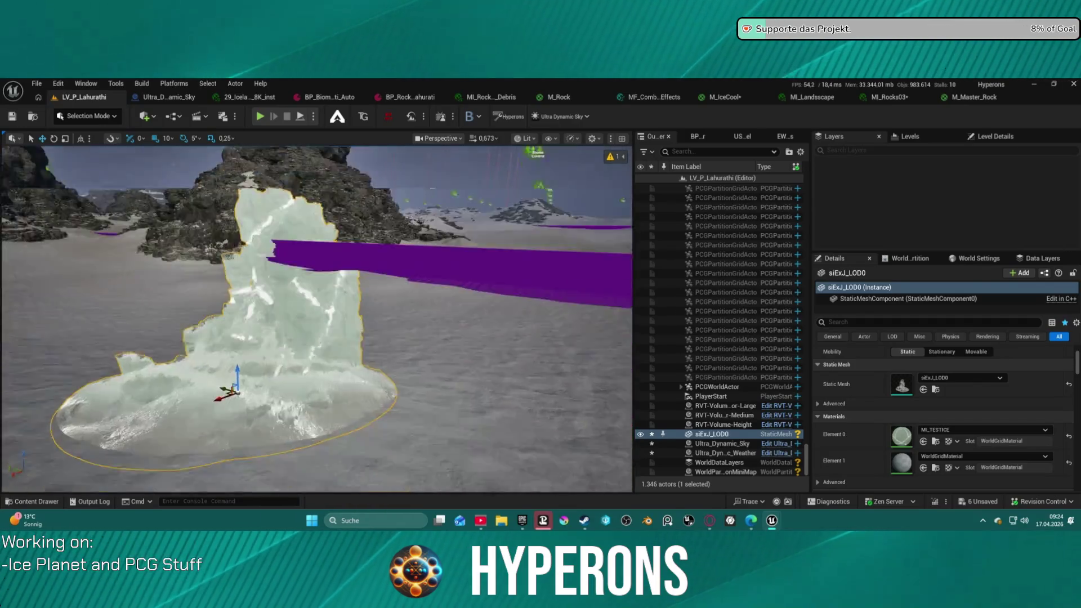
{"action": "scroll", "coordinate": [318, 319], "scroll_direction": "up", "scroll_amount": 8}
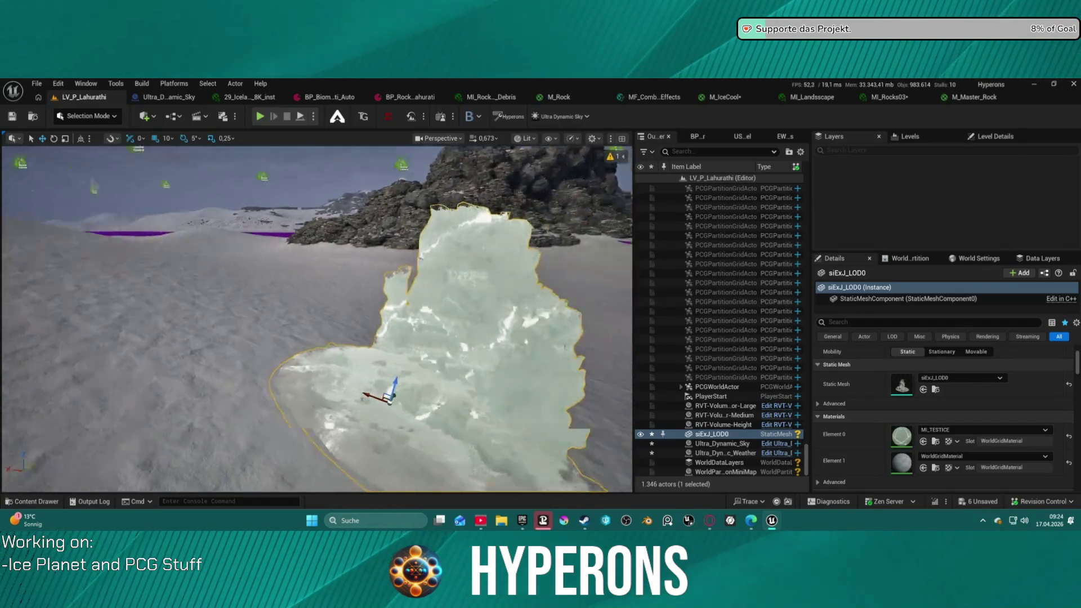
{"action": "scroll", "coordinate": [317, 319], "scroll_direction": "down", "scroll_amount": 10}
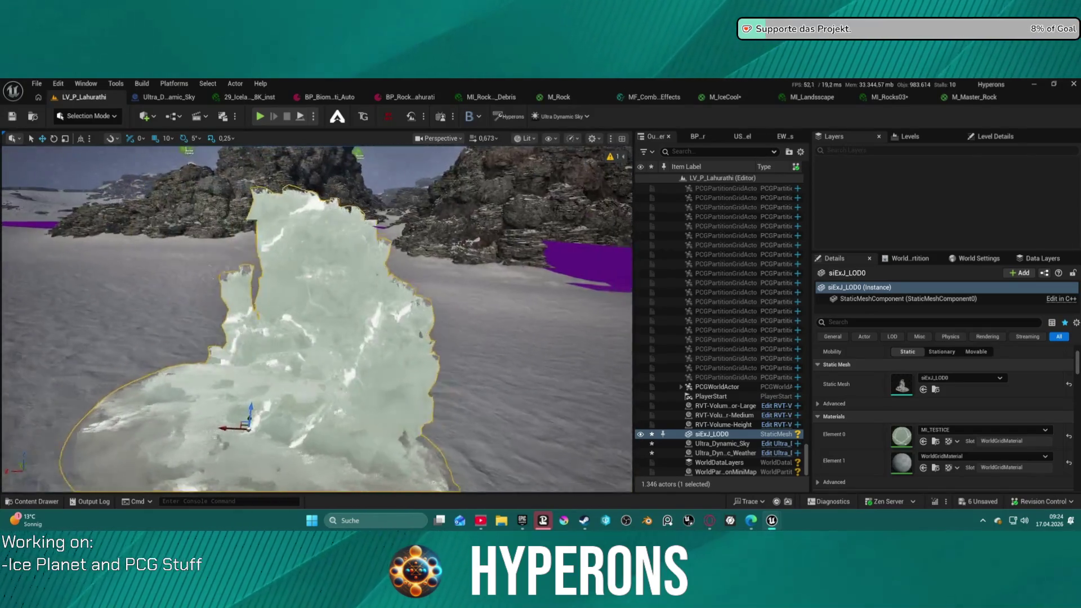
{"action": "left_click_drag", "start_coordinate": [318, 319], "coordinate": [371, 307]}
{"action": "scroll", "coordinate": [317, 319], "scroll_direction": "up", "scroll_amount": 8}
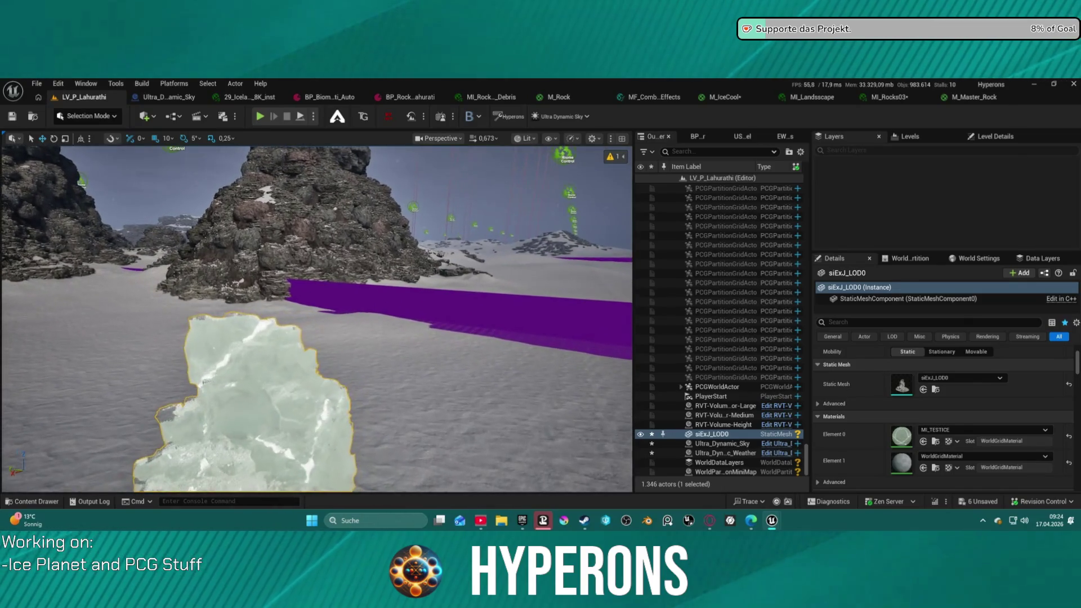
{"action": "scroll", "coordinate": [360, 368], "scroll_direction": "up", "scroll_amount": 3}
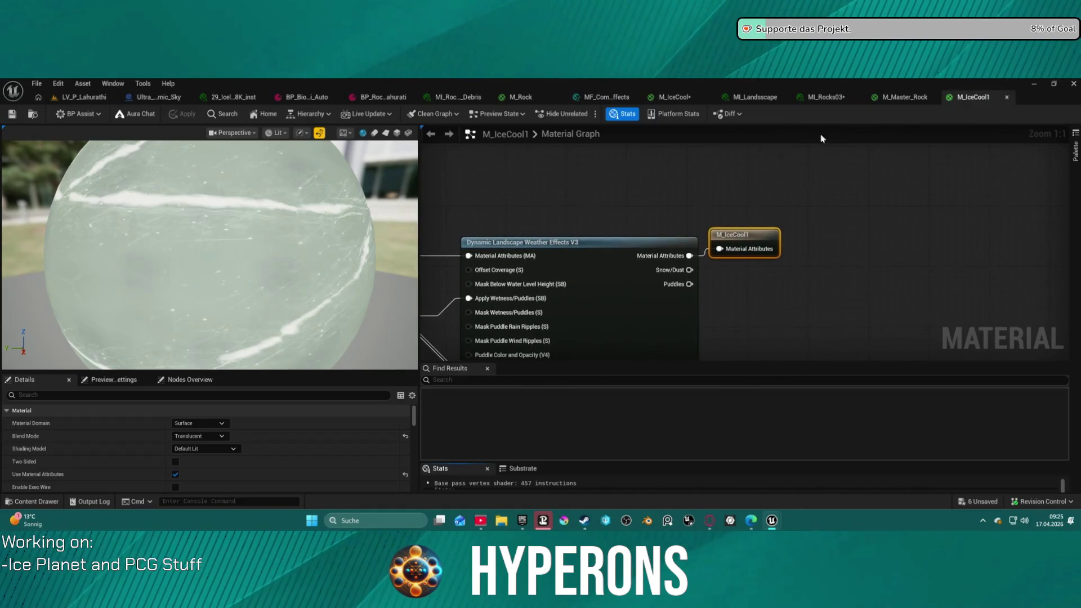
Close M_IceCool1, check the rock in LV_P_Lahurathi, and return to the M_IceCool graph
{"action": "left_click", "coordinate": [1006, 96]}
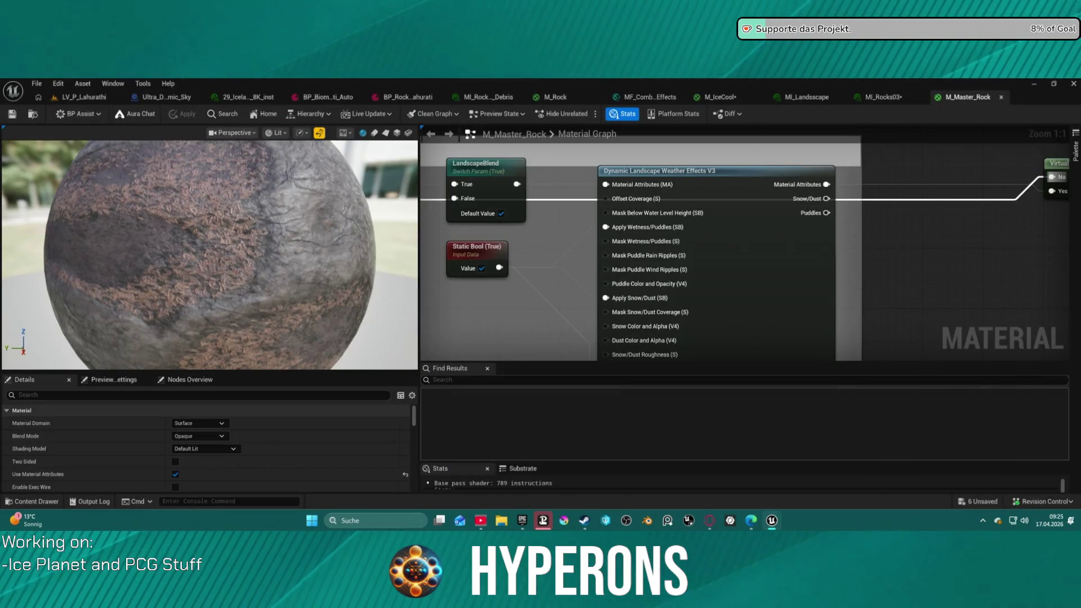
{"action": "left_click", "coordinate": [72, 98]}
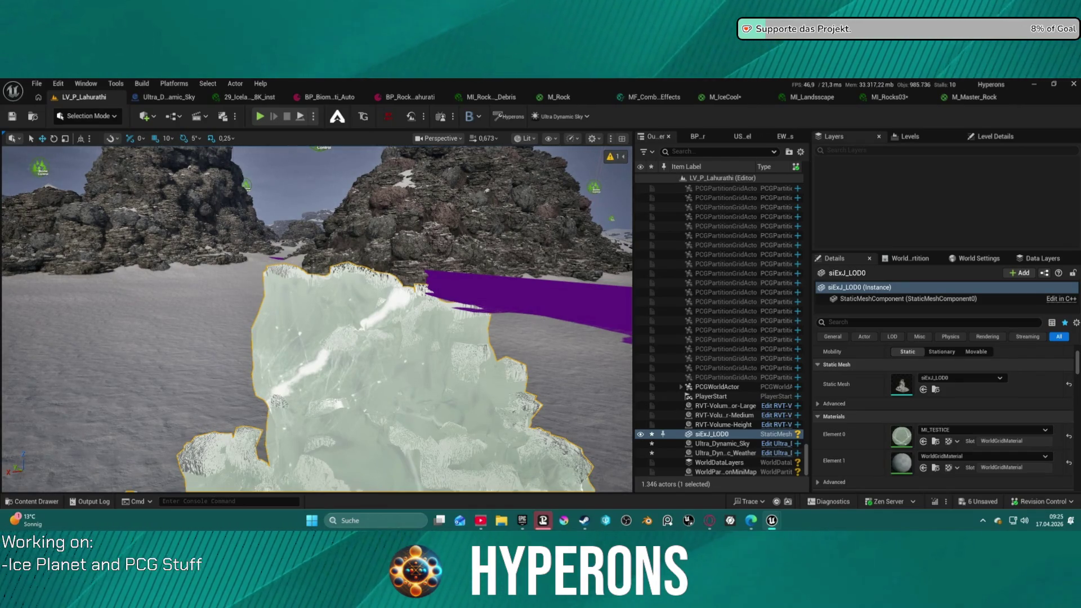
{"action": "left_click", "coordinate": [719, 100]}
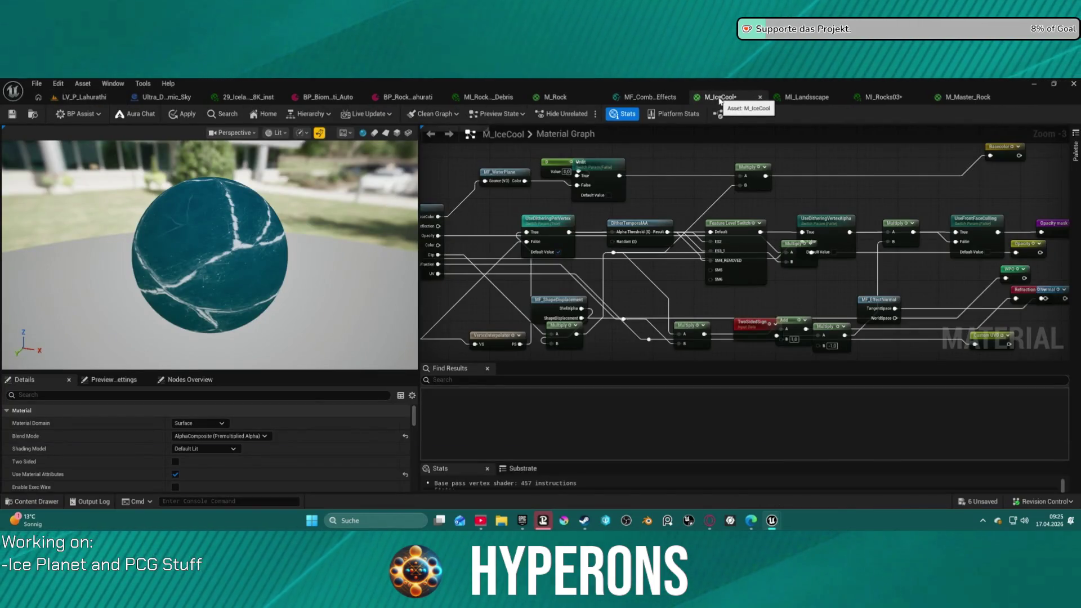
Undo M_IceCool's node deletion and apply it (590 instructions), then undo the last pin link
{"action": "mouse_move", "coordinate": [861, 238]}
{"action": "left_mouse_down"}
{"action": "mouse_move", "coordinate": [502, 200]}
{"action": "mouse_move", "coordinate": [738, 208]}
{"action": "left_mouse_up"}
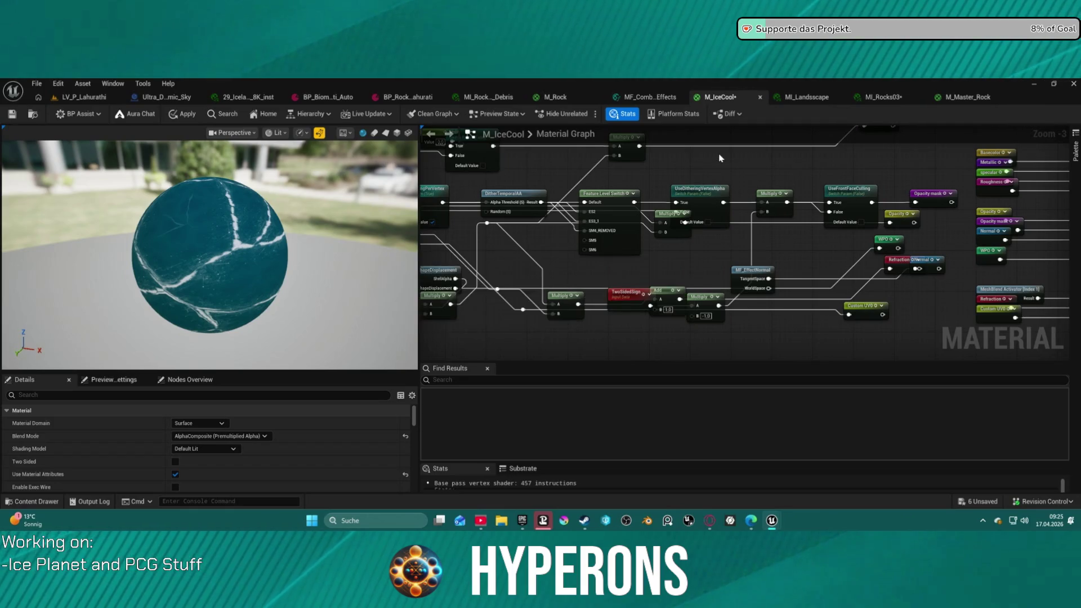
{"action": "key", "text": "ctrl+s"}
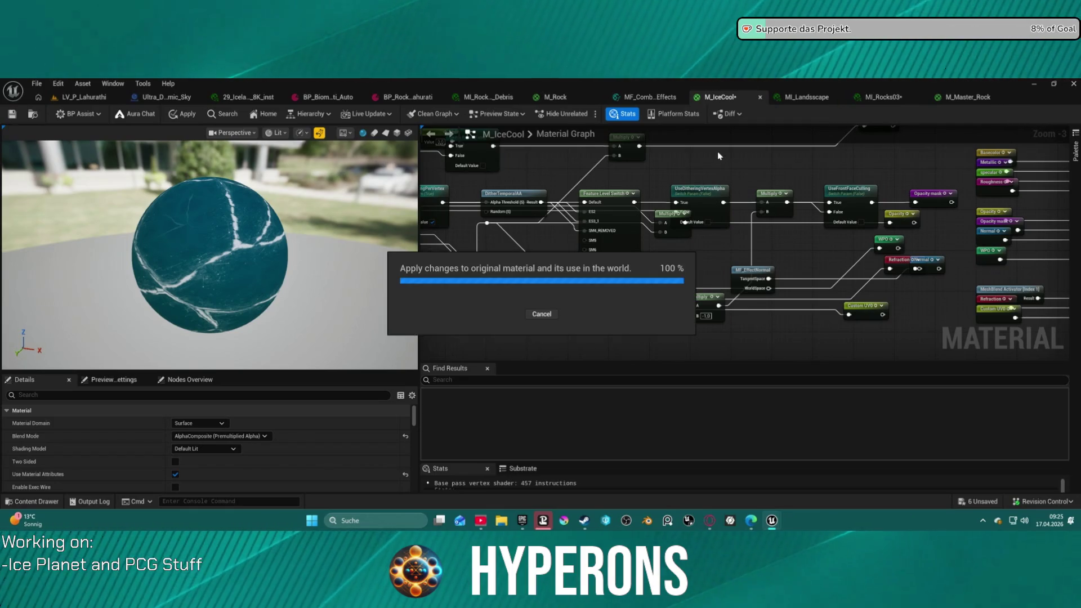
{"action": "key", "text": "ctrl+s"}
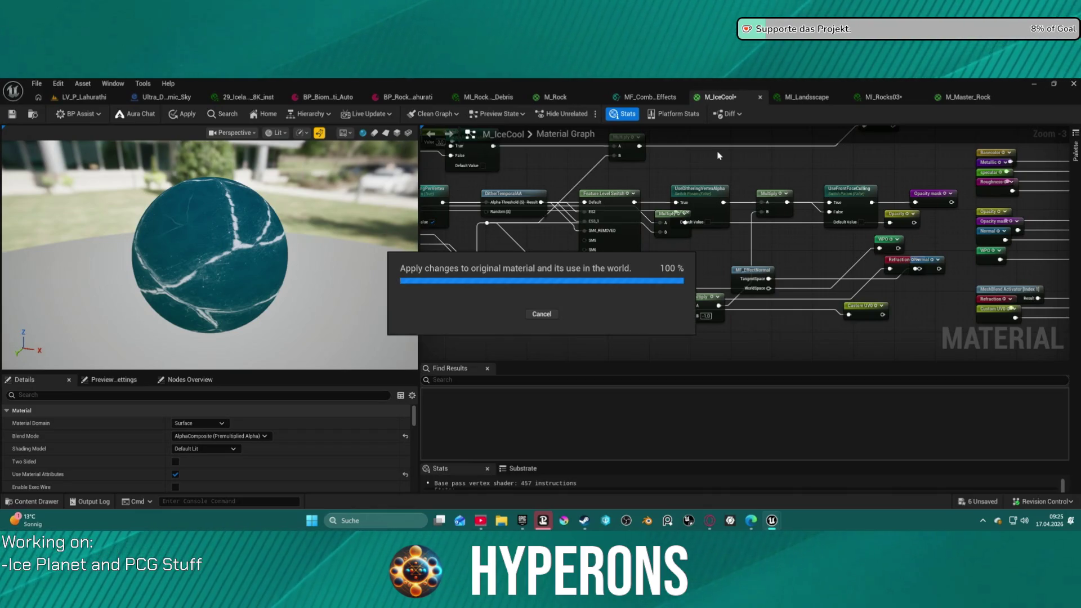
{"action": "key", "text": "ctrl+z"}
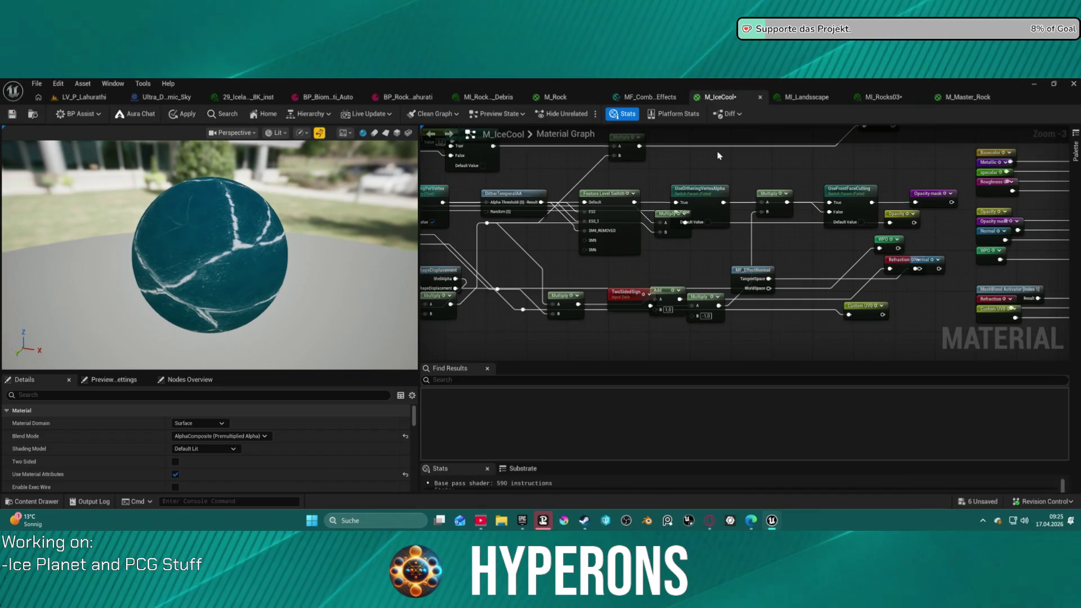
{"action": "left_click", "coordinate": [182, 114]}
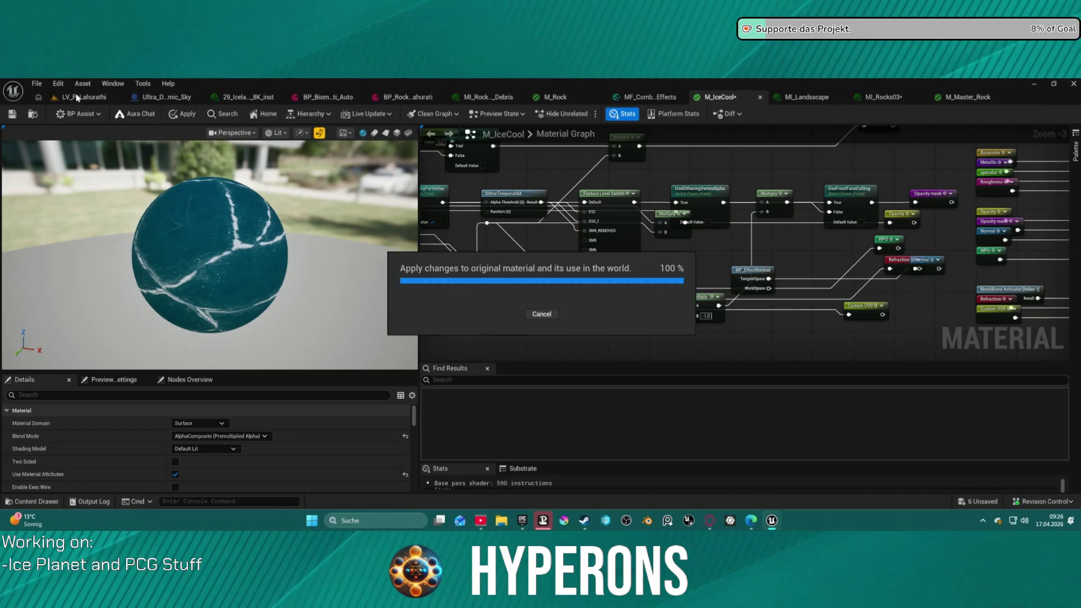
{"action": "key", "text": "ctrl+z"}
{"action": "left_click", "coordinate": [58, 84]}
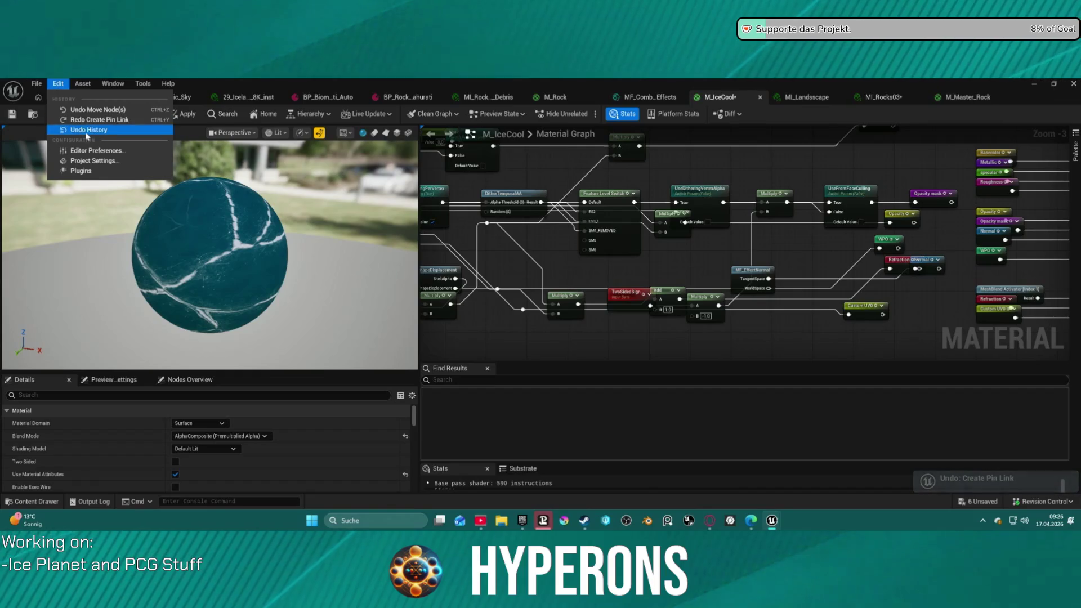
In Undo History, roll M_IceCool back past Place Objects to the Clicking on Actors step
{"action": "key", "text": "Escape"}
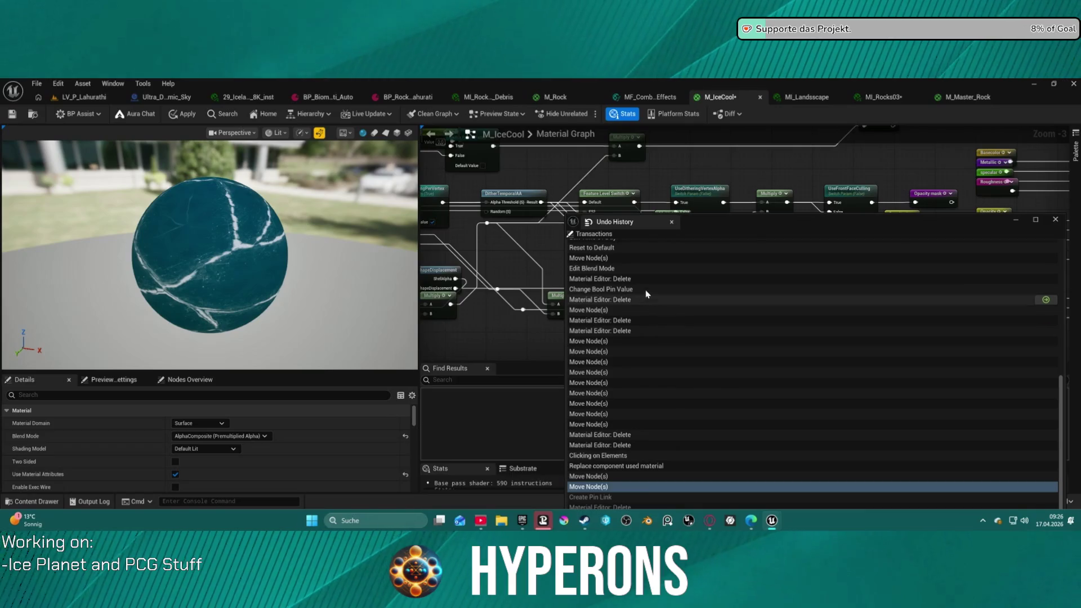
{"action": "scroll", "coordinate": [644, 298], "scroll_direction": "up", "scroll_amount": 2}
{"action": "scroll", "coordinate": [646, 290], "scroll_direction": "up", "scroll_amount": 3}
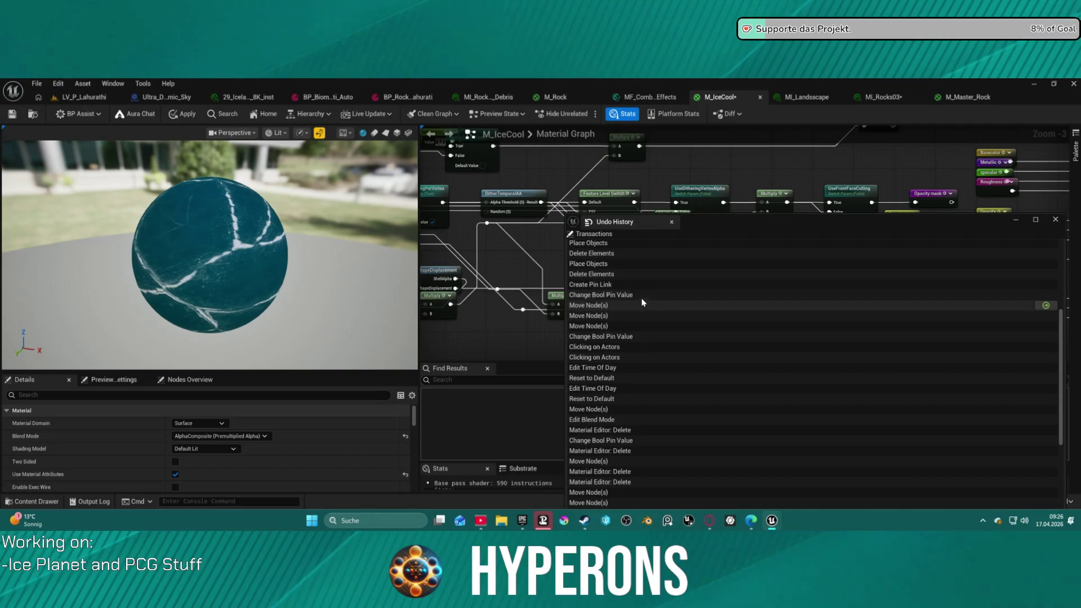
{"action": "left_click", "coordinate": [637, 266]}
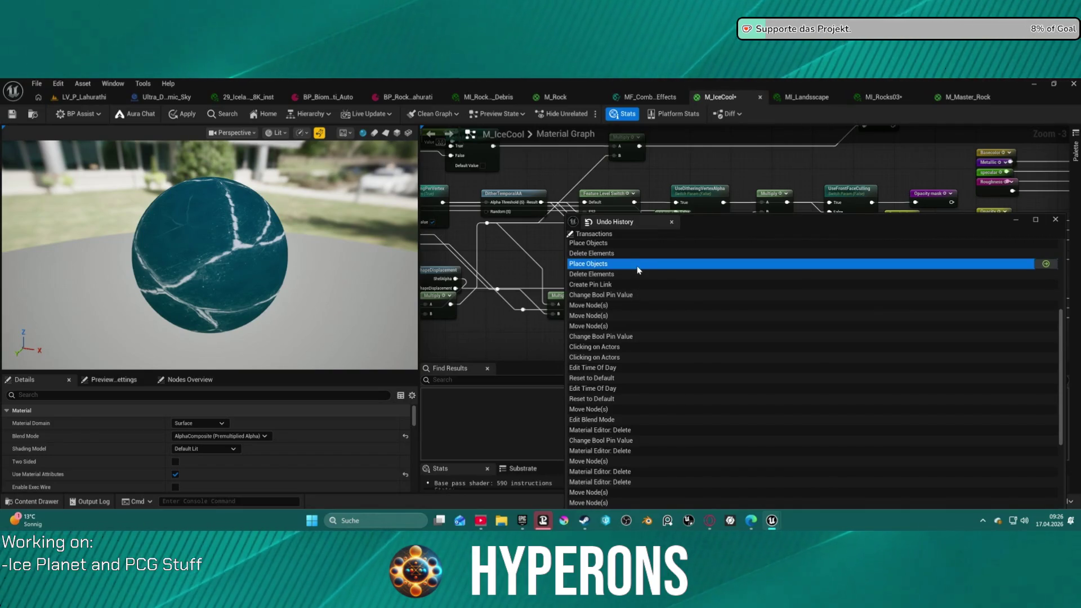
{"action": "scroll", "coordinate": [640, 256], "scroll_direction": "up", "scroll_amount": 2}
{"action": "scroll", "coordinate": [639, 258], "scroll_direction": "up", "scroll_amount": 5}
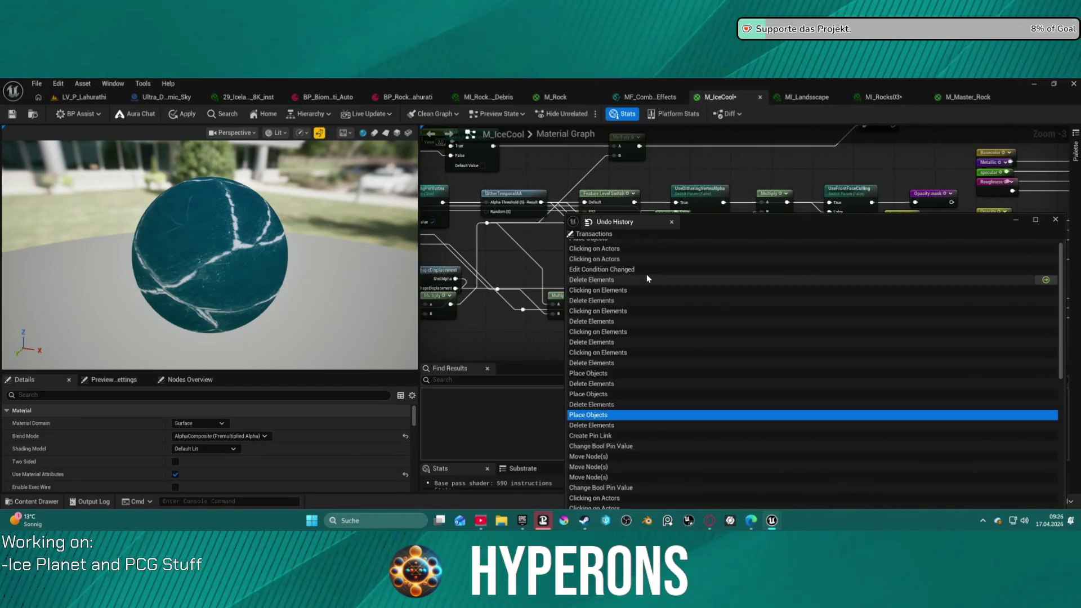
{"action": "scroll", "coordinate": [666, 286], "scroll_direction": "up", "scroll_amount": 1}
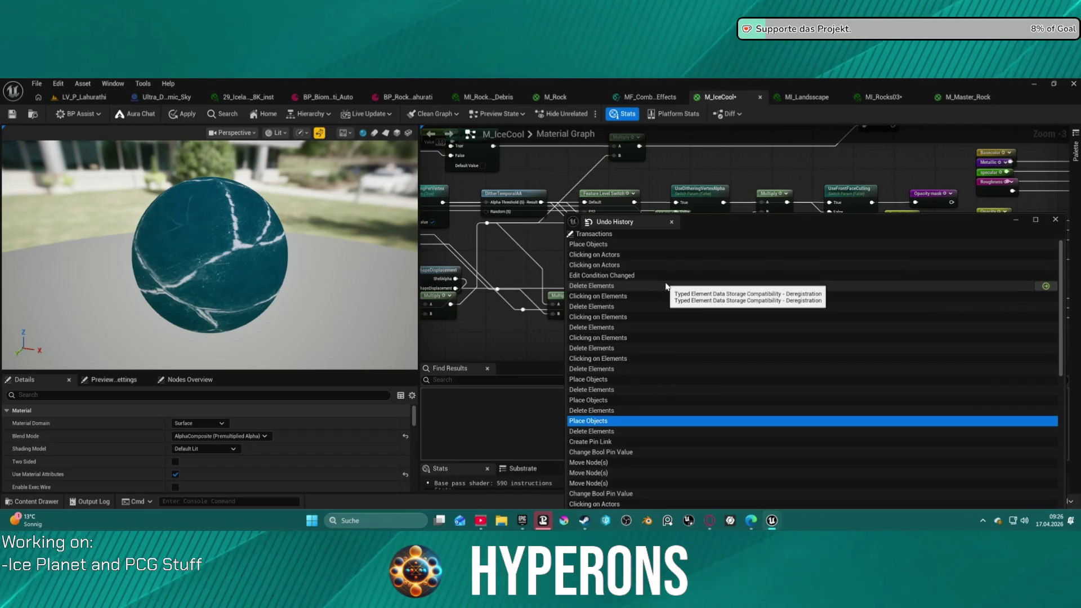
{"action": "left_click", "coordinate": [647, 259]}
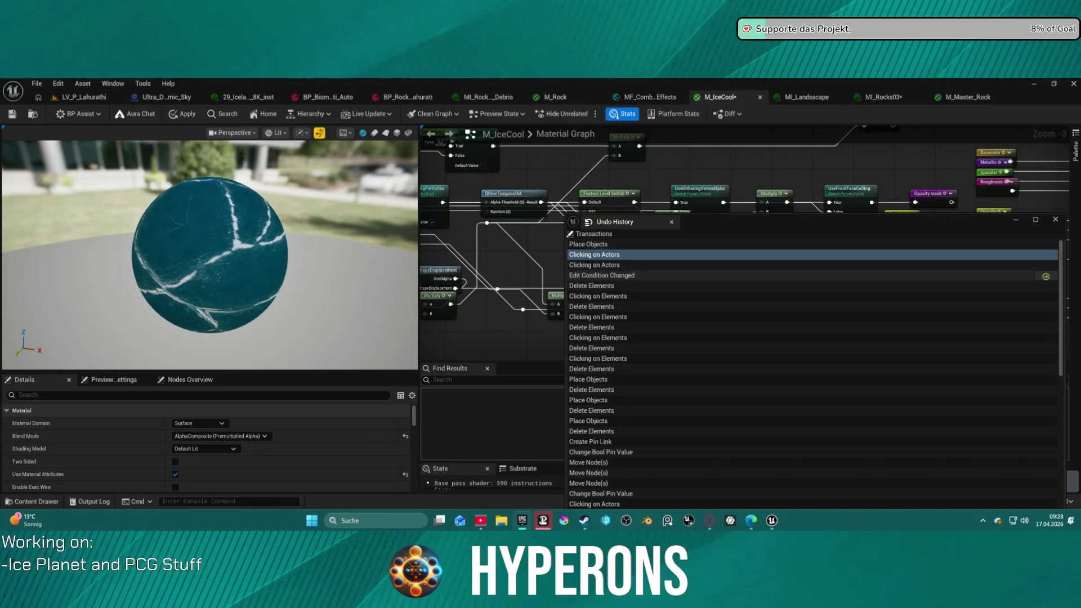
{"action": "left_click", "coordinate": [1045, 277]}
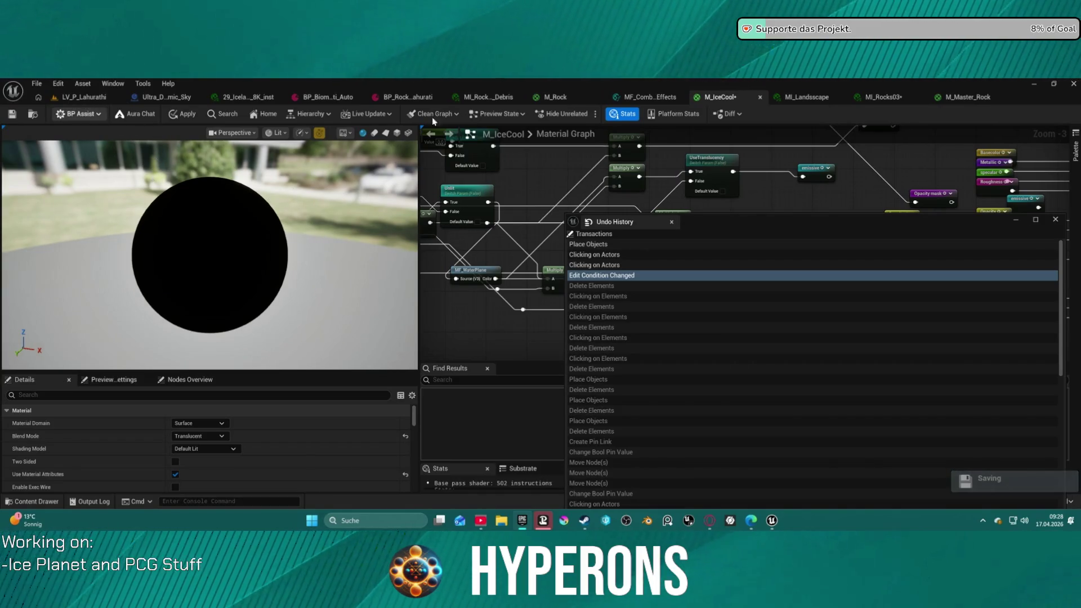
Close the Undo History window and return to the LV_P_Lahurathi level
{"action": "left_click", "coordinate": [1055, 219]}
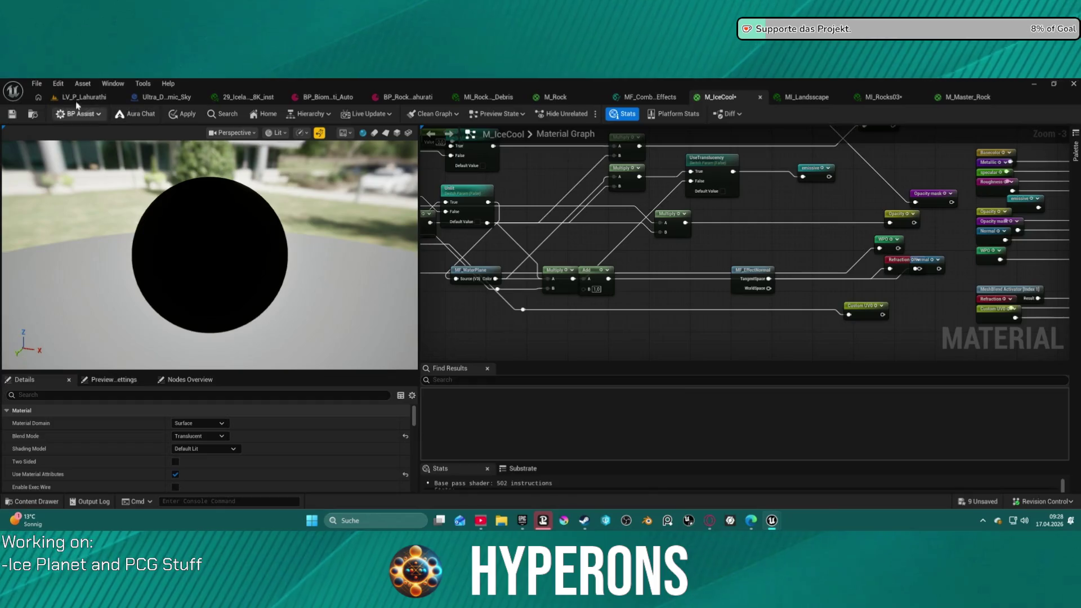
{"action": "left_click", "coordinate": [84, 97]}
{"action": "scroll", "coordinate": [317, 319], "scroll_direction": "up", "scroll_amount": 3}
Fly the camera down to the snowfield and switch the editor to Landscape Mode
{"action": "key", "text": "w"}
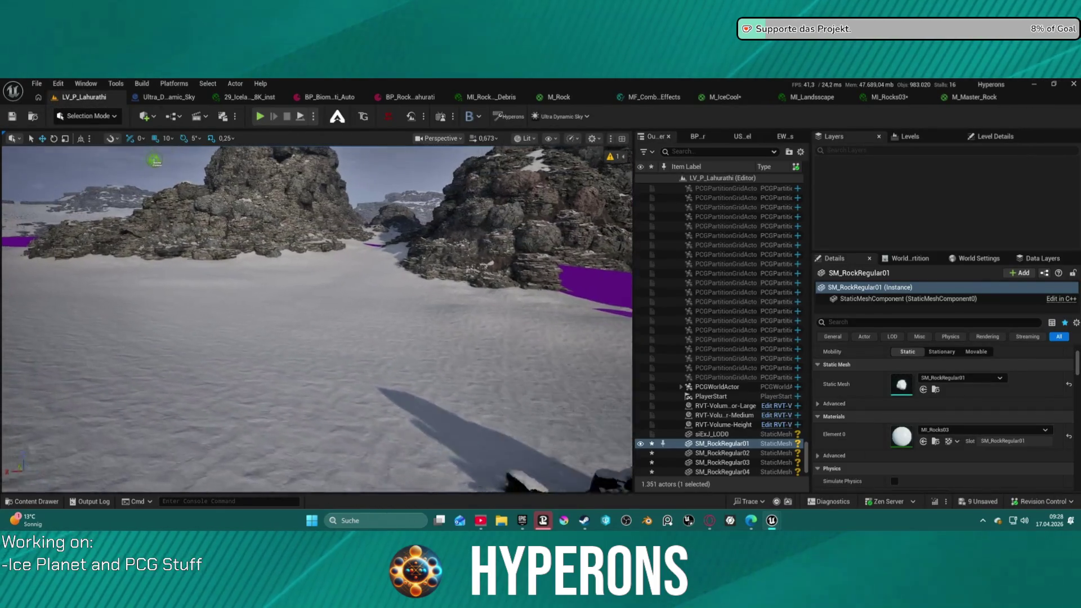
{"action": "key", "text": "w"}
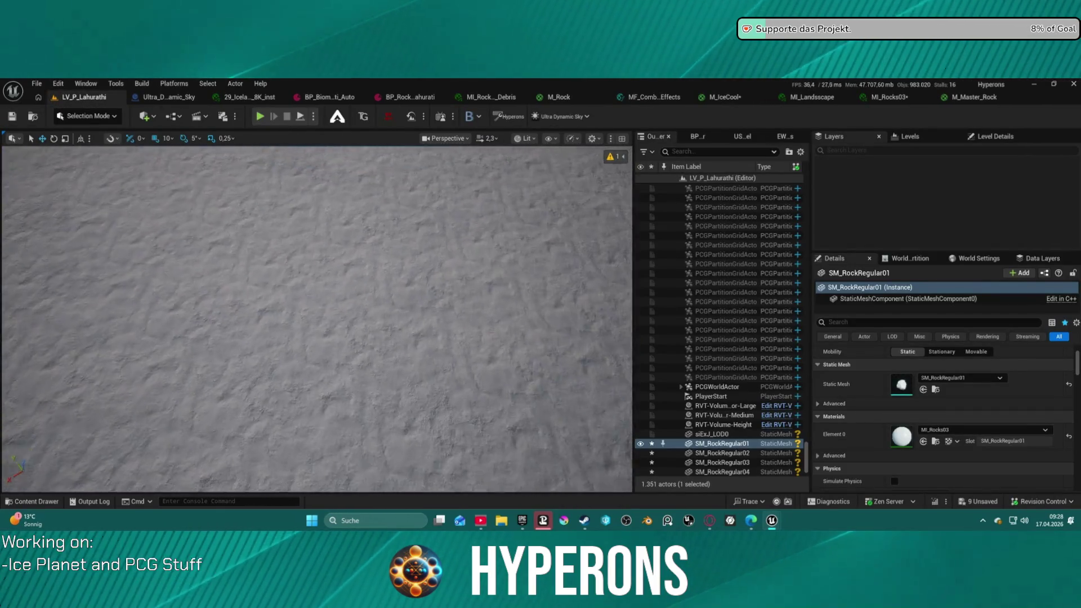
{"action": "left_click", "coordinate": [37, 83]}
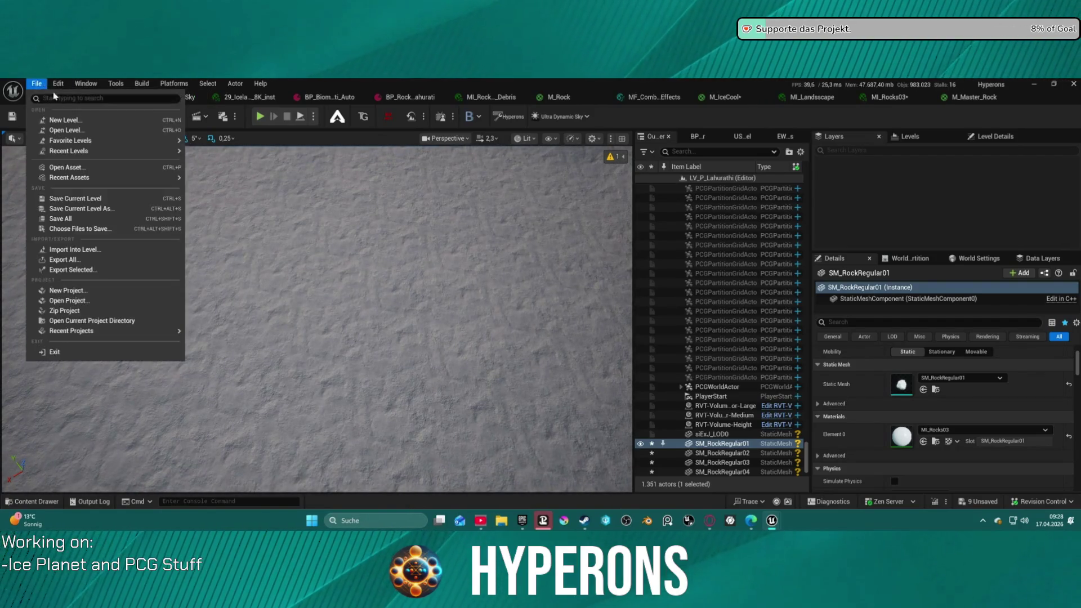
{"action": "mouse_move", "coordinate": [100, 158]}
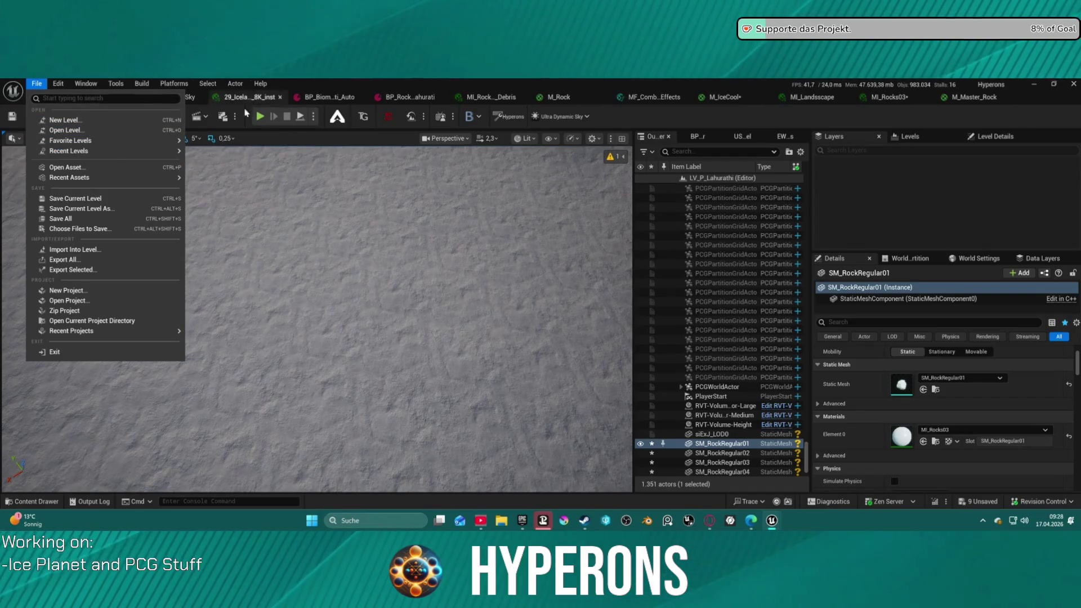
{"action": "left_click", "coordinate": [197, 253]}
{"action": "left_click", "coordinate": [87, 116]}
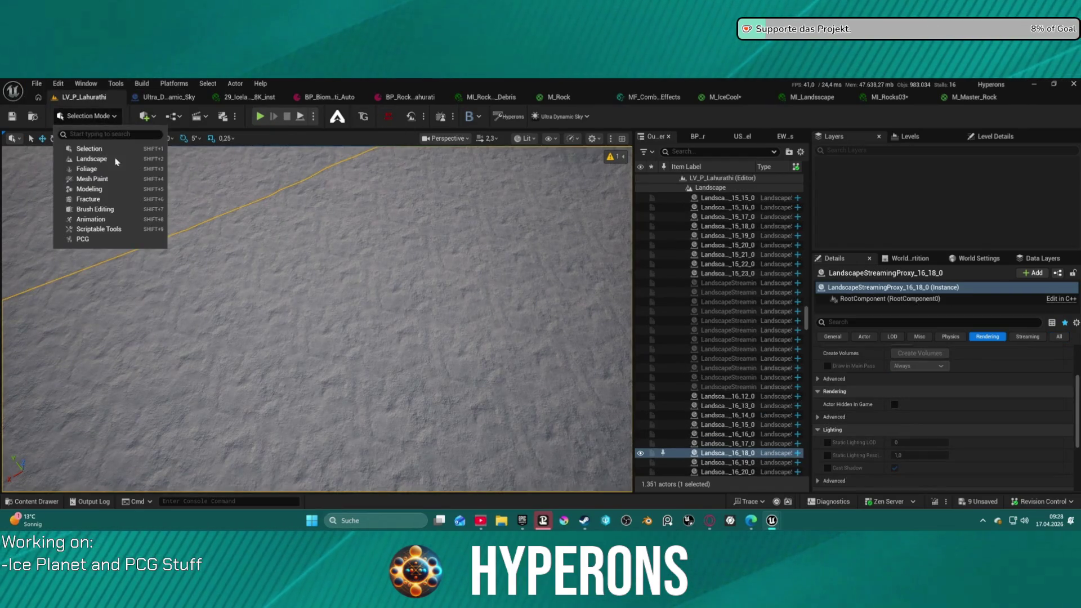
{"action": "left_click", "coordinate": [213, 179]}
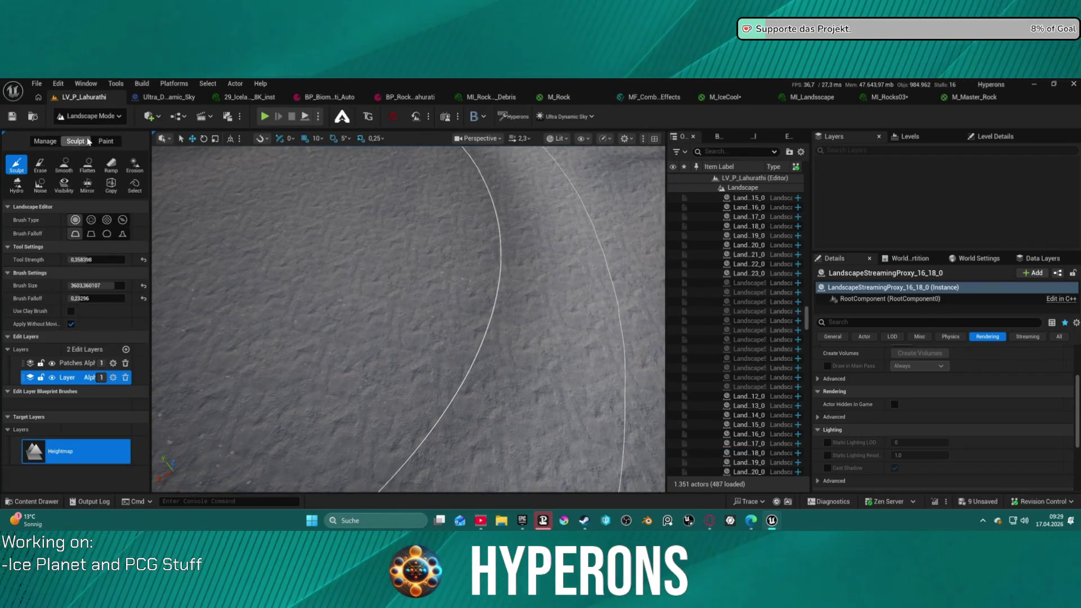
Select Flat_Ice as the landscape paint target layer
{"action": "scroll", "coordinate": [117, 349], "scroll_direction": "down", "scroll_amount": 10}
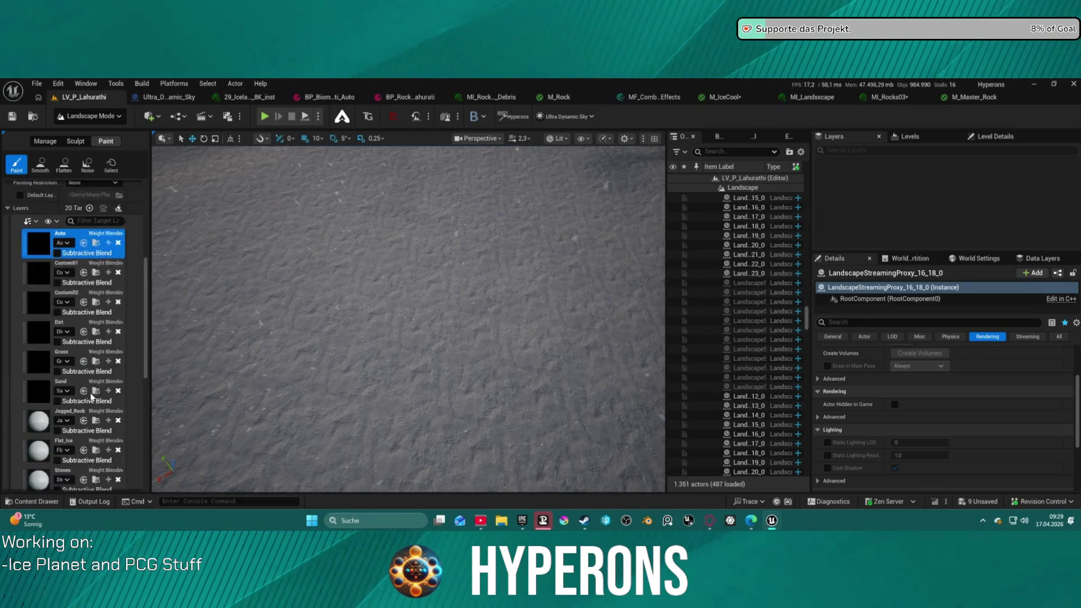
{"action": "scroll", "coordinate": [57, 338], "scroll_direction": "down", "scroll_amount": 1}
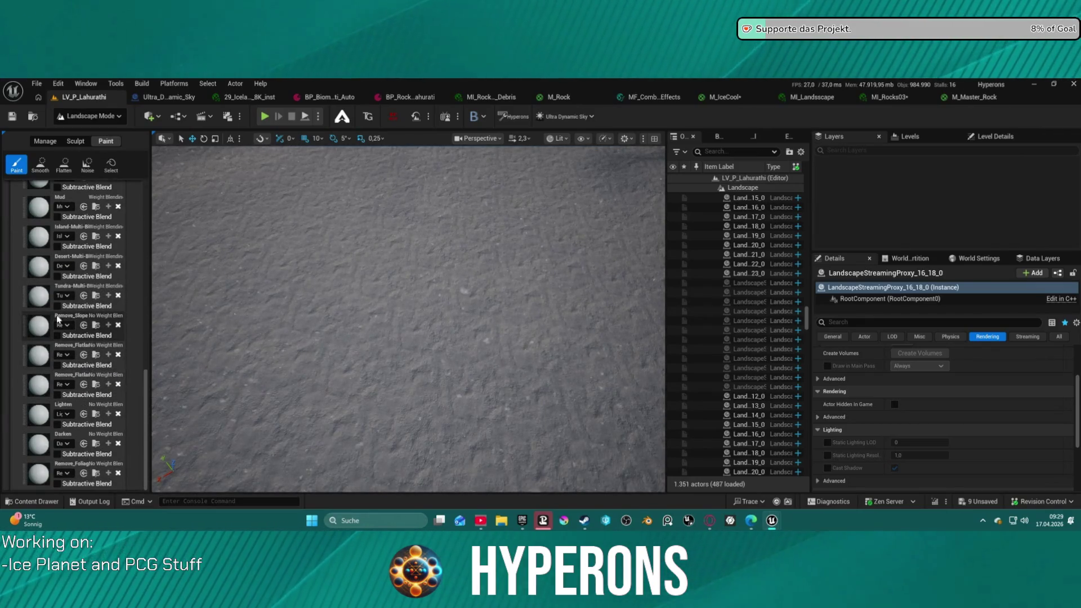
{"action": "scroll", "coordinate": [52, 282], "scroll_direction": "up", "scroll_amount": 5}
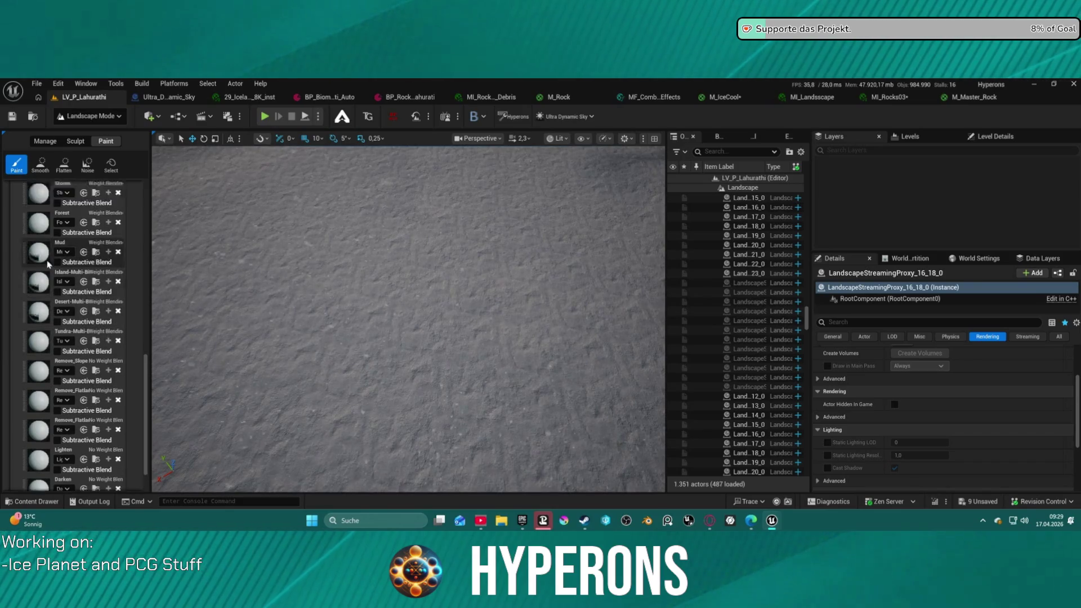
{"action": "scroll", "coordinate": [49, 264], "scroll_direction": "up", "scroll_amount": 2}
{"action": "left_click", "coordinate": [51, 229]}
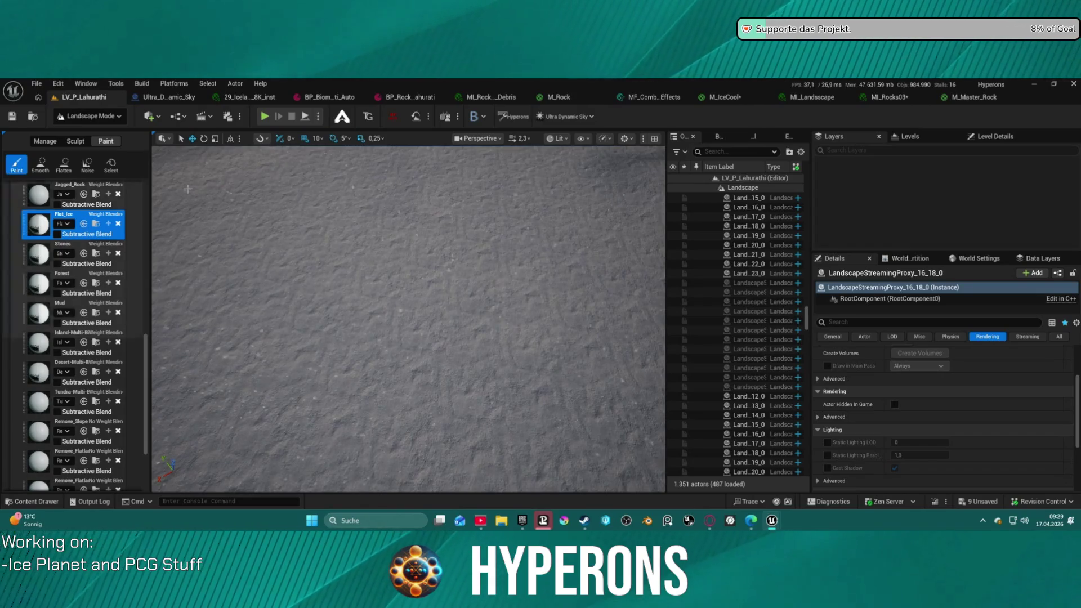
Set the landscape paint Brush Size to 8192
{"action": "left_click_drag", "start_coordinate": [269, 147], "coordinate": [338, 268]}
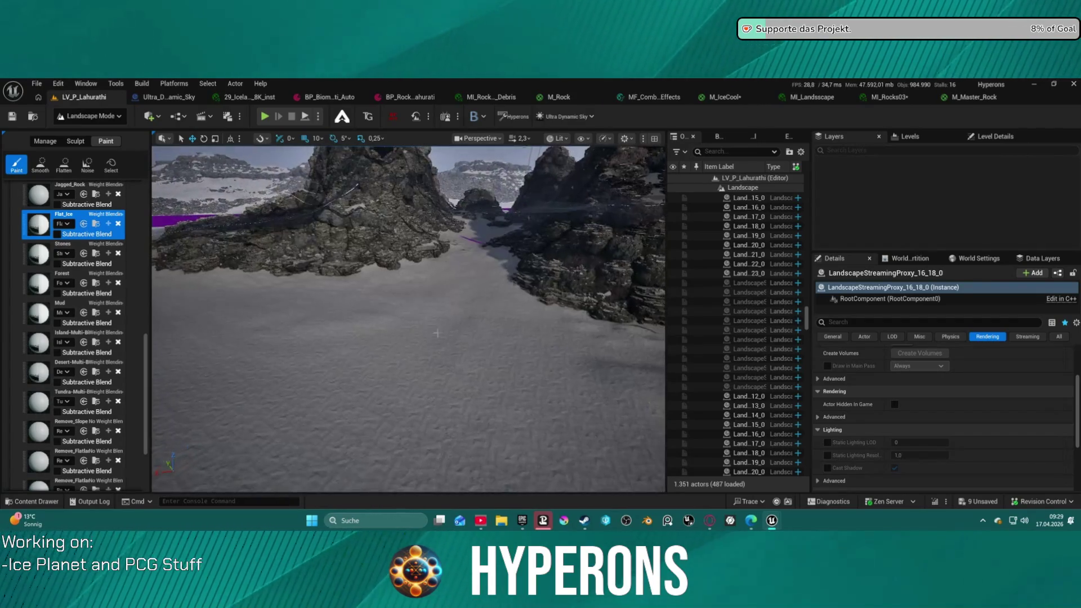
{"action": "scroll", "coordinate": [85, 254], "scroll_direction": "up", "scroll_amount": 10}
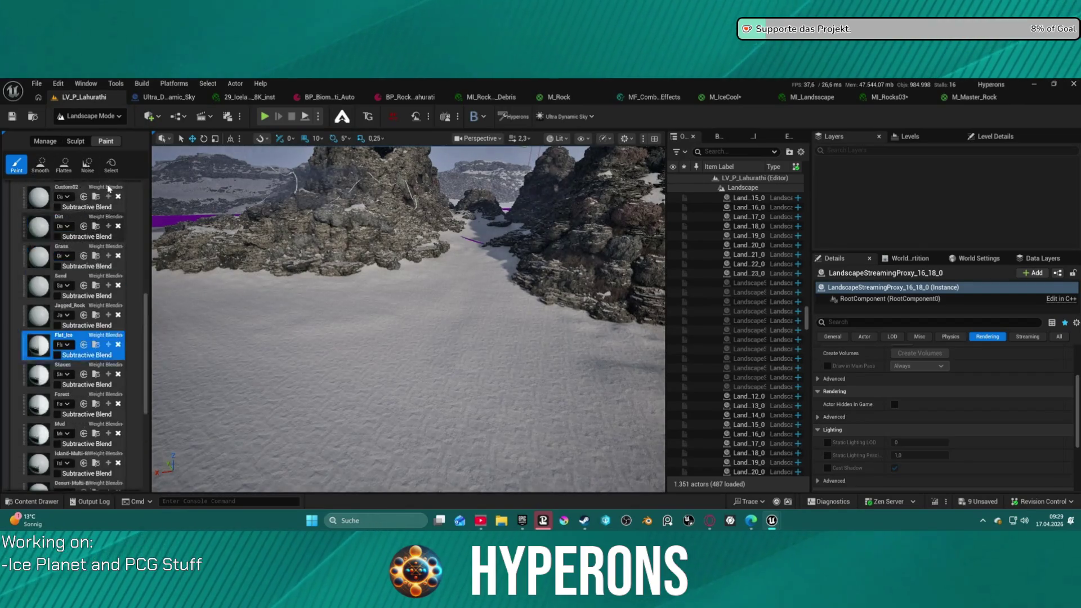
{"action": "left_click", "coordinate": [93, 278]}
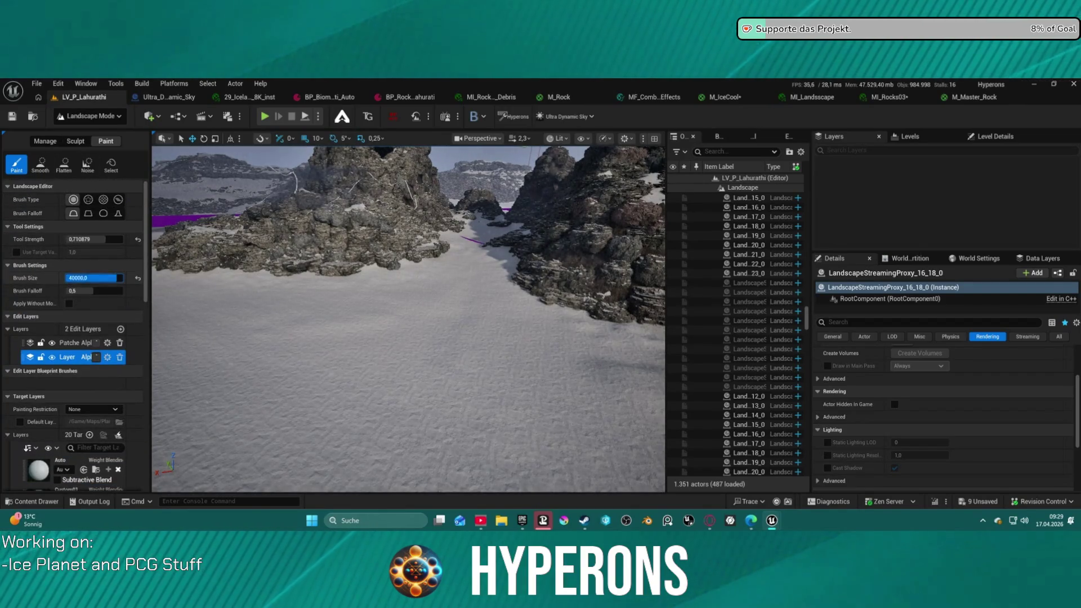
{"action": "type", "text": "8192"}
{"action": "key", "text": "Return"}
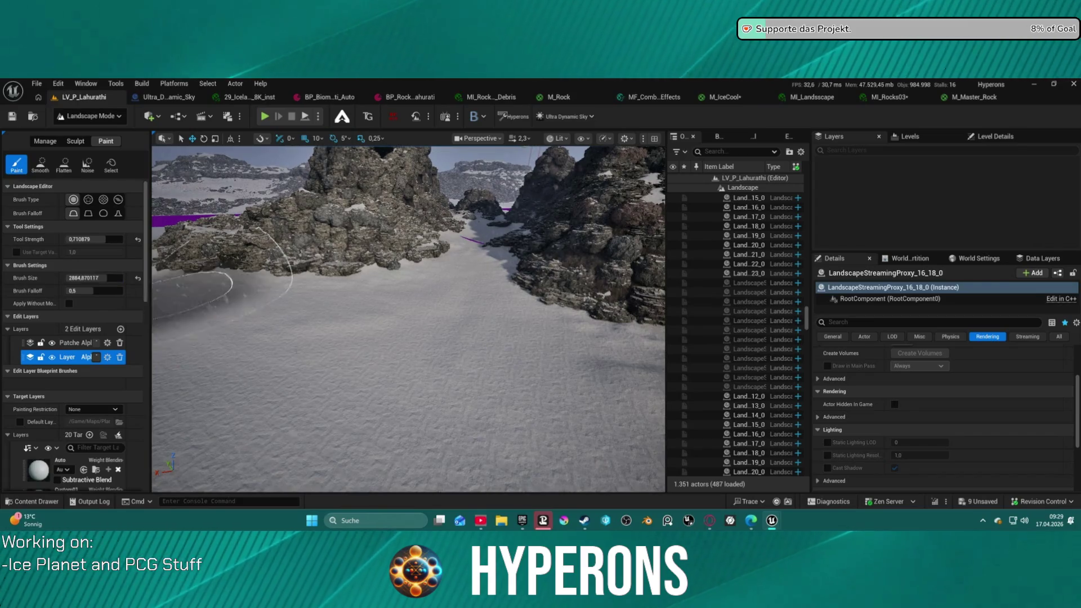
Paint a round Flat_Ice patch onto the snowfield in front of the cliffs
{"action": "mouse_move", "coordinate": [406, 394]}
{"action": "left_mouse_down"}
{"action": "mouse_move", "coordinate": [434, 383]}
{"action": "mouse_move", "coordinate": [438, 338]}
{"action": "left_mouse_up"}
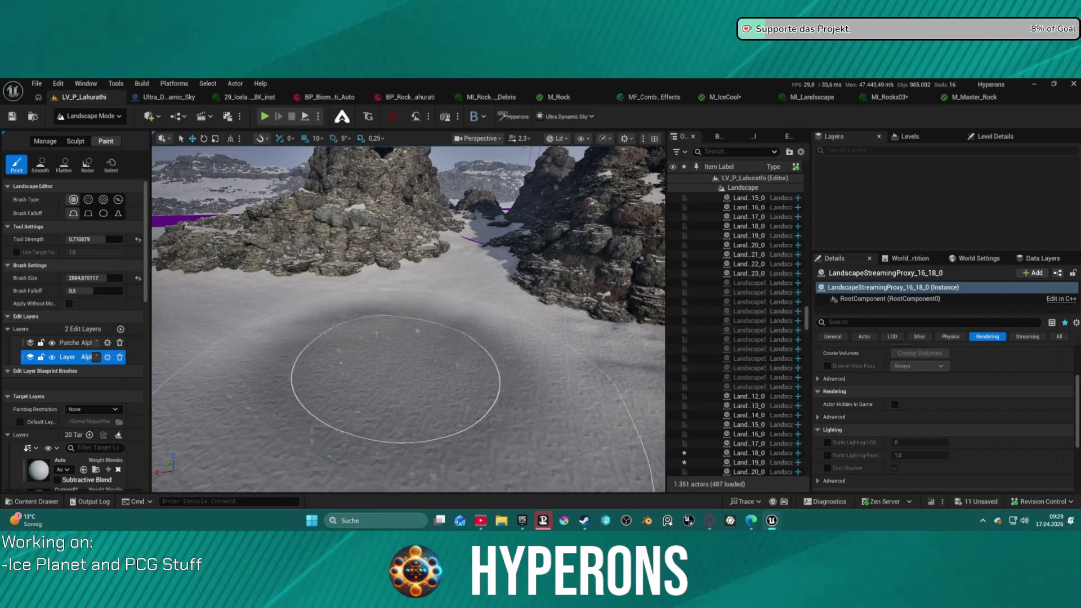
{"action": "scroll", "coordinate": [406, 388], "scroll_direction": "up", "scroll_amount": 3}
{"action": "scroll", "coordinate": [408, 318], "scroll_direction": "down", "scroll_amount": 5}
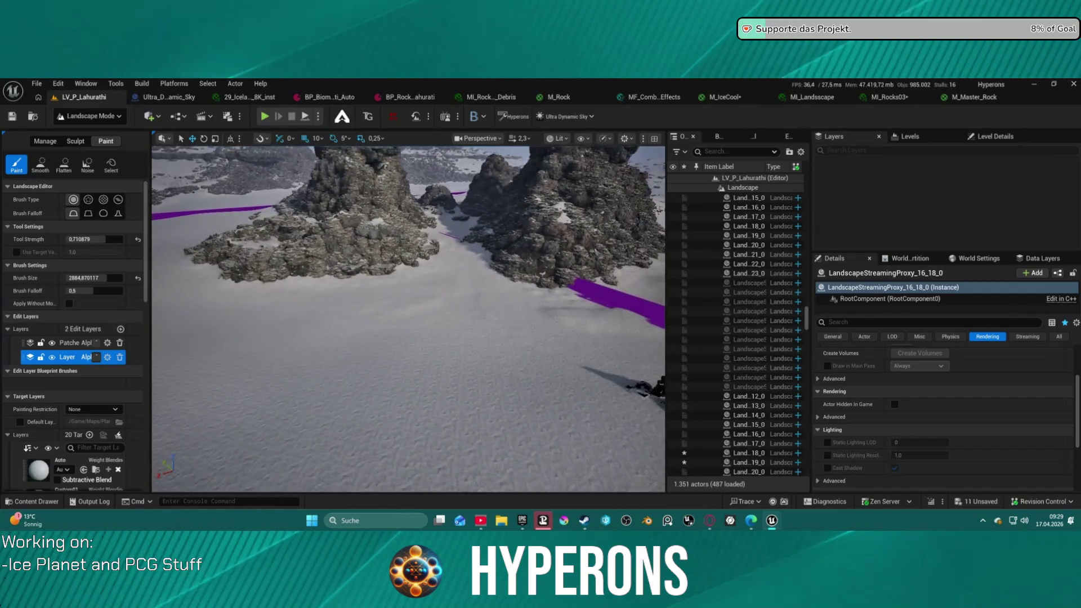
{"action": "scroll", "coordinate": [360, 304], "scroll_direction": "up", "scroll_amount": 4}
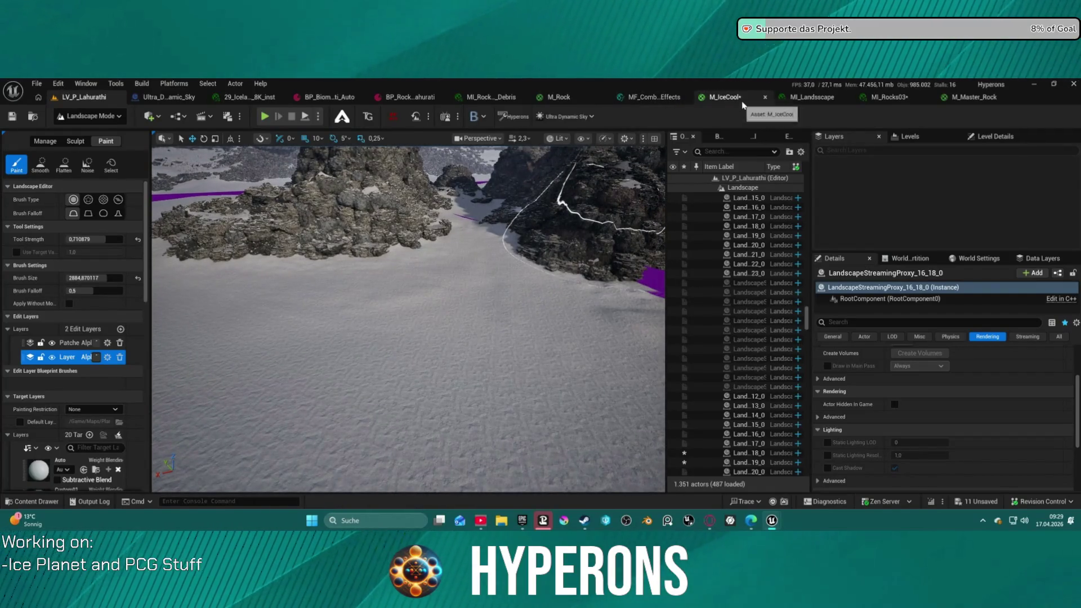
{"action": "left_click", "coordinate": [741, 193]}
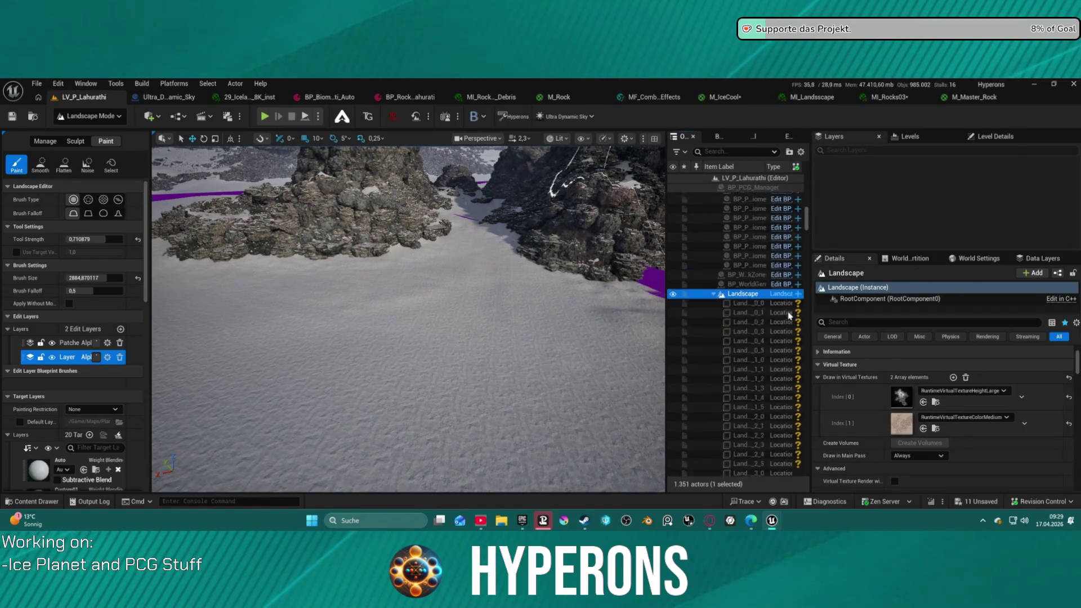
Scroll the Landscape Details down to the MI_LS_Lahurathi landscape material and LOD settings
{"action": "scroll", "coordinate": [975, 427], "scroll_direction": "down", "scroll_amount": 1}
{"action": "scroll", "coordinate": [975, 427], "scroll_direction": "down", "scroll_amount": 5}
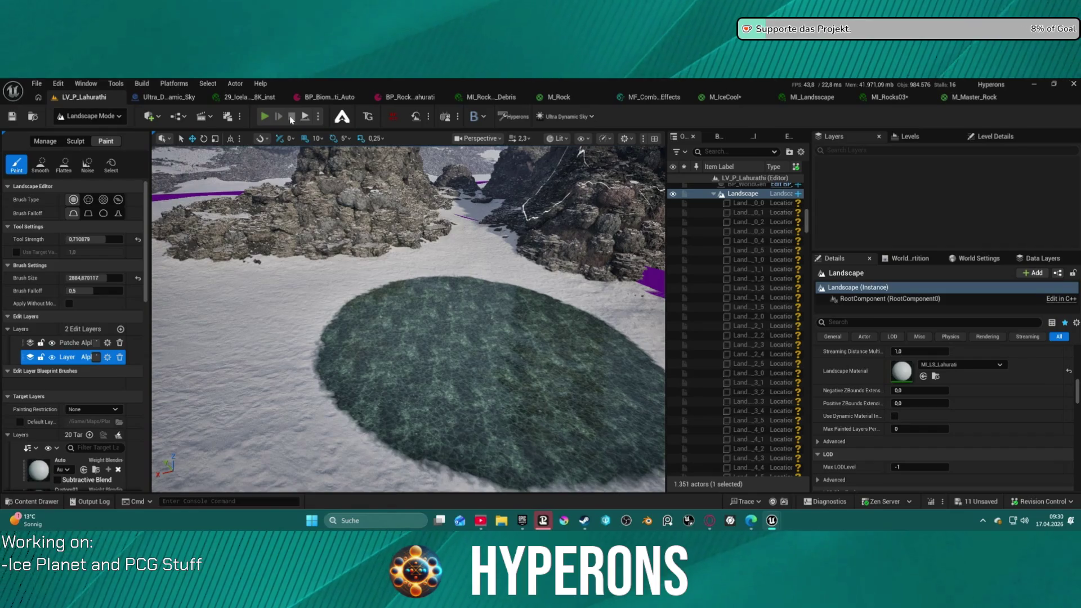
{"action": "left_click", "coordinate": [264, 116]}
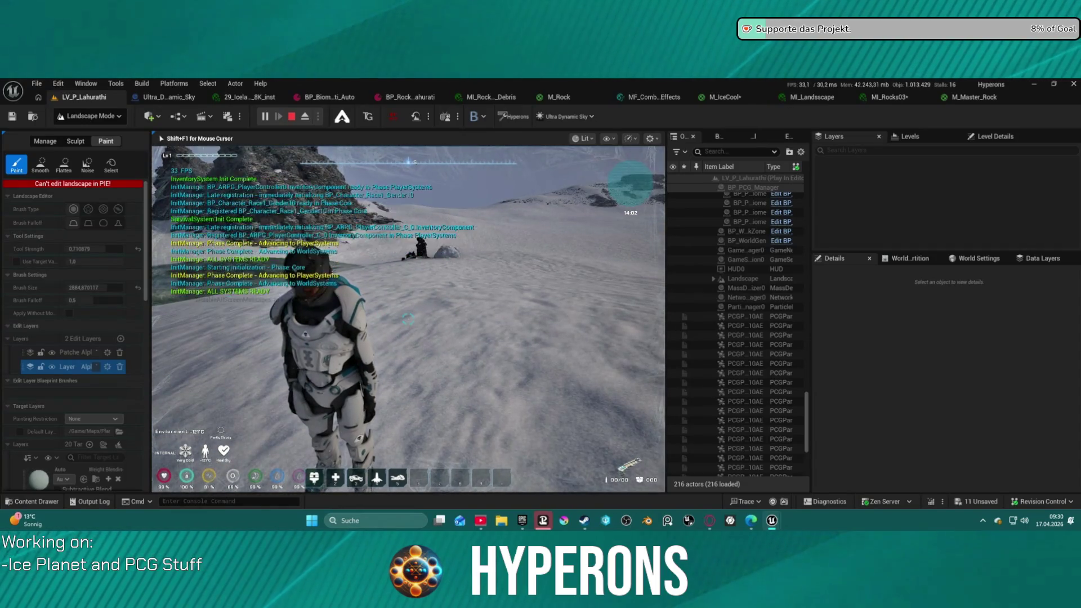
{"action": "key", "text": "w"}
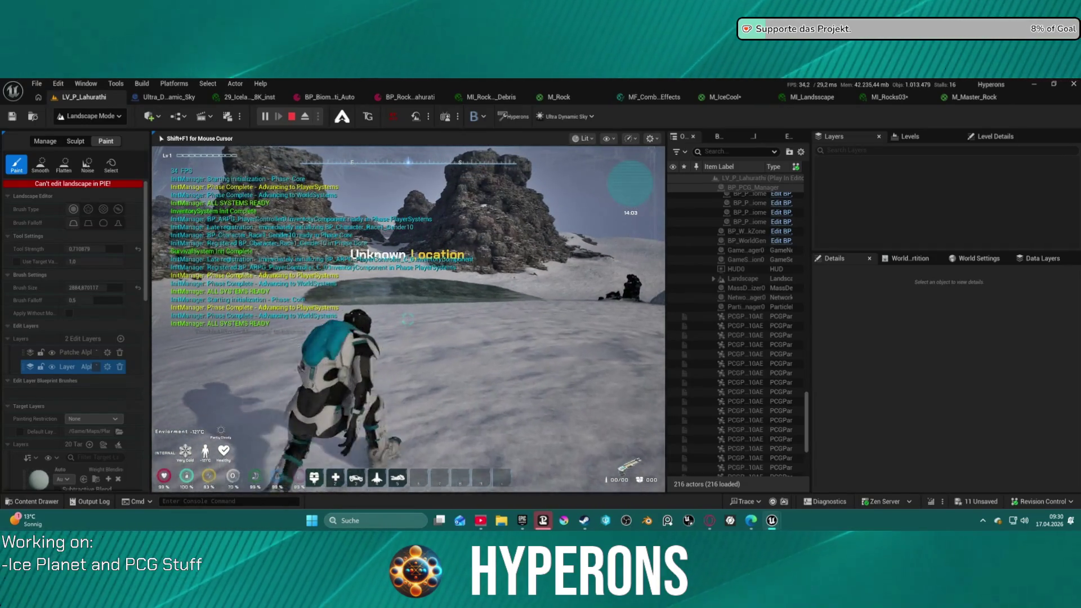
{"action": "key", "text": "c"}
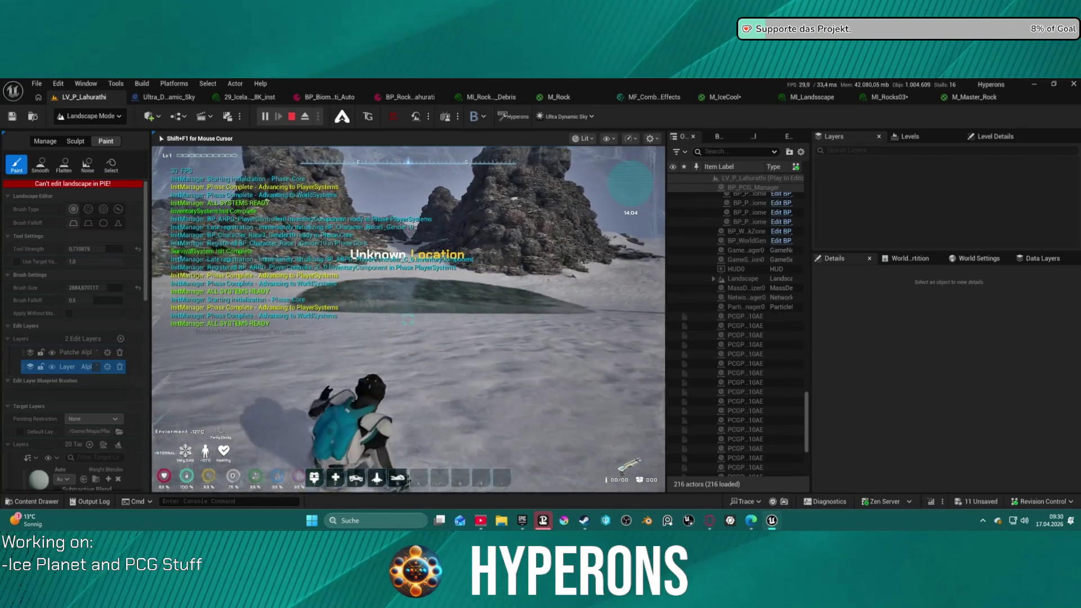
{"action": "key", "text": "c"}
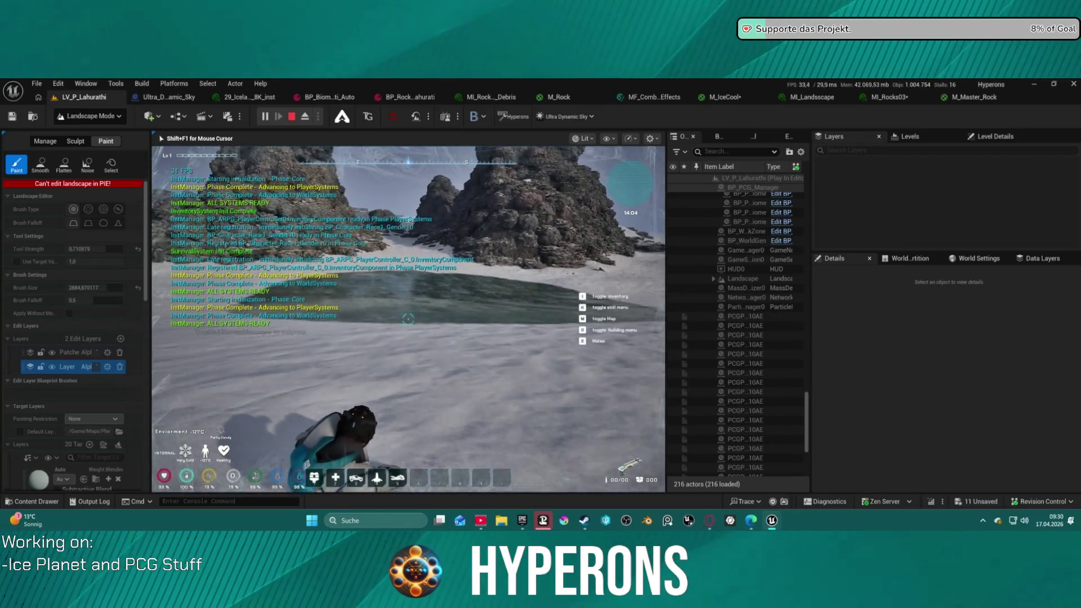
{"action": "key", "text": "w"}
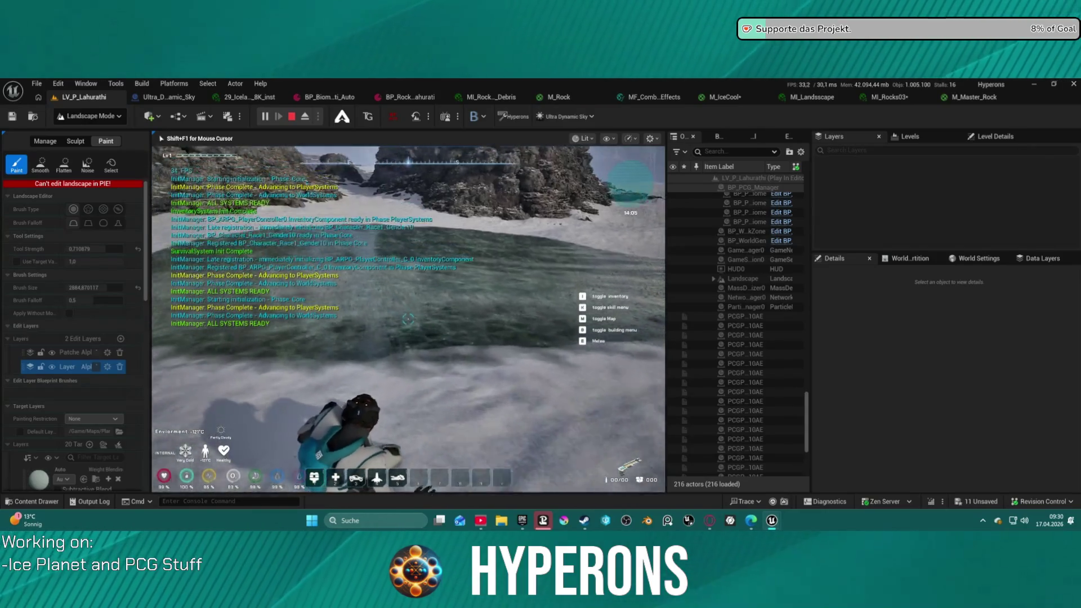
{"action": "key", "text": "c"}
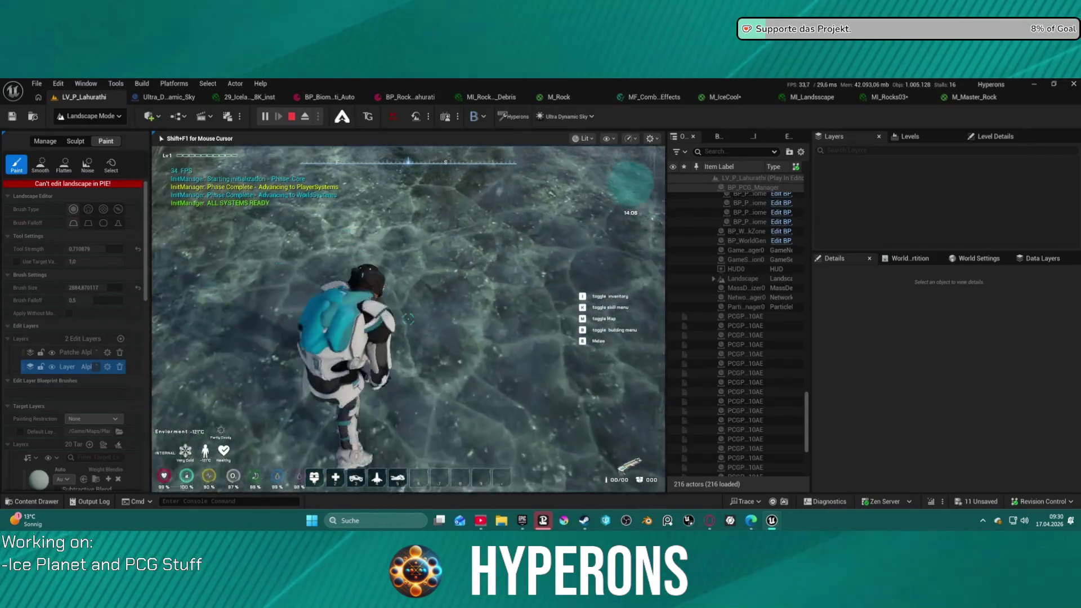
{"action": "key", "text": "c"}
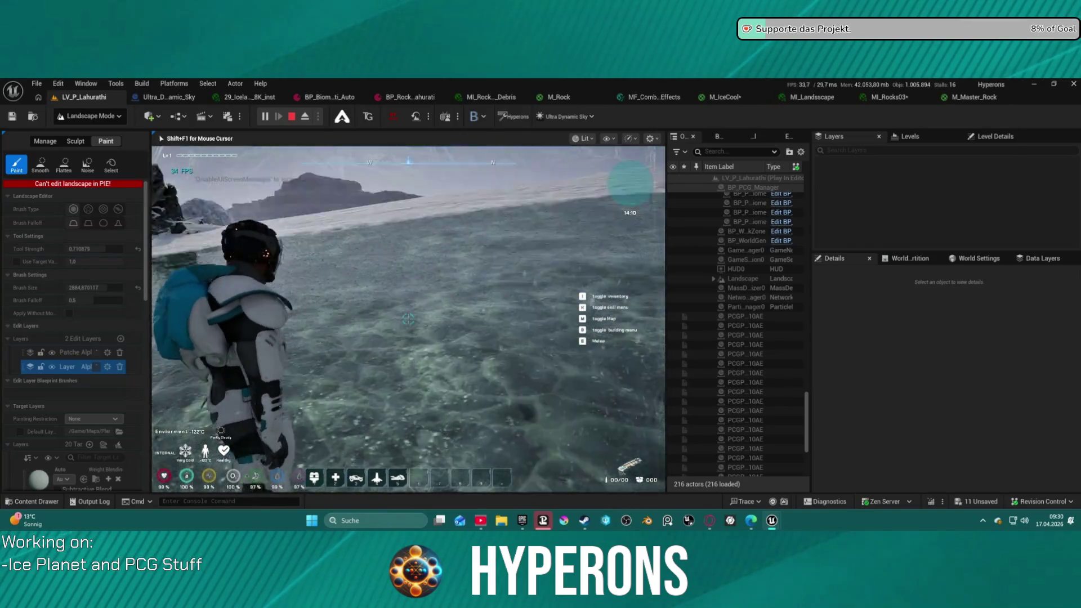
{"action": "key", "text": "c"}
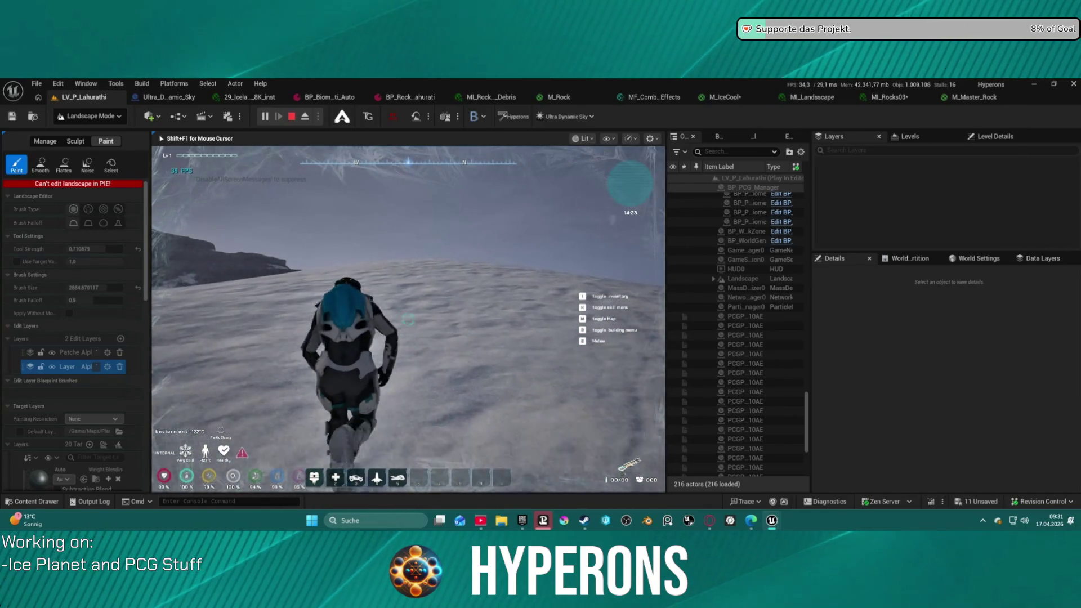
{"action": "key", "text": "Escape"}
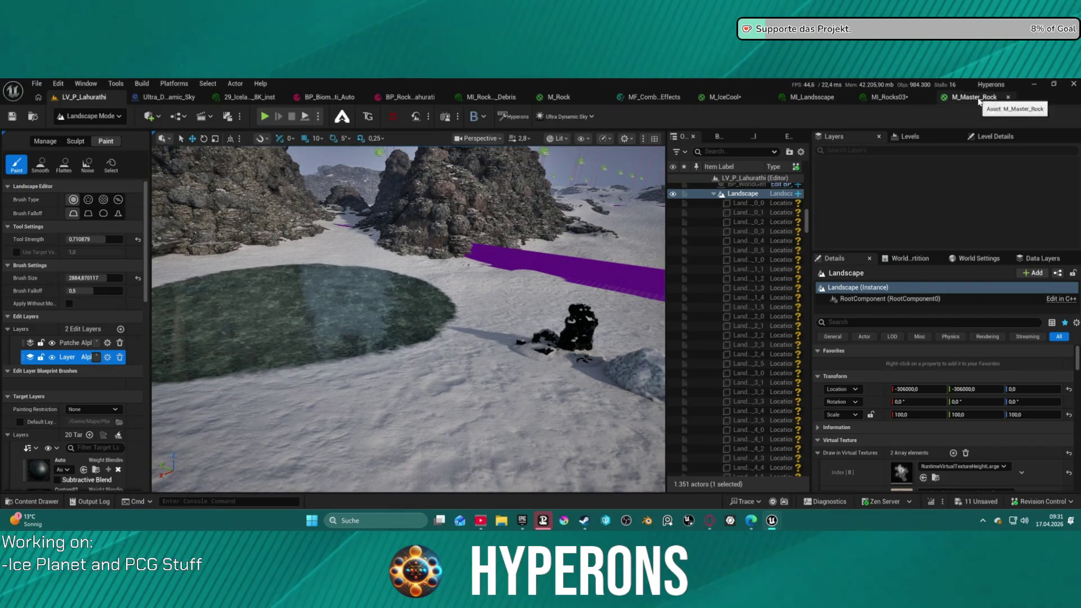
Close the M_Master_Rock editor and bring up the M_Rock material graph
{"action": "left_click", "coordinate": [1008, 97]}
{"action": "left_click", "coordinate": [628, 320]}
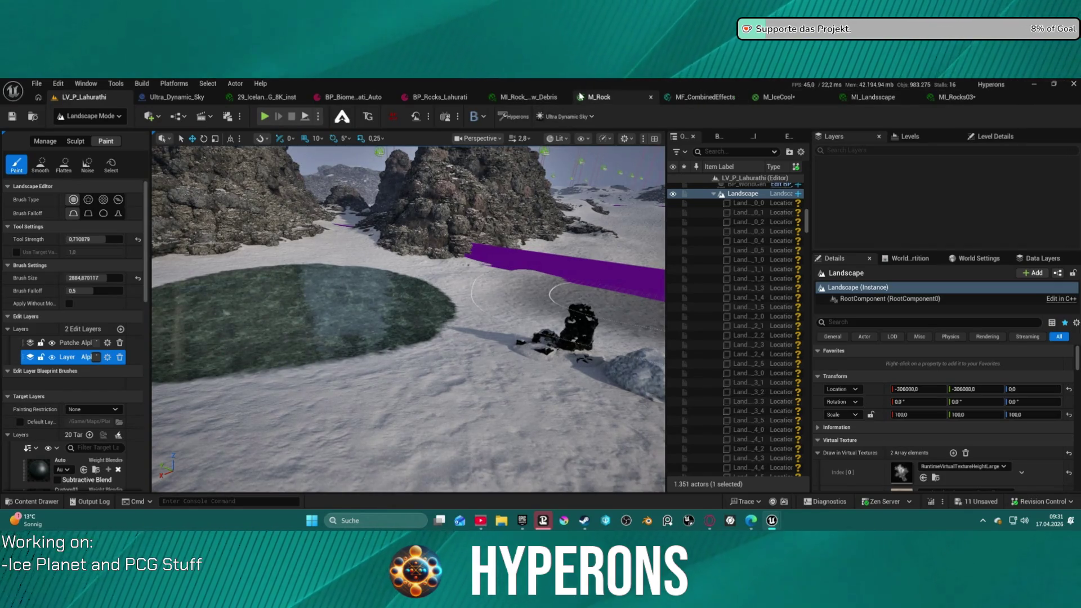
{"action": "left_click", "coordinate": [596, 98]}
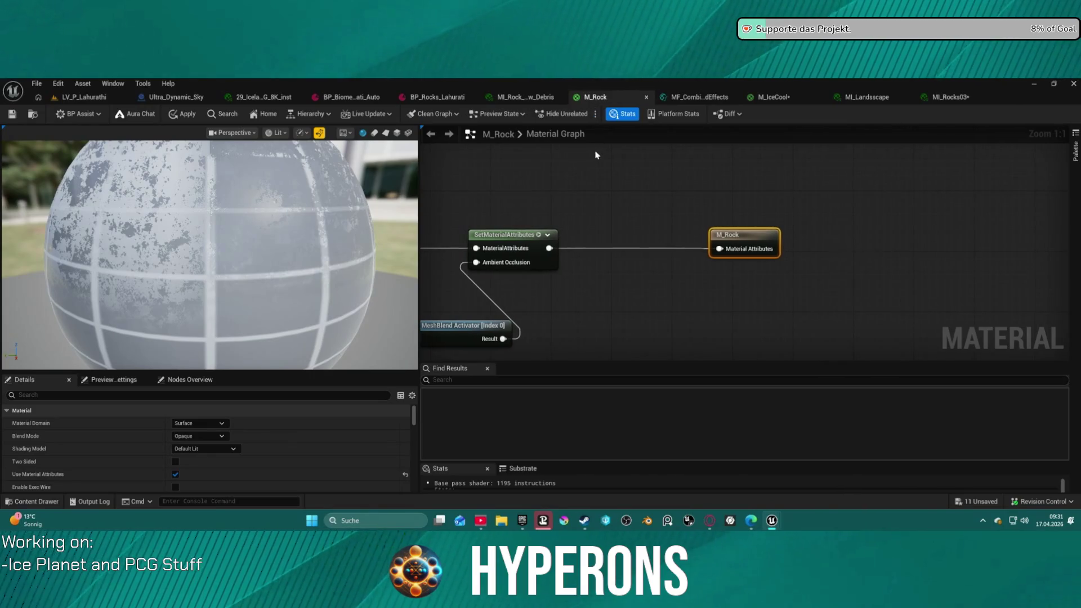
{"action": "scroll", "coordinate": [716, 183], "scroll_direction": "down", "scroll_amount": 8}
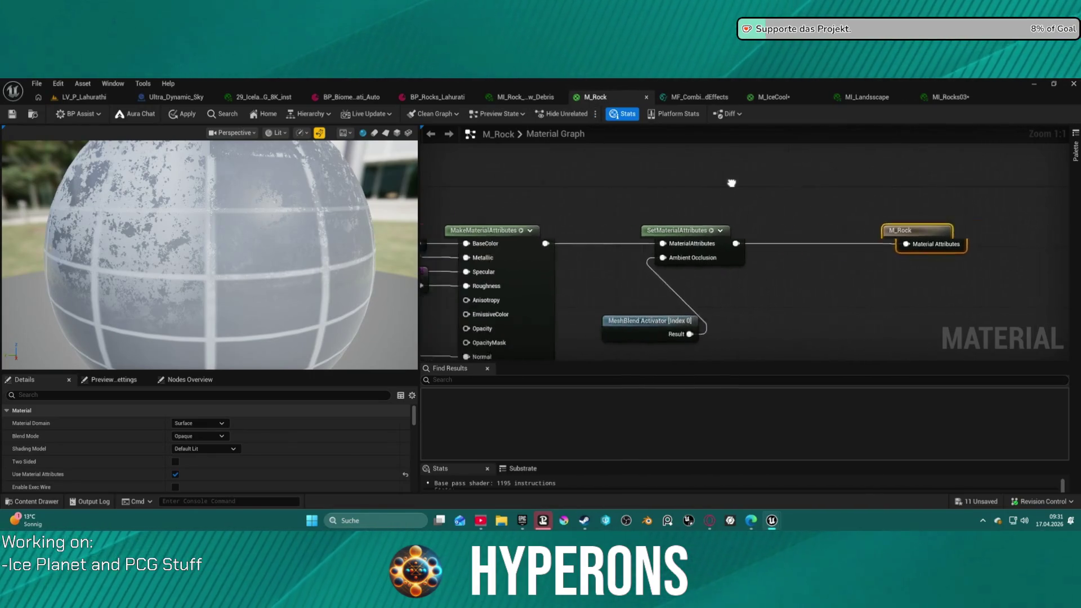
{"action": "scroll", "coordinate": [647, 211], "scroll_direction": "down", "scroll_amount": 5}
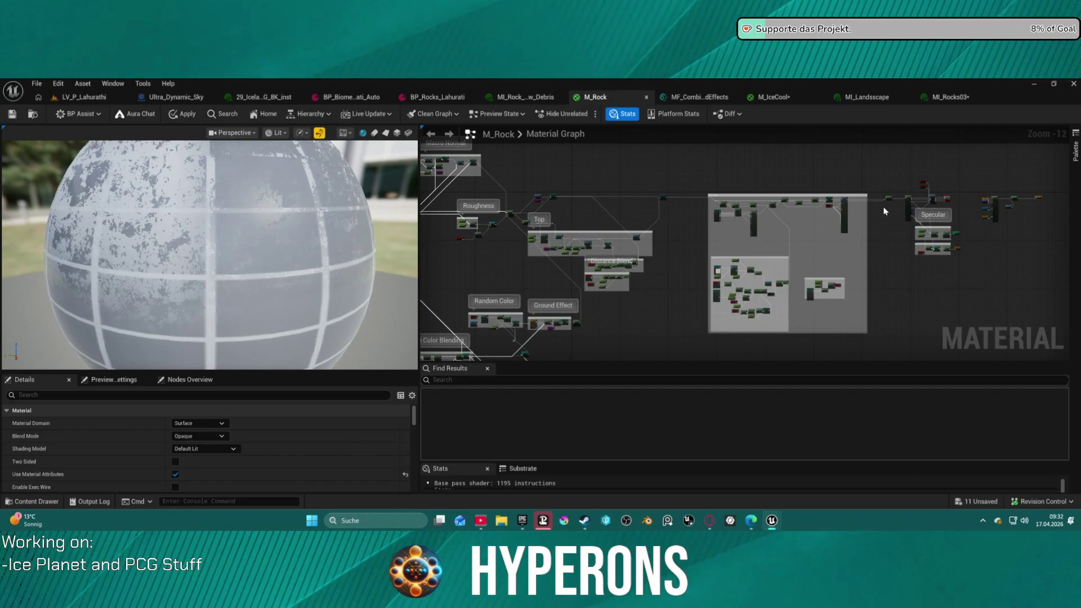
Inspect M_Rock's MakeMaterialAttributes output and MF_Wetness nodes, then return to LV_P_Lahurathi
{"action": "left_click_drag", "start_coordinate": [607, 213], "coordinate": [987, 232]}
{"action": "mouse_move", "coordinate": [744, 247]}
{"action": "left_mouse_down"}
{"action": "mouse_move", "coordinate": [716, 143]}
{"action": "mouse_move", "coordinate": [688, 144]}
{"action": "left_mouse_up"}
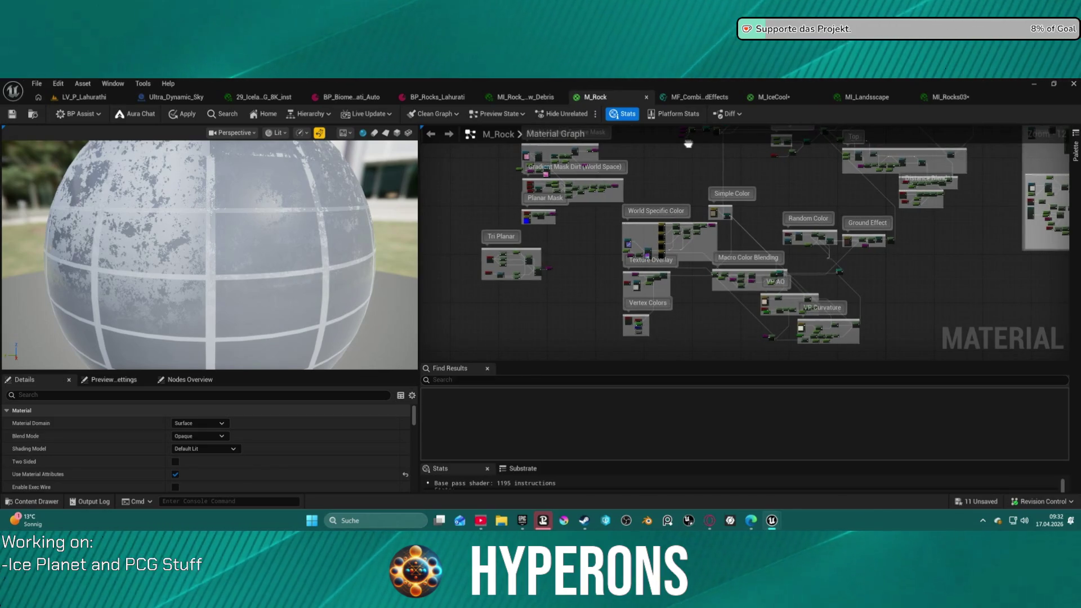
{"action": "left_click_drag", "start_coordinate": [688, 144], "coordinate": [238, 235]}
{"action": "scroll", "coordinate": [785, 182], "scroll_direction": "up", "scroll_amount": 2}
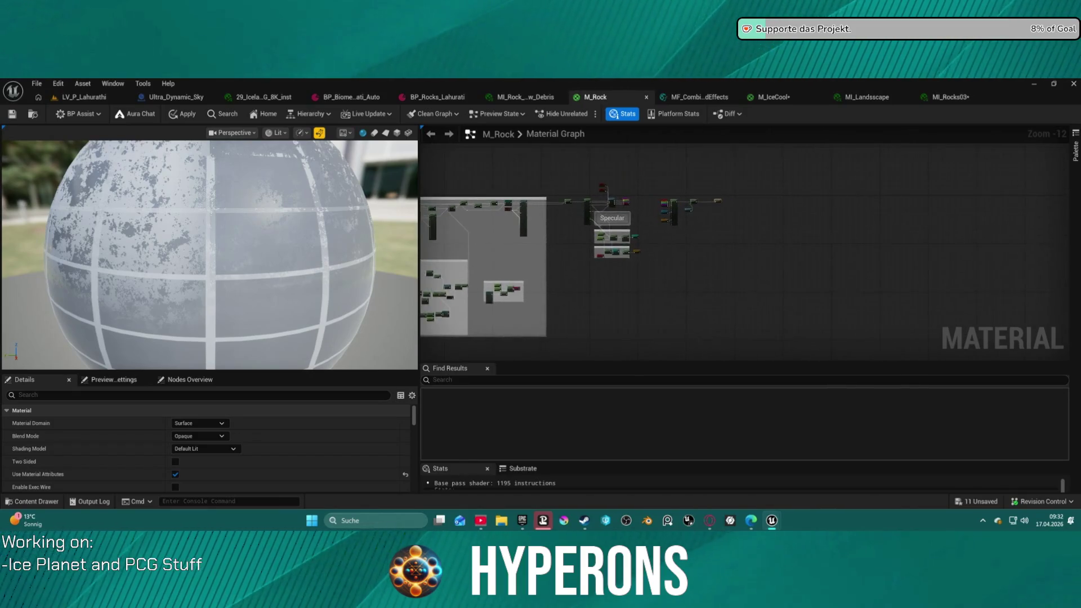
{"action": "scroll", "coordinate": [784, 183], "scroll_direction": "up", "scroll_amount": 5}
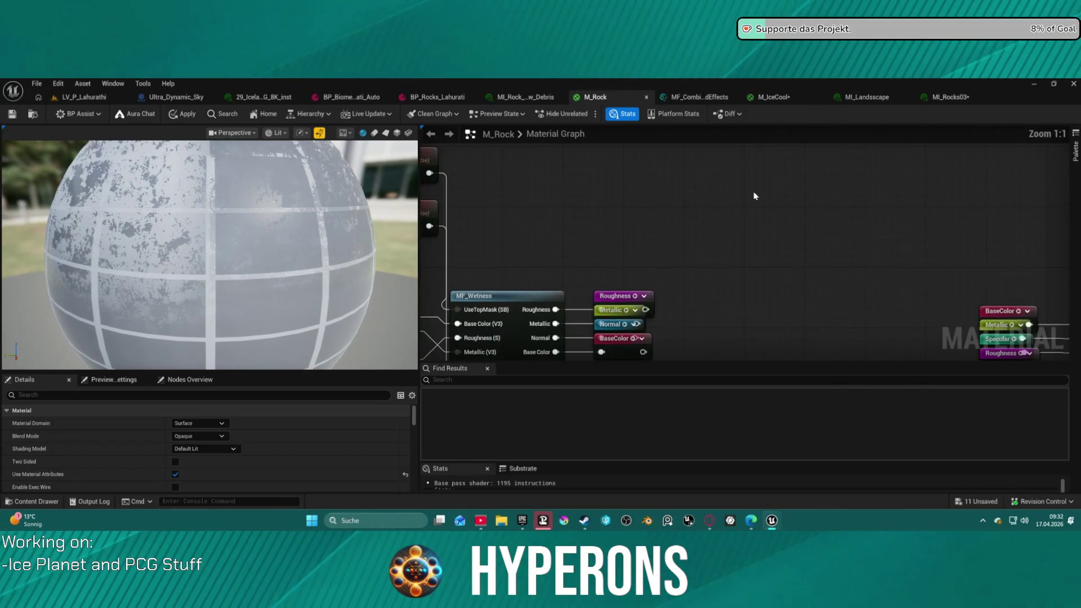
{"action": "scroll", "coordinate": [735, 205], "scroll_direction": "up", "scroll_amount": 2}
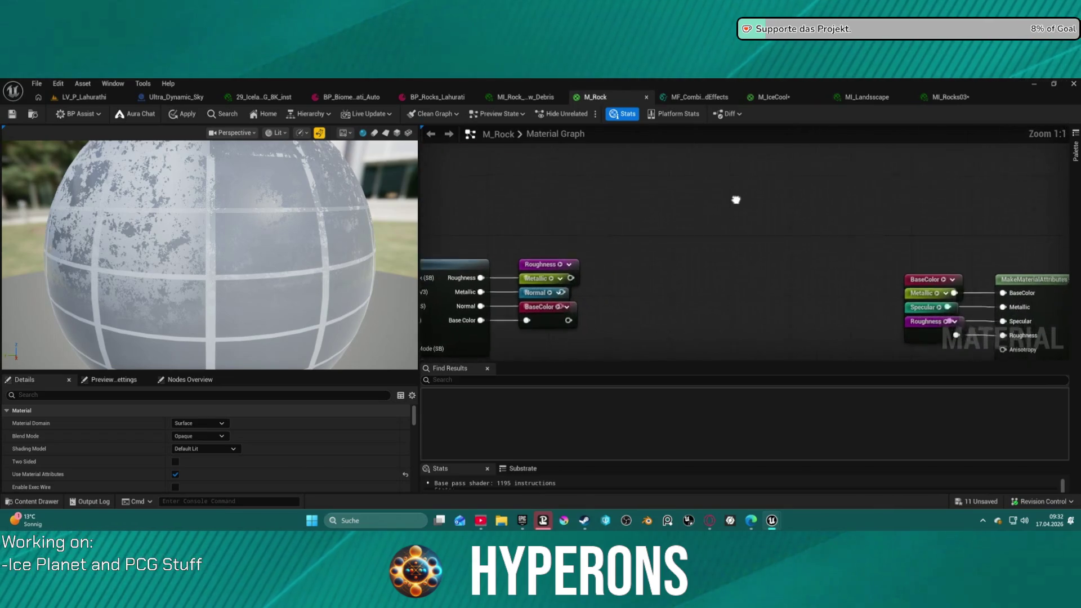
{"action": "mouse_move", "coordinate": [728, 182]}
{"action": "left_mouse_down"}
{"action": "mouse_move", "coordinate": [627, 162]}
{"action": "mouse_move", "coordinate": [496, 98]}
{"action": "left_mouse_up"}
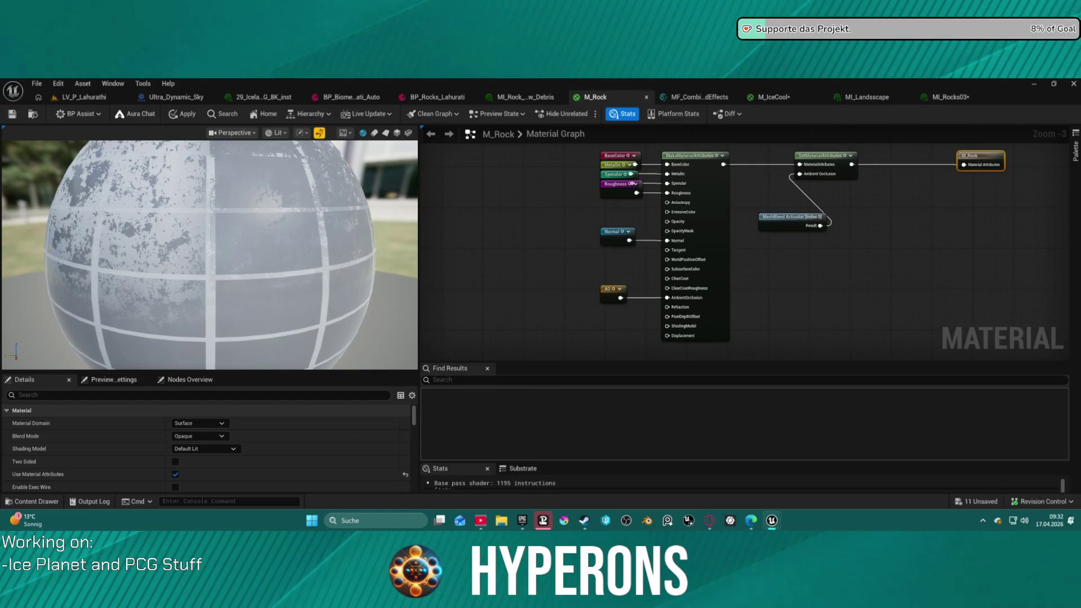
{"action": "mouse_move", "coordinate": [647, 169]}
{"action": "left_mouse_down"}
{"action": "mouse_move", "coordinate": [676, 185]}
{"action": "mouse_move", "coordinate": [749, 161]}
{"action": "mouse_move", "coordinate": [758, 204]}
{"action": "mouse_move", "coordinate": [726, 212]}
{"action": "left_mouse_up"}
{"action": "left_click_drag", "start_coordinate": [698, 153], "coordinate": [635, 50]}
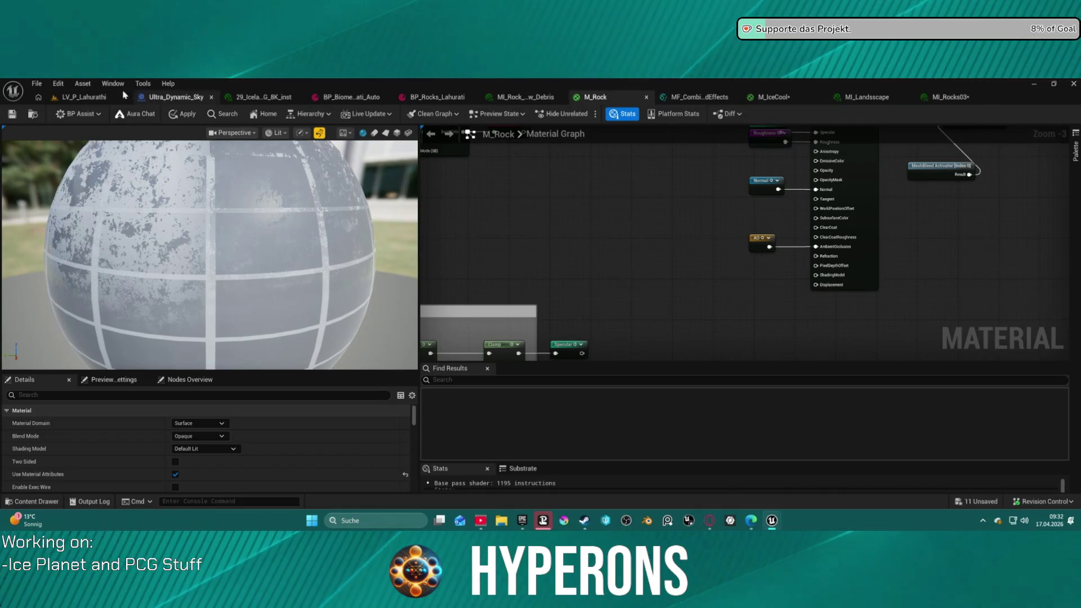
{"action": "left_click", "coordinate": [85, 97]}
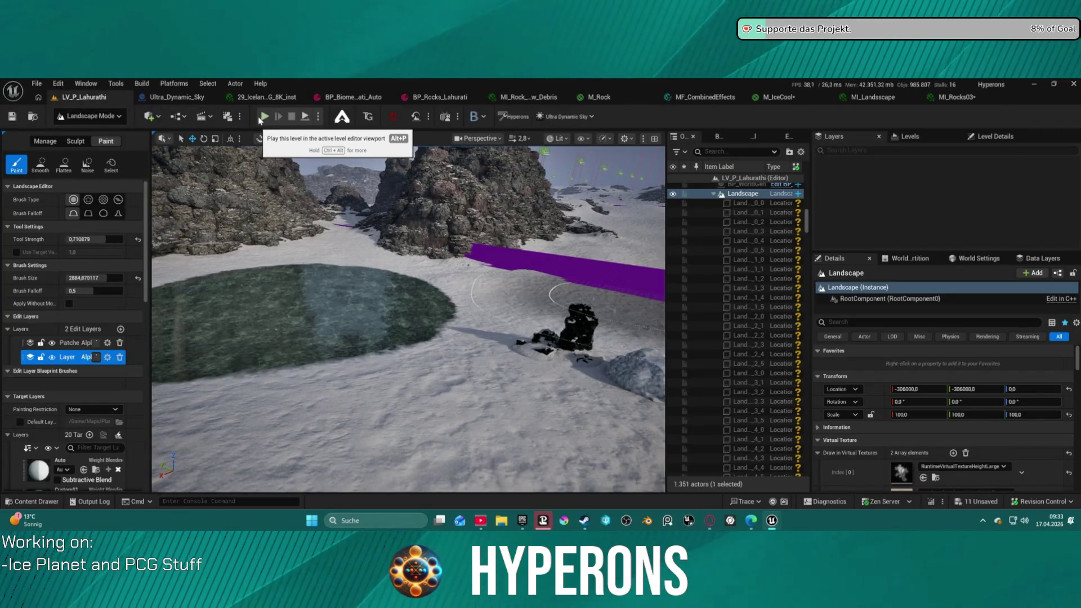
Fly the camera closer to the rocky outcrops and stones, then switch back to M_Rock
{"action": "scroll", "coordinate": [408, 315], "scroll_direction": "up", "scroll_amount": 3}
{"action": "mouse_move", "coordinate": [408, 315]}
{"action": "left_mouse_down"}
{"action": "mouse_move", "coordinate": [388, 306]}
{"action": "mouse_move", "coordinate": [400, 315]}
{"action": "mouse_move", "coordinate": [380, 315]}
{"action": "mouse_move", "coordinate": [386, 346]}
{"action": "mouse_move", "coordinate": [366, 341]}
{"action": "mouse_move", "coordinate": [377, 339]}
{"action": "left_mouse_up"}
{"action": "left_click_drag", "start_coordinate": [479, 247], "coordinate": [479, 239]}
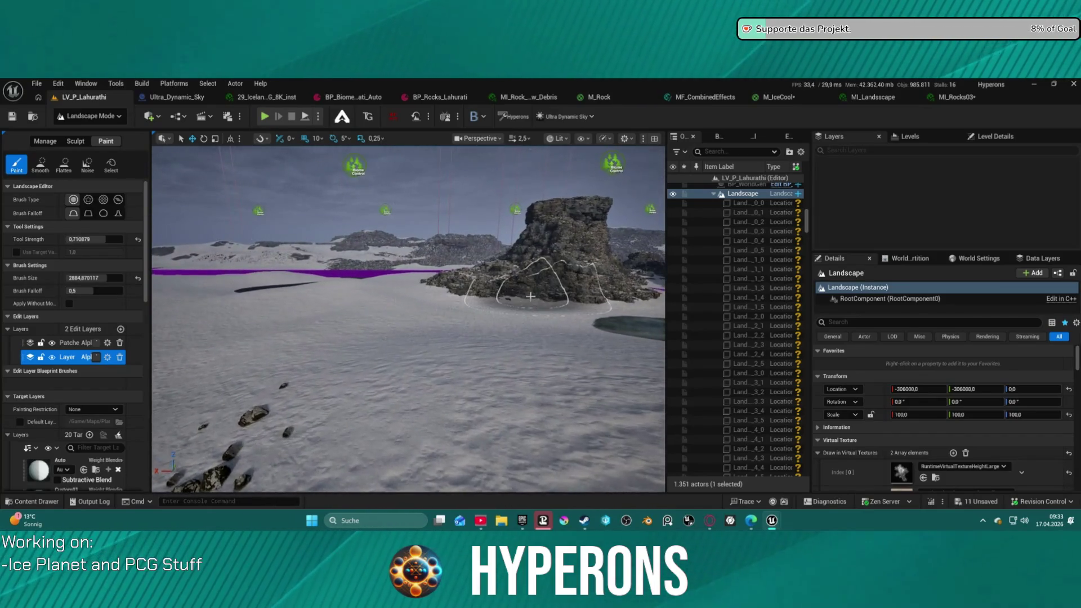
{"action": "left_click", "coordinate": [599, 97]}
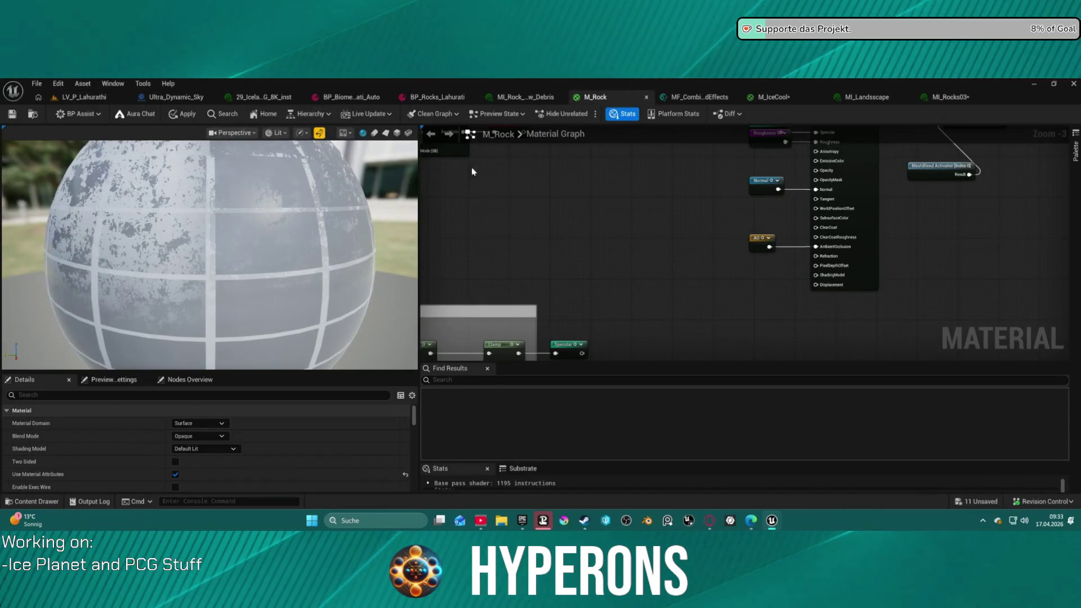
Review the M_Rock graph, the MI_Rock debris instance and the Content Drawer, then return to LV_P_Lahurathi
{"action": "left_click_drag", "start_coordinate": [604, 190], "coordinate": [621, 227]}
{"action": "scroll", "coordinate": [621, 227], "scroll_direction": "down", "scroll_amount": 6}
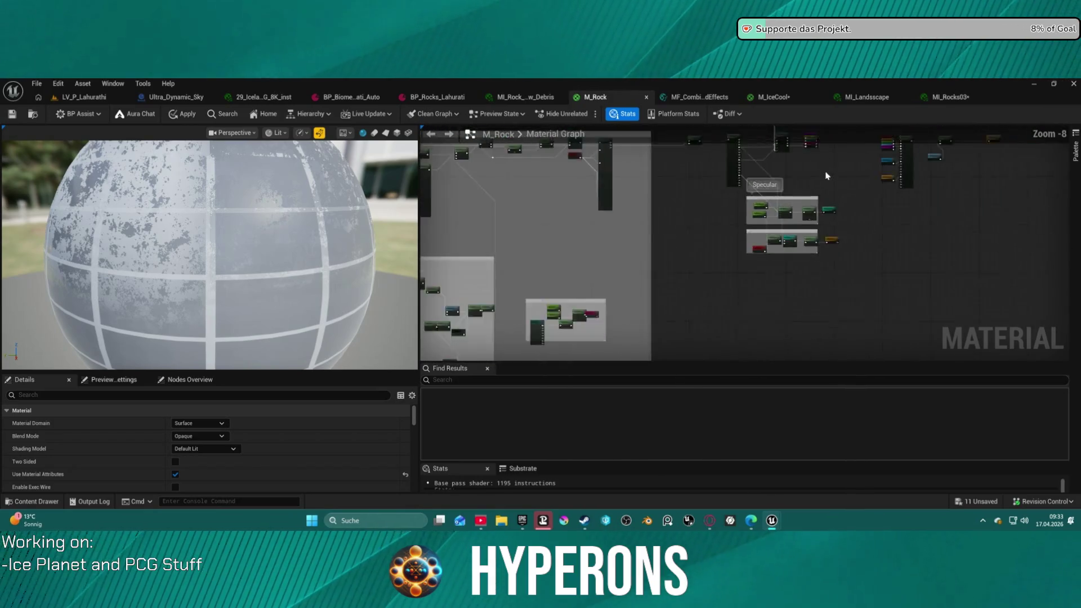
{"action": "left_click", "coordinate": [524, 99]}
{"action": "key", "text": "ctrl+space"}
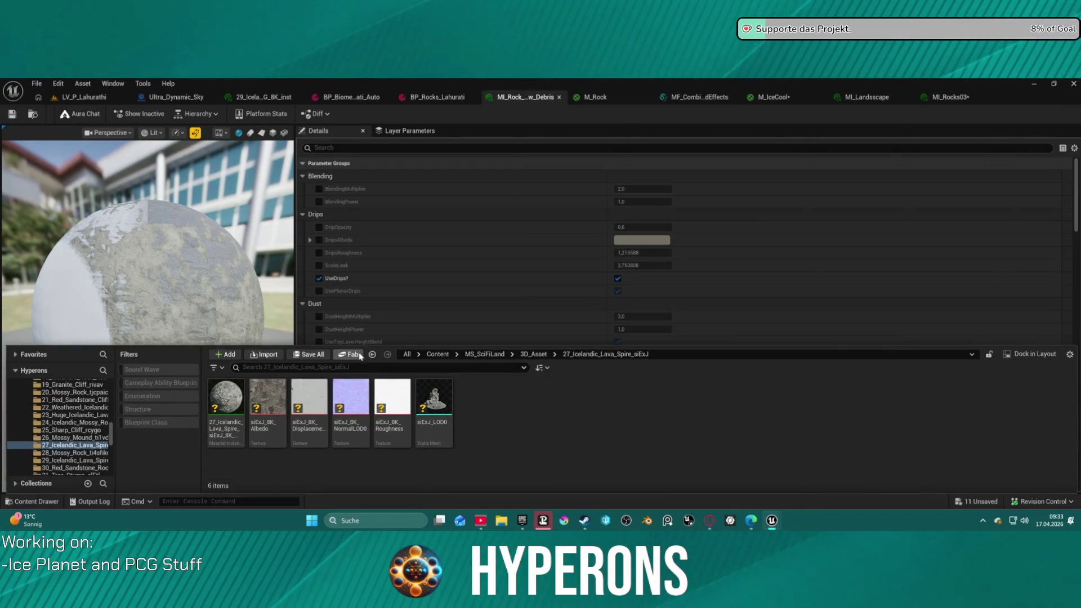
{"action": "left_click", "coordinate": [598, 99]}
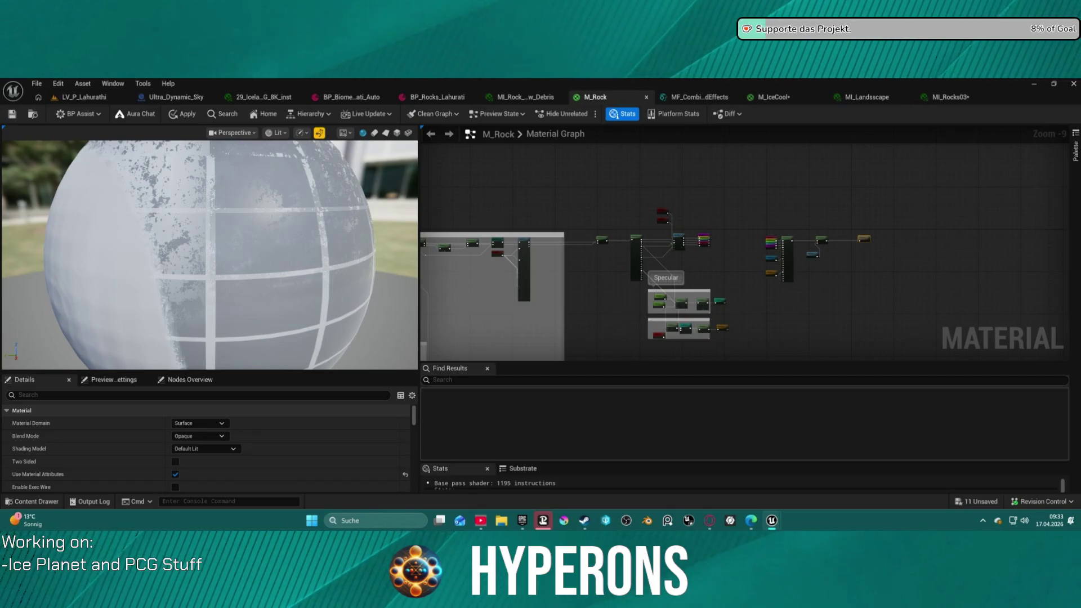
{"action": "left_click", "coordinate": [102, 98]}
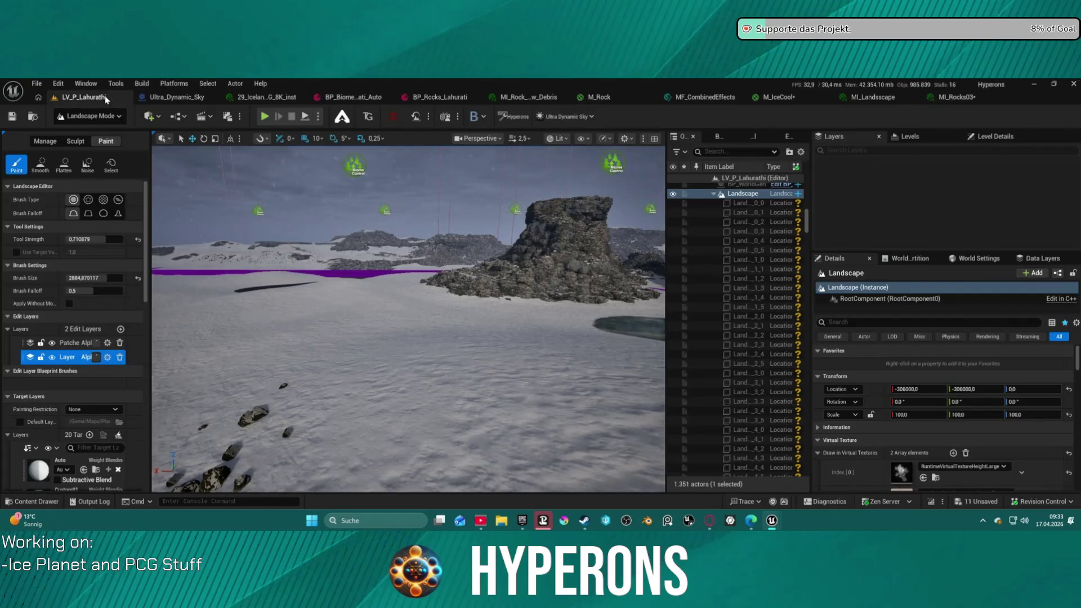
Fly the camera down to the tall snow-capped rock spire and close in on its brown face
{"action": "key", "text": "w"}
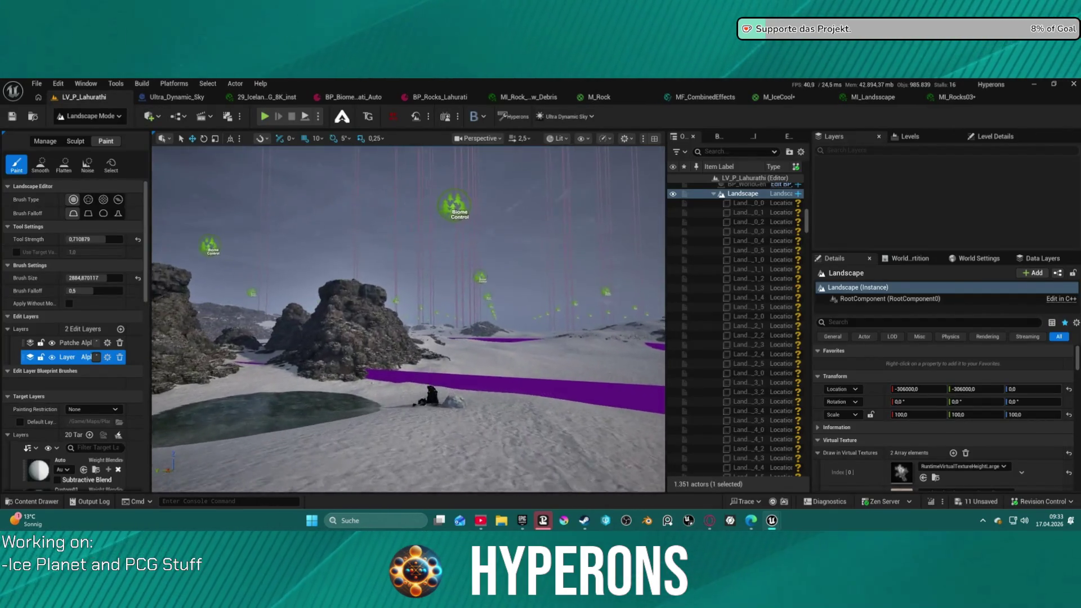
{"action": "key", "text": "w"}
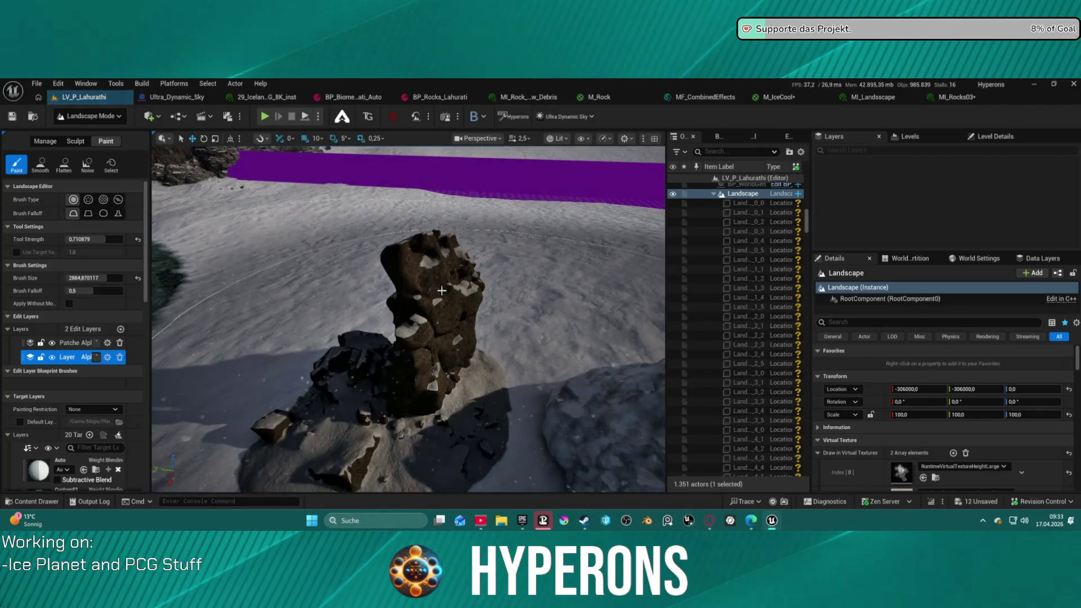
{"action": "key", "text": "w"}
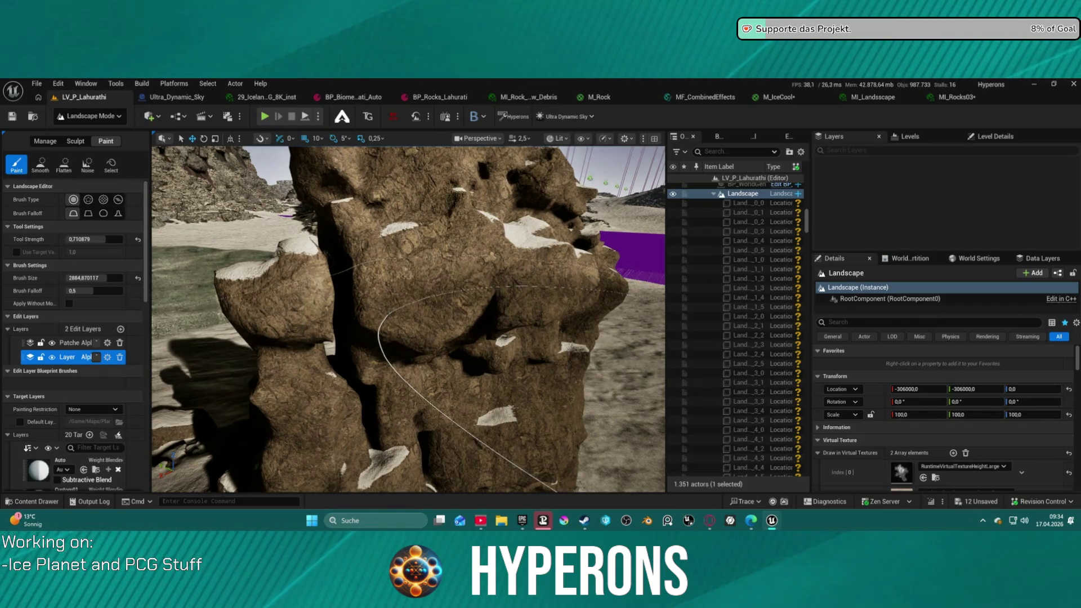
Inspect the glossy cracked-ice MI_Landscape preview and its crack and dust parameters, then bring up MI_Rock Medium
{"action": "left_click", "coordinate": [881, 101]}
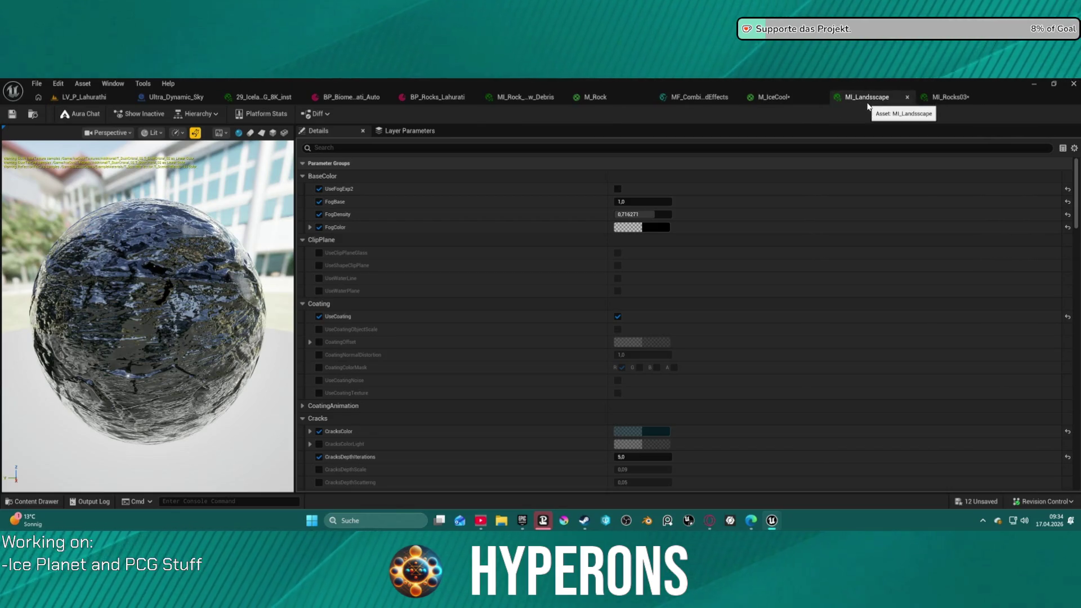
{"action": "mouse_move", "coordinate": [148, 315]}
{"action": "left_mouse_down"}
{"action": "mouse_move", "coordinate": [237, 310]}
{"action": "mouse_move", "coordinate": [2, 315]}
{"action": "left_mouse_up"}
{"action": "key", "text": "ctrl+space"}
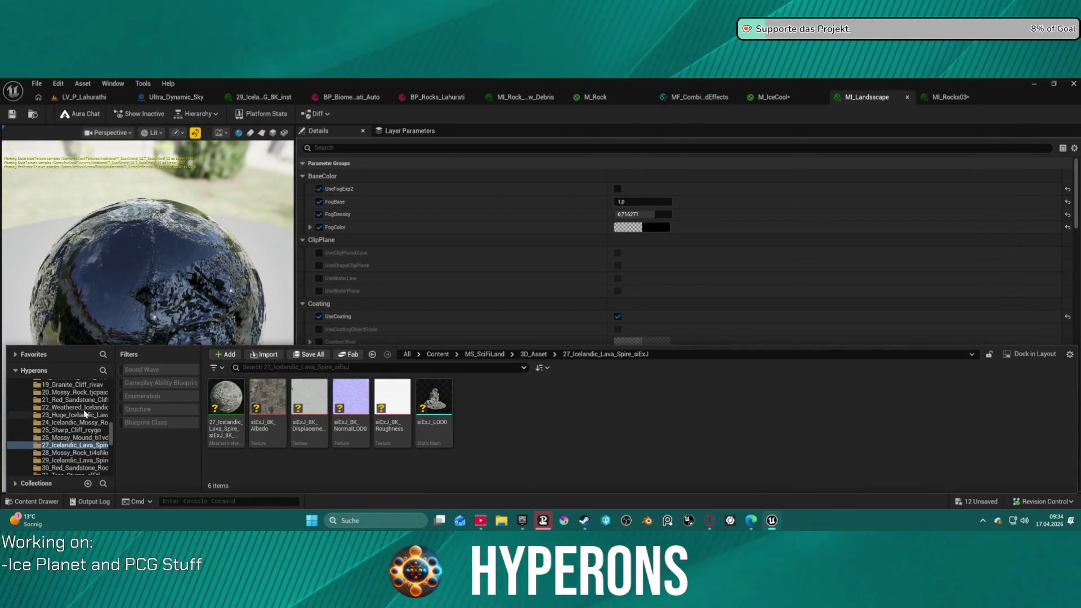
{"action": "key", "text": "ctrl+space"}
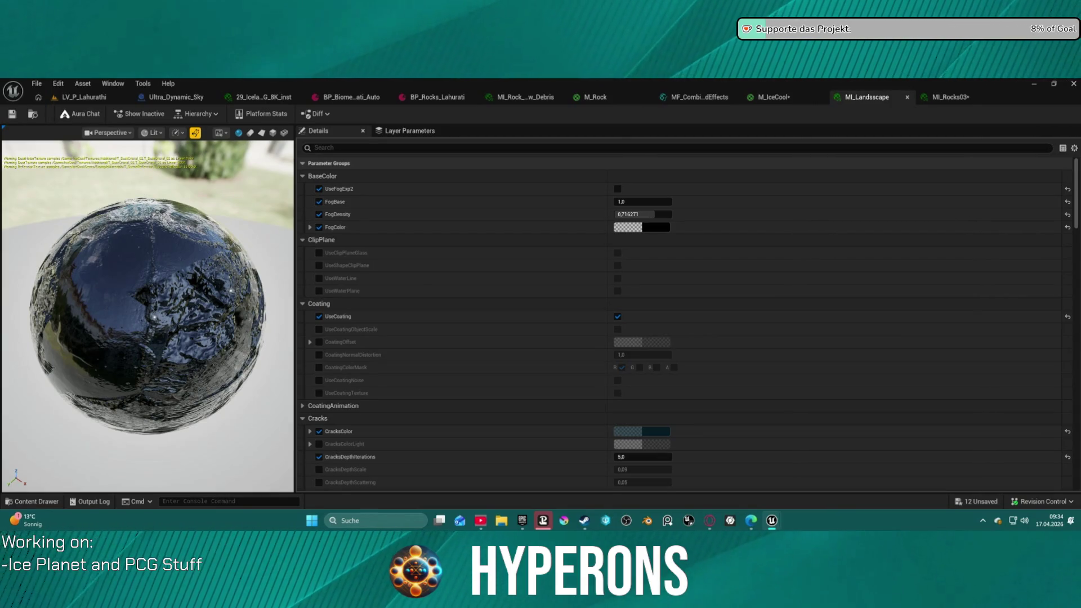
{"action": "scroll", "coordinate": [647, 314], "scroll_direction": "down", "scroll_amount": 5}
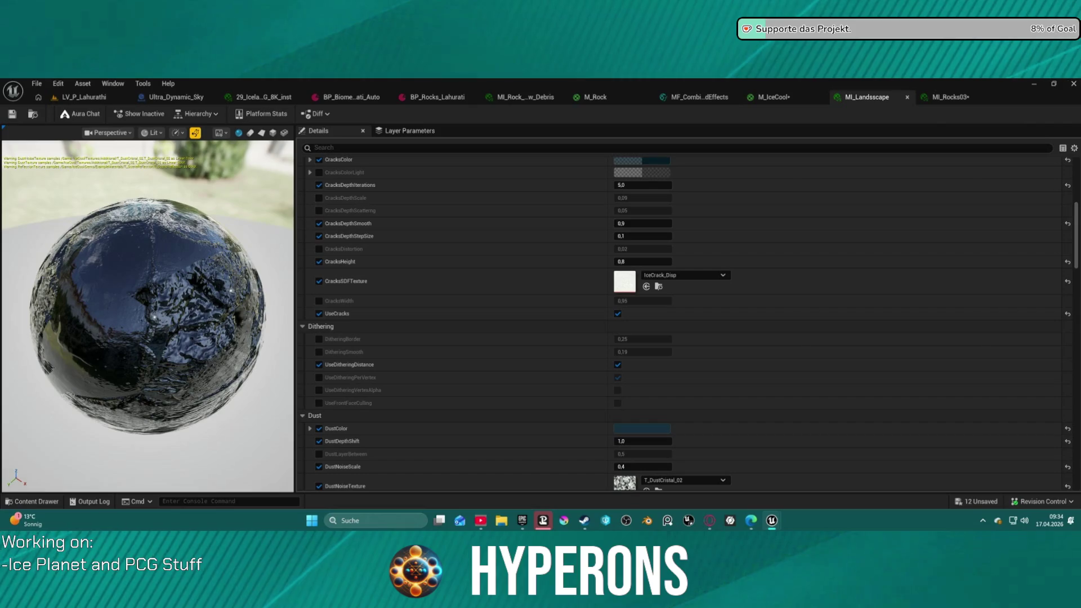
{"action": "left_click_drag", "start_coordinate": [952, 97], "coordinate": [651, 103]}
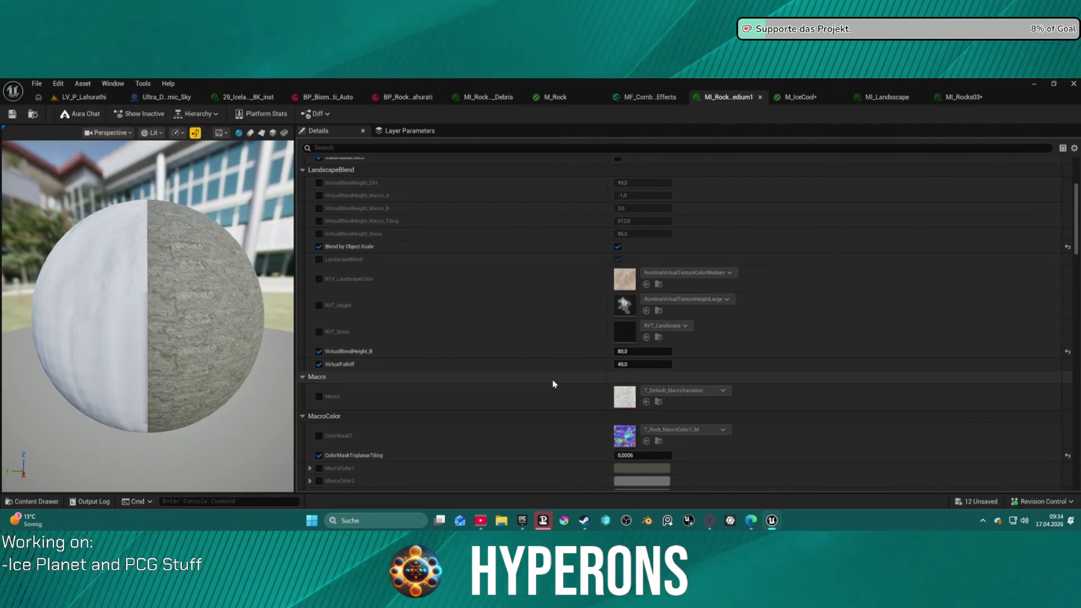
Override UseMacroColor?, RandomRockColorPalette and UseRandomColorTint?, turning the random colour tint off
{"action": "scroll", "coordinate": [553, 384], "scroll_direction": "down", "scroll_amount": 3}
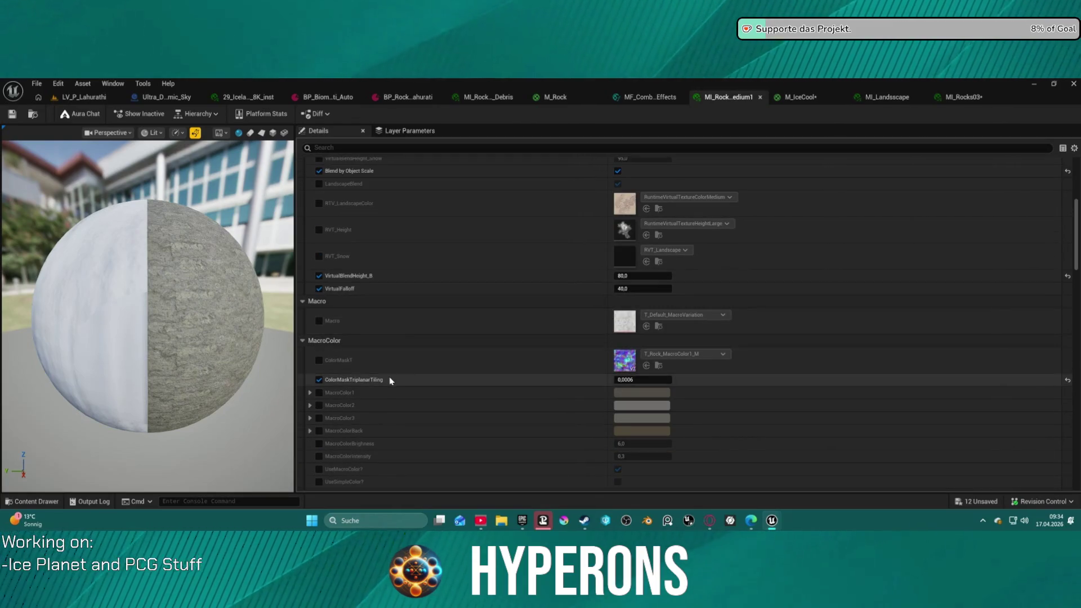
{"action": "scroll", "coordinate": [398, 231], "scroll_direction": "down", "scroll_amount": 8}
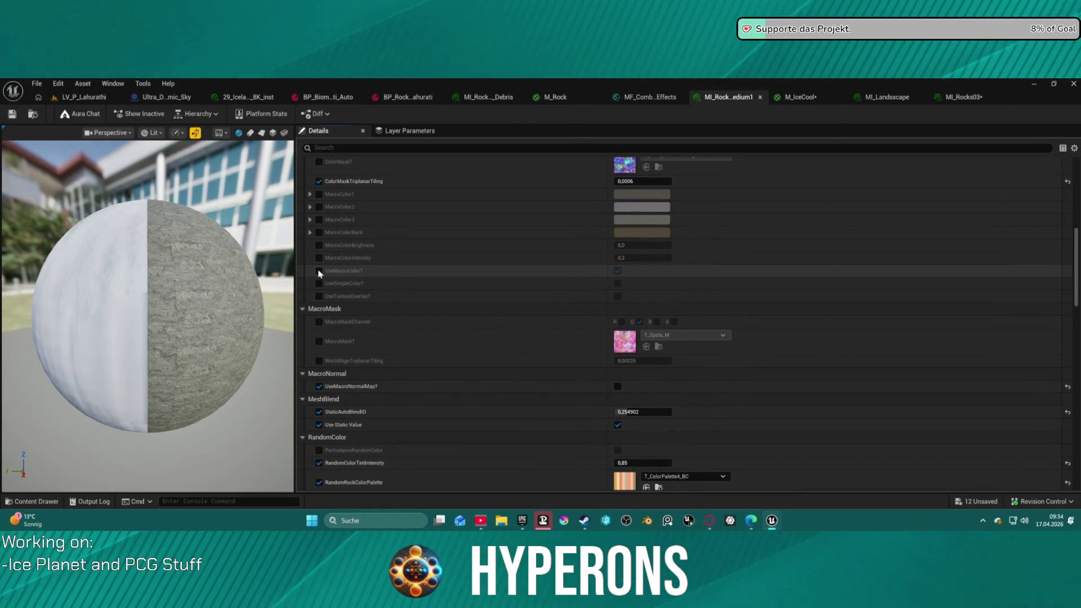
{"action": "left_click", "coordinate": [320, 272]}
{"action": "left_click", "coordinate": [618, 271]}
{"action": "scroll", "coordinate": [627, 274], "scroll_direction": "down", "scroll_amount": 9}
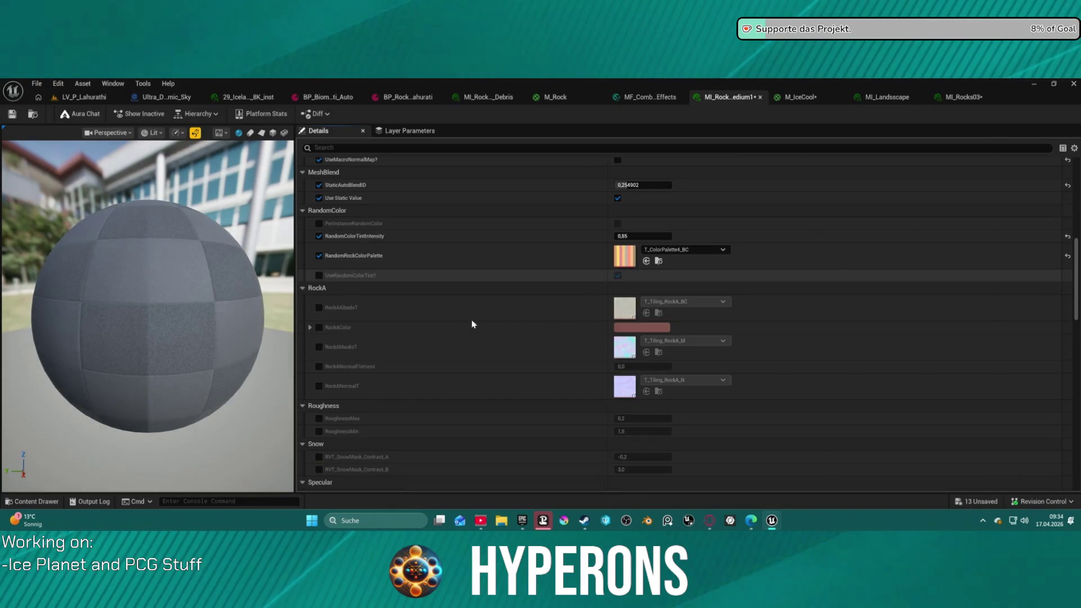
{"action": "left_click", "coordinate": [319, 256]}
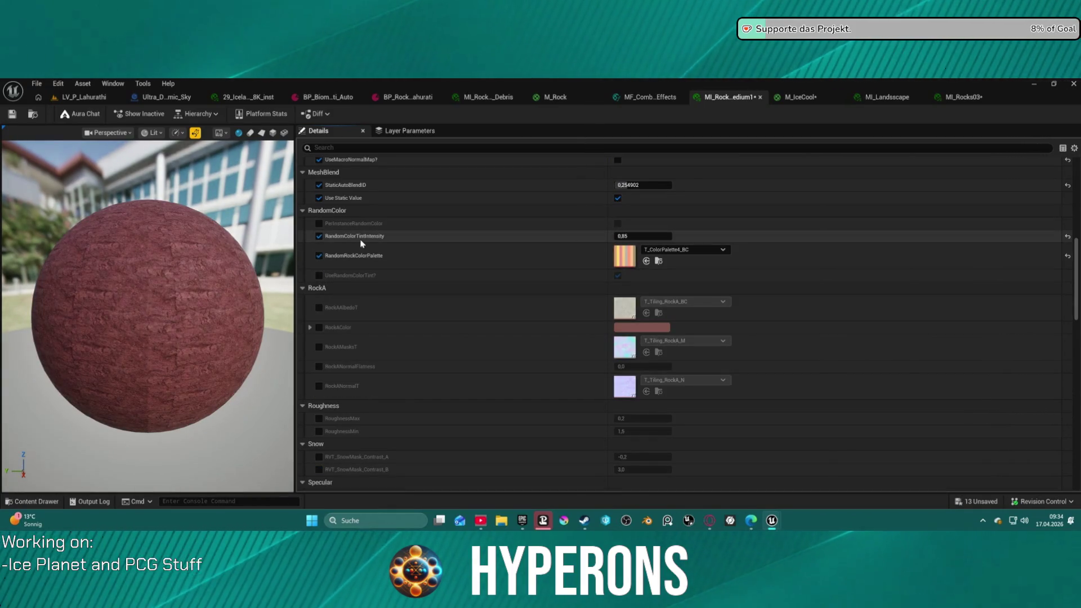
{"action": "left_click", "coordinate": [319, 276]}
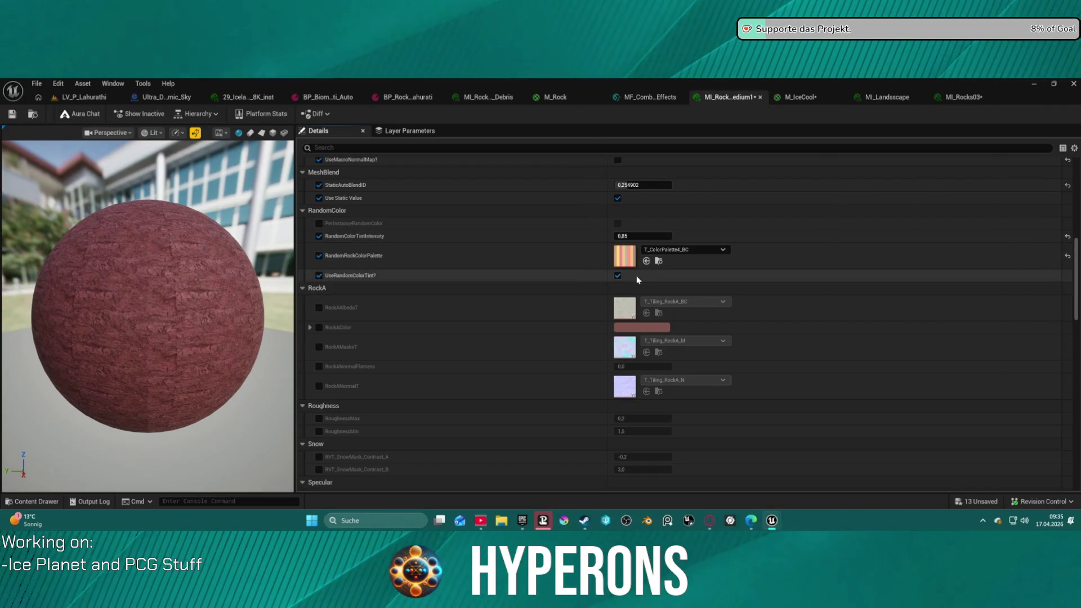
{"action": "left_click", "coordinate": [617, 276]}
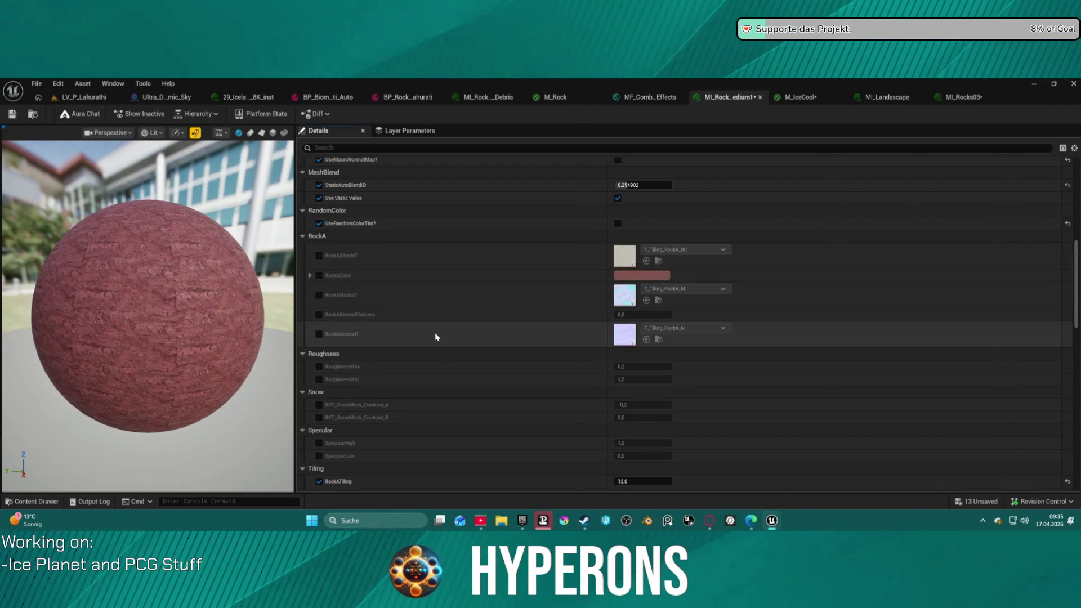
Enable overrides for the RockA albedo, masks and normal textures and the normal flatness value
{"action": "left_click", "coordinate": [319, 271]}
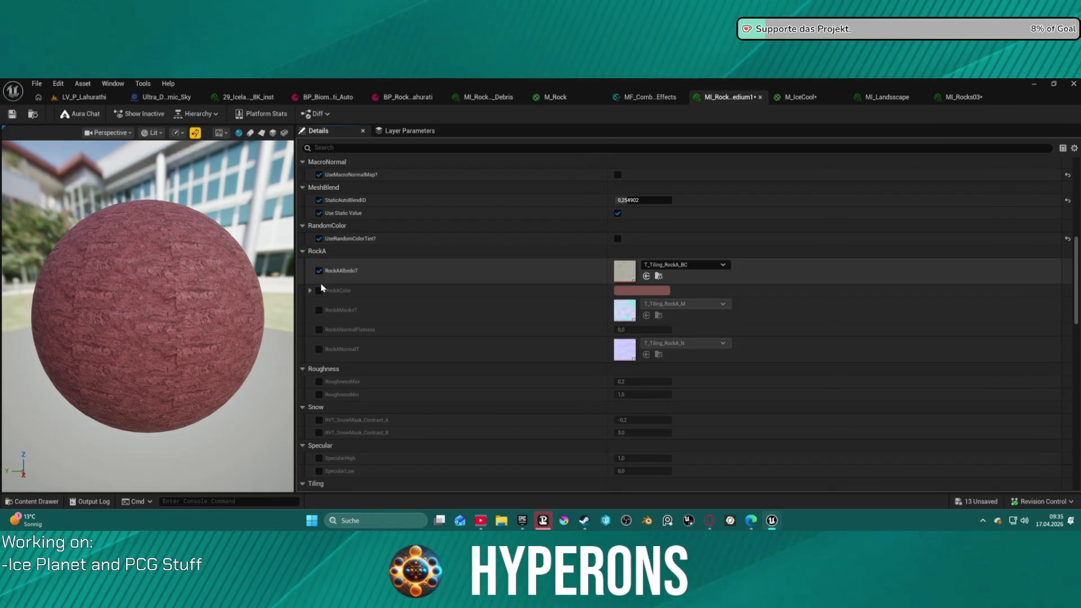
{"action": "left_click", "coordinate": [319, 310]}
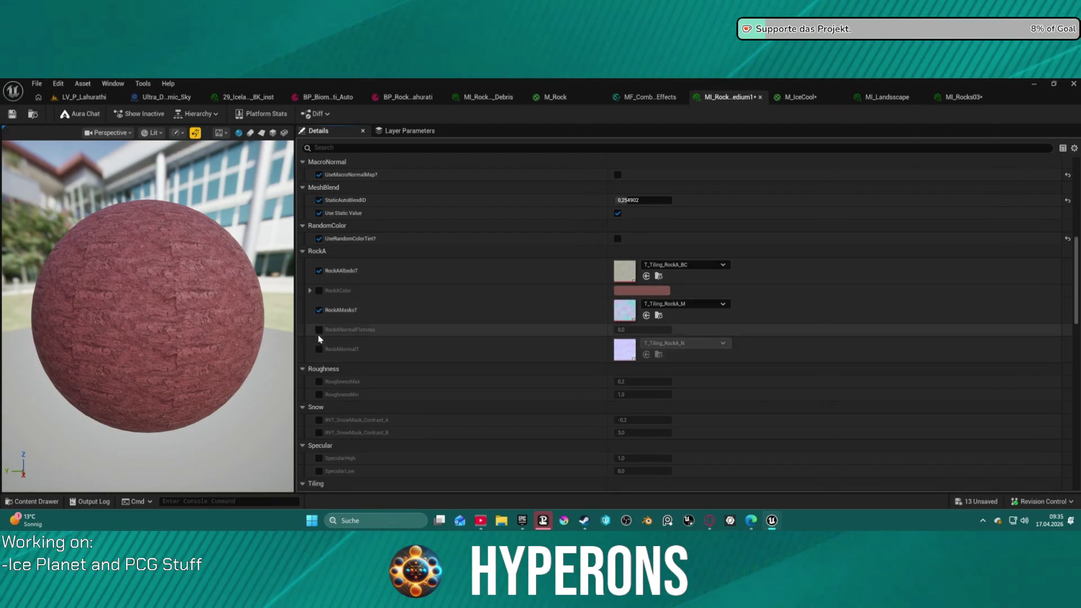
{"action": "left_click", "coordinate": [319, 349]}
{"action": "left_click", "coordinate": [319, 330]}
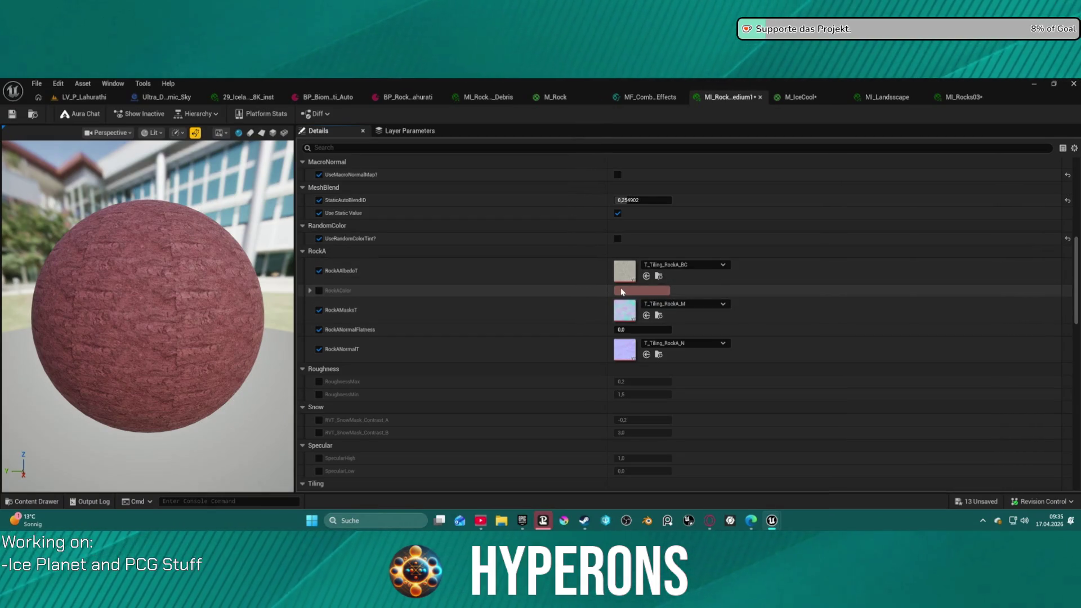
Assign IceB_Diffuse1, IceB_Normal1 and IceB_Roughness_LC to the RockA albedo, normal and masks slots
{"action": "key", "text": "ctrl+space"}
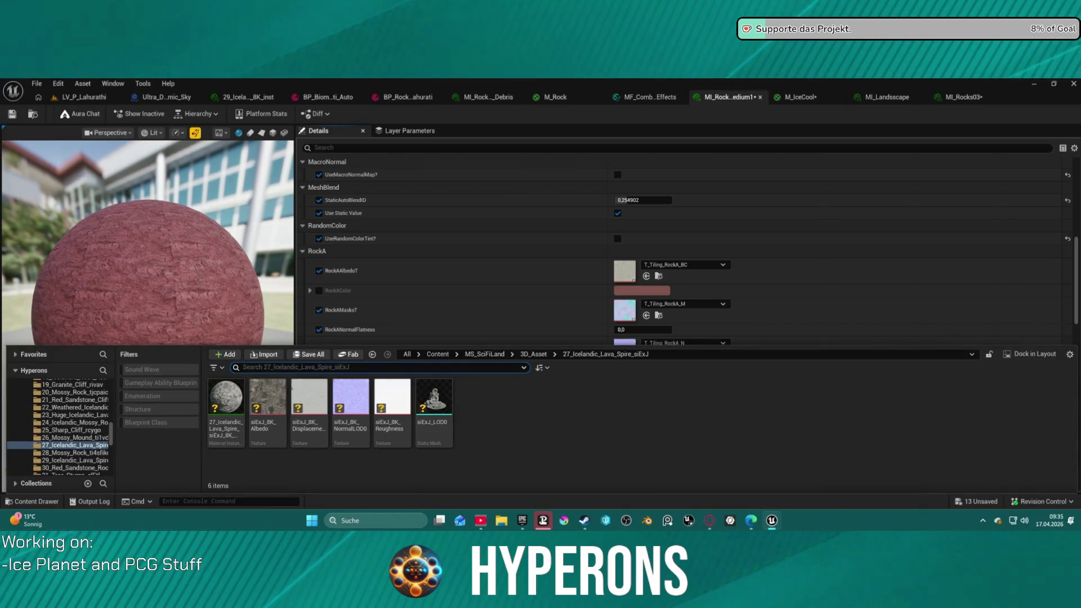
{"action": "key", "text": "ctrl+space"}
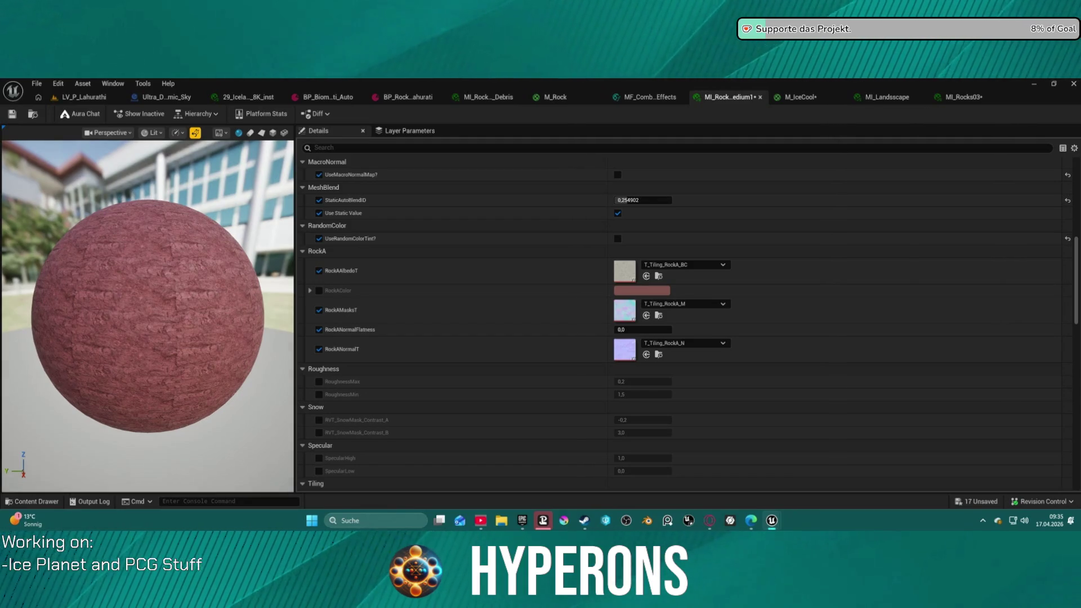
{"action": "mouse_move", "coordinate": [619, 149]}
{"action": "left_mouse_down"}
{"action": "mouse_move", "coordinate": [633, 216]}
{"action": "mouse_move", "coordinate": [622, 276]}
{"action": "mouse_move", "coordinate": [693, 265]}
{"action": "left_mouse_up"}
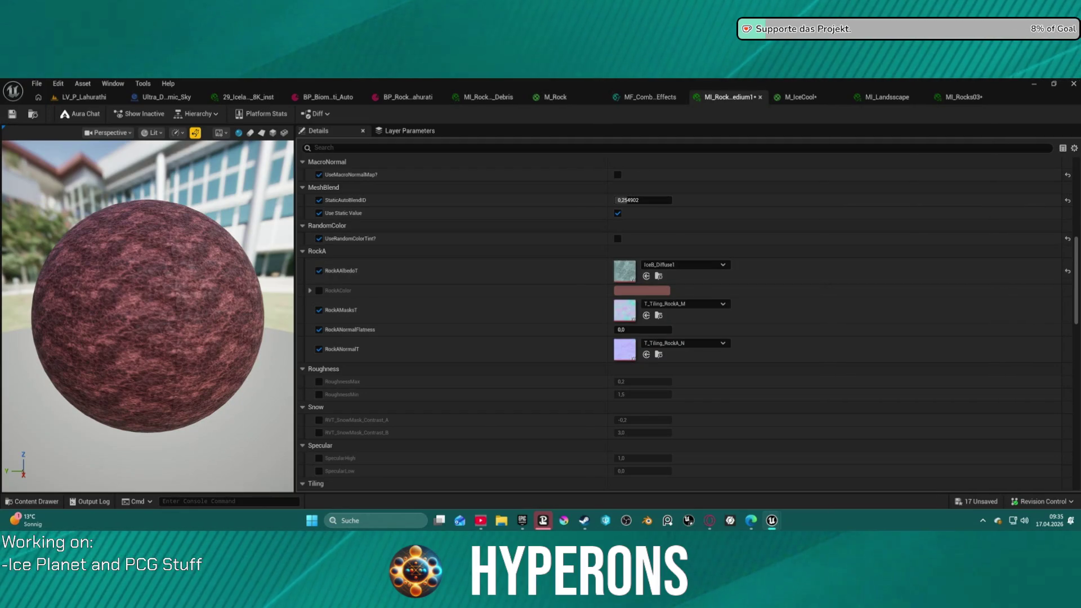
{"action": "mouse_move", "coordinate": [647, 148]}
{"action": "left_mouse_down"}
{"action": "mouse_move", "coordinate": [681, 289]}
{"action": "mouse_move", "coordinate": [627, 312]}
{"action": "mouse_move", "coordinate": [625, 350]}
{"action": "left_mouse_up"}
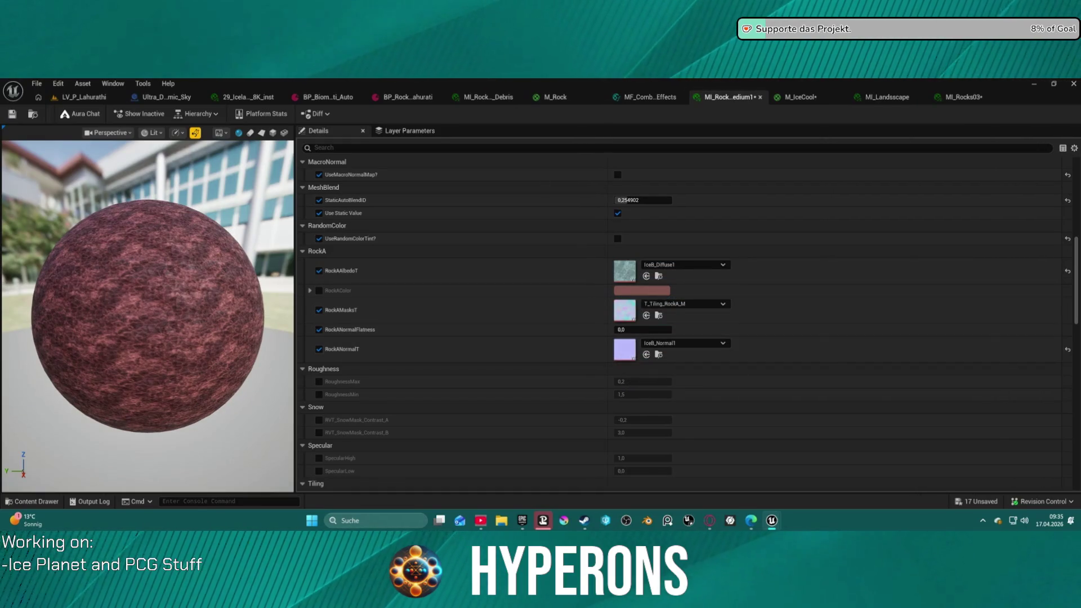
{"action": "mouse_move", "coordinate": [648, 148]}
{"action": "left_mouse_down"}
{"action": "mouse_move", "coordinate": [670, 261]}
{"action": "mouse_move", "coordinate": [645, 344]}
{"action": "mouse_move", "coordinate": [629, 317]}
{"action": "left_mouse_up"}
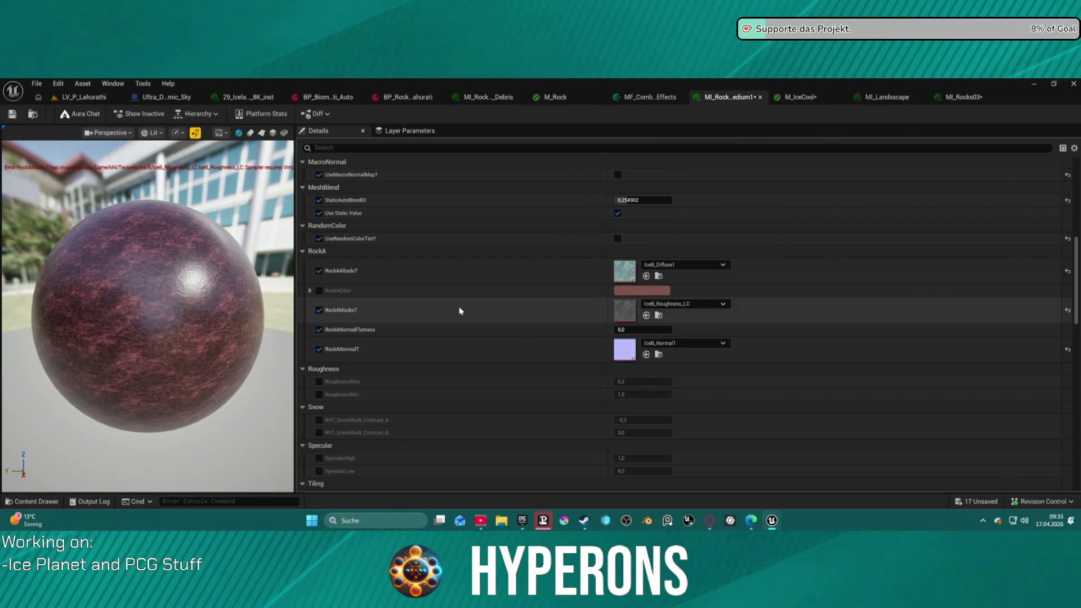
Desaturate the RockAColor tint to white, save the rock instance, and return to LV_P_Lahurathi
{"action": "left_click", "coordinate": [642, 291]}
{"action": "left_click_drag", "start_coordinate": [766, 309], "coordinate": [764, 379]}
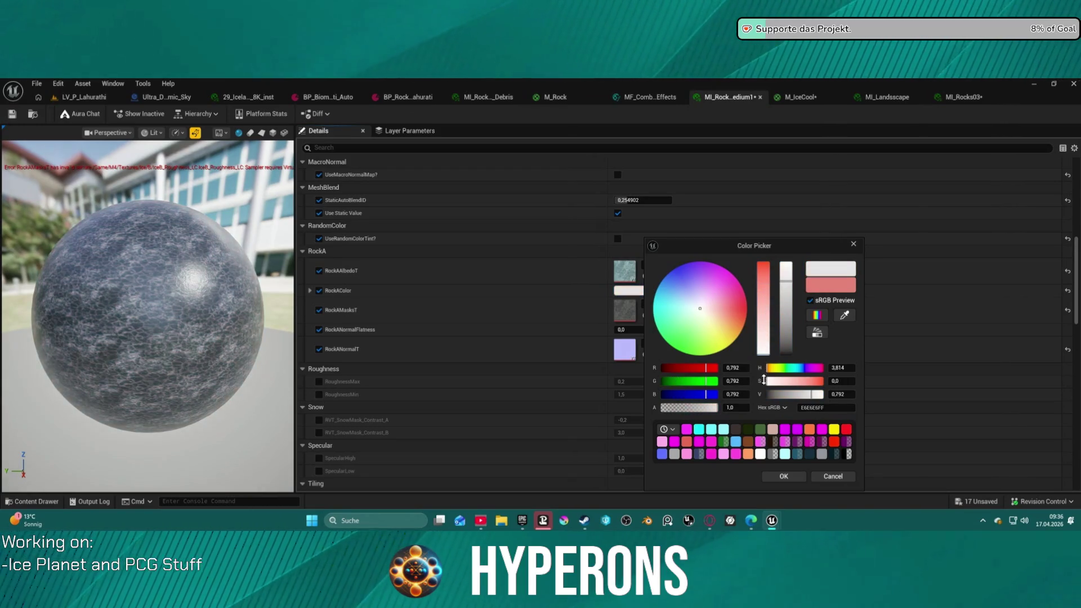
{"action": "left_click_drag", "start_coordinate": [200, 286], "coordinate": [188, 274]}
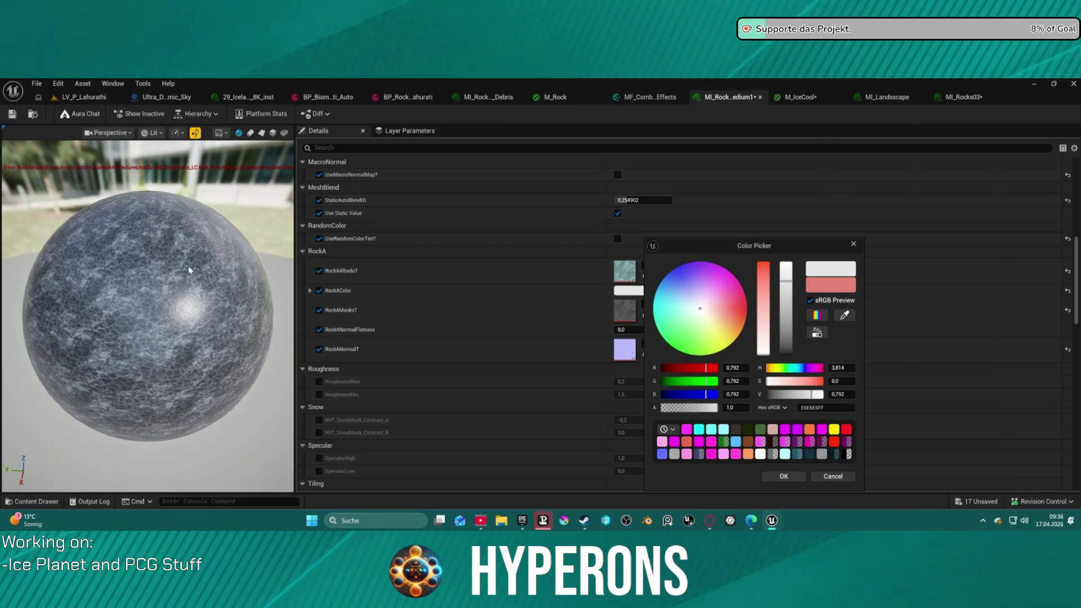
{"action": "left_click", "coordinate": [783, 477]}
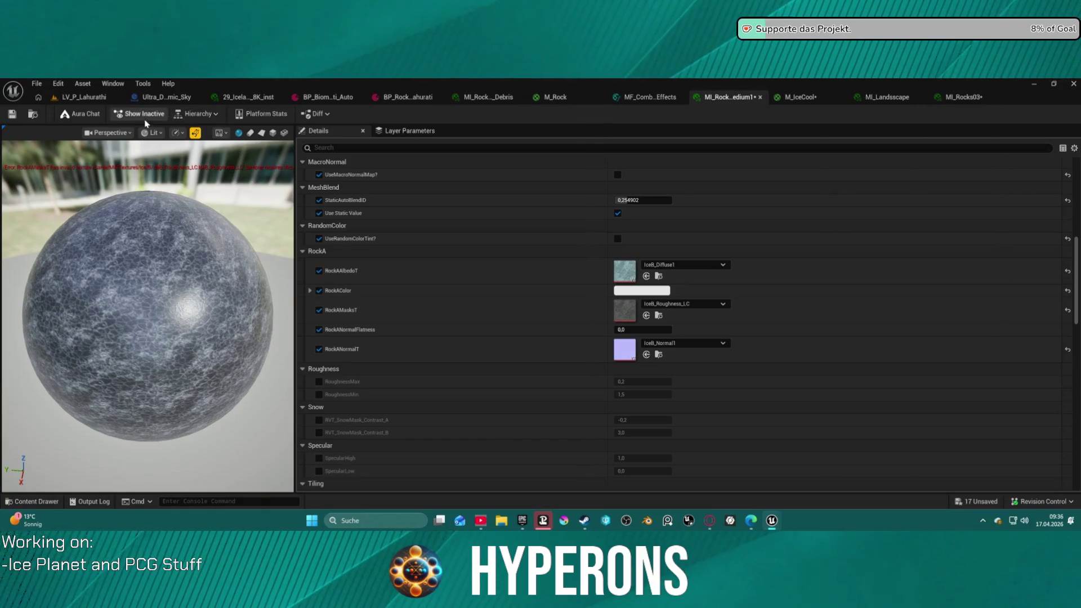
{"action": "left_click", "coordinate": [11, 114]}
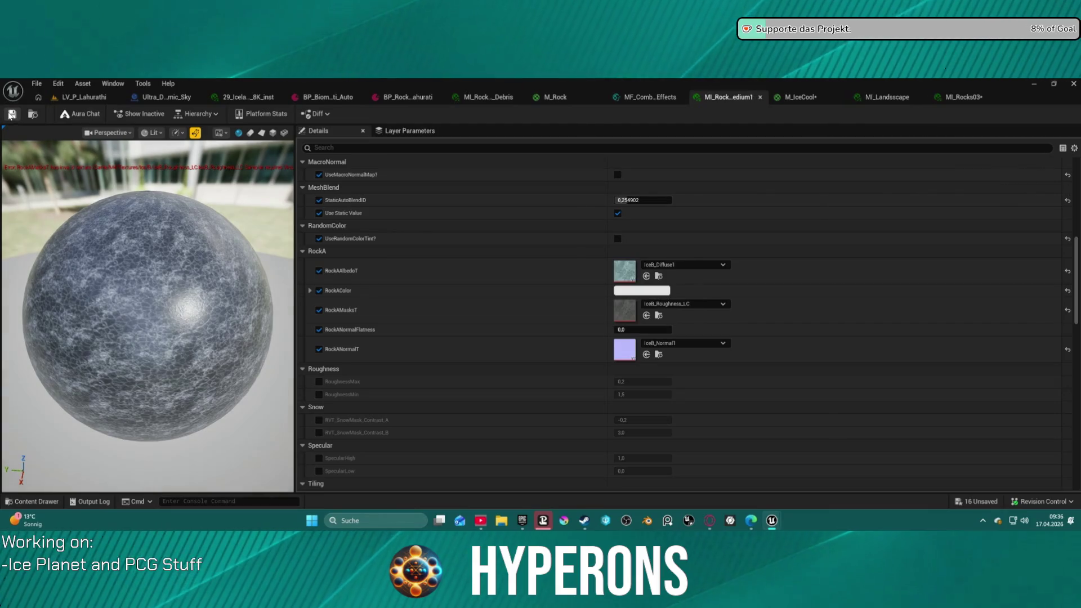
{"action": "left_click", "coordinate": [79, 97]}
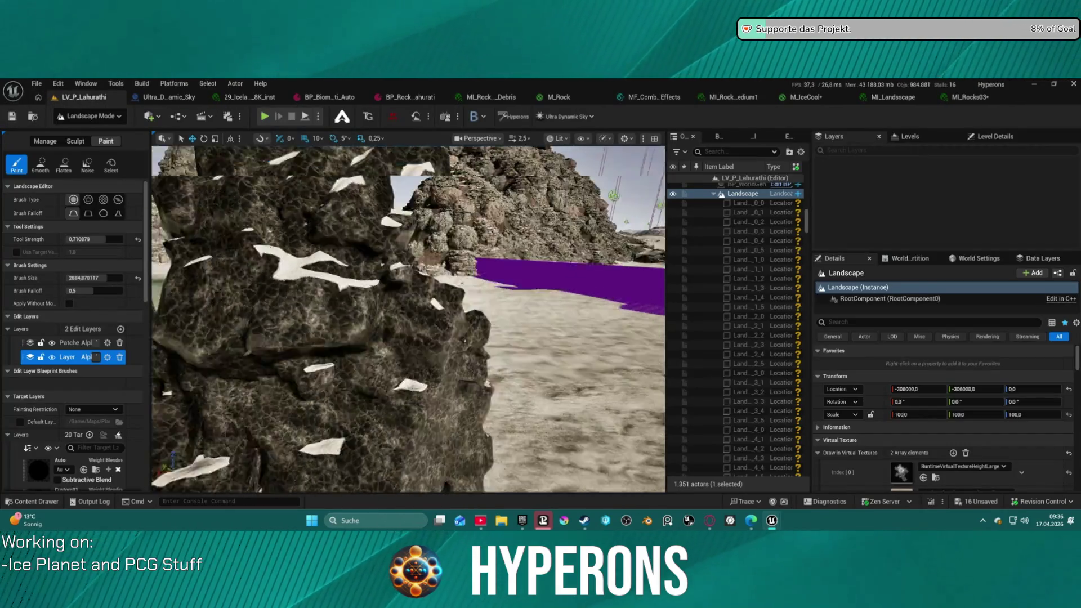
Fly slowly around the level's rocks to inspect their new cracked icy surface and snow patches
{"action": "scroll", "coordinate": [408, 320], "scroll_direction": "down", "scroll_amount": 5}
{"action": "key", "text": "w"}
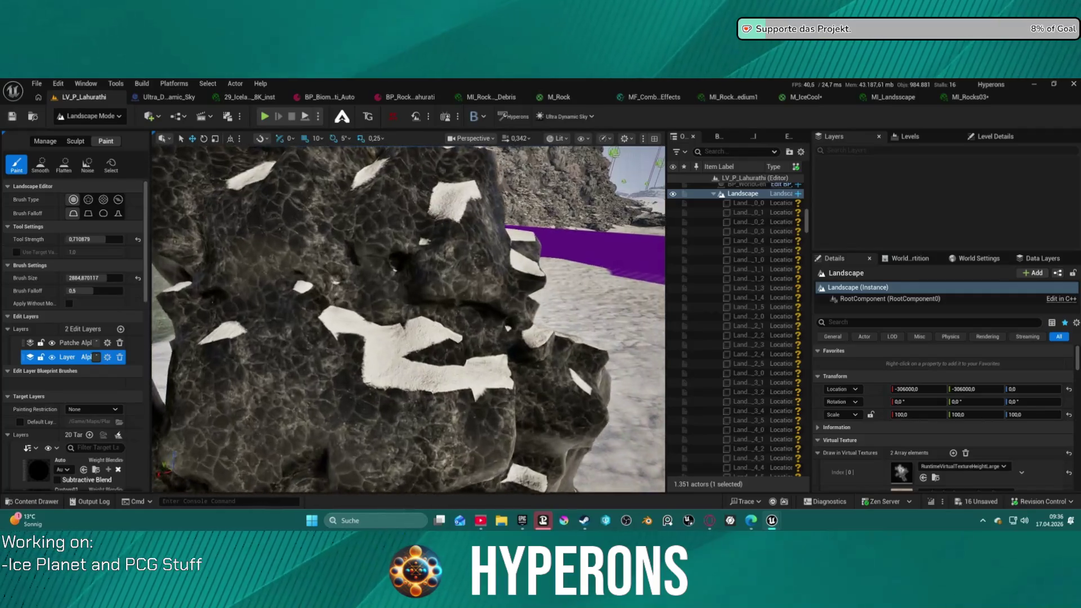
{"action": "key", "text": "w"}
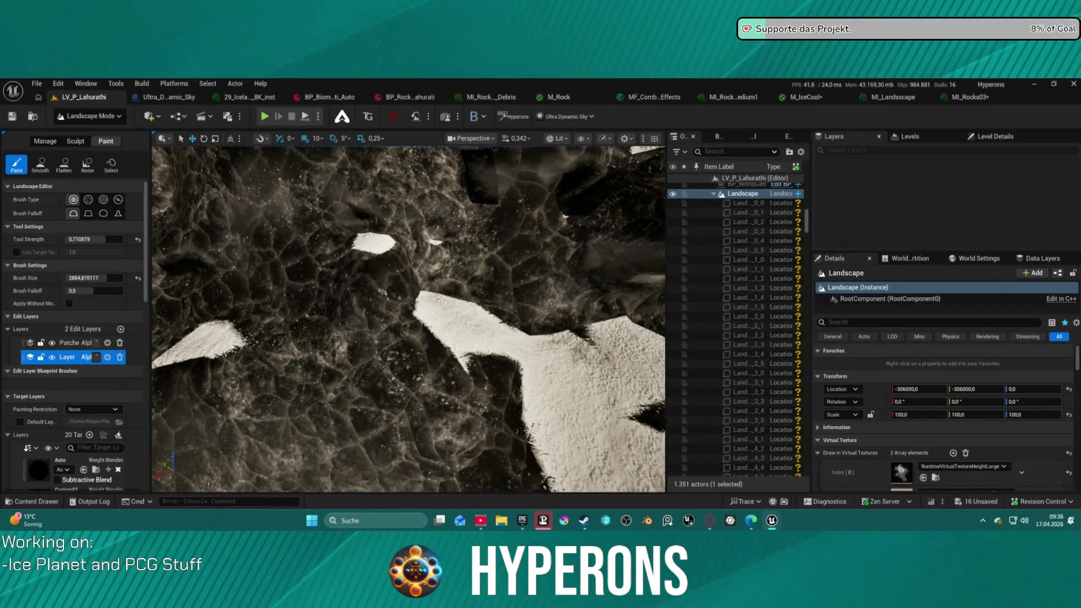
{"action": "key", "text": "w"}
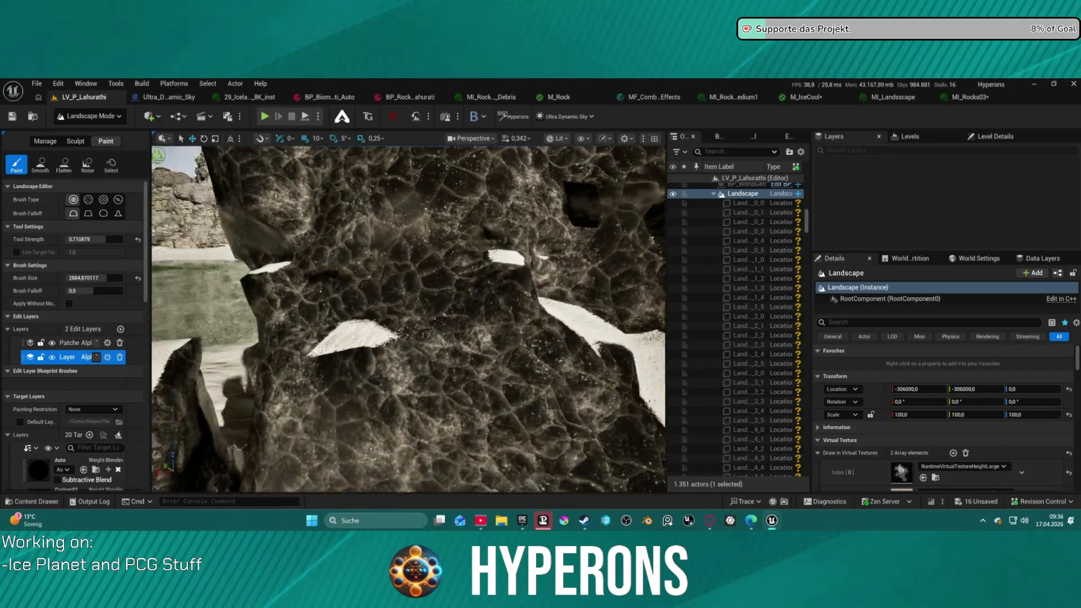
{"action": "key", "text": "s"}
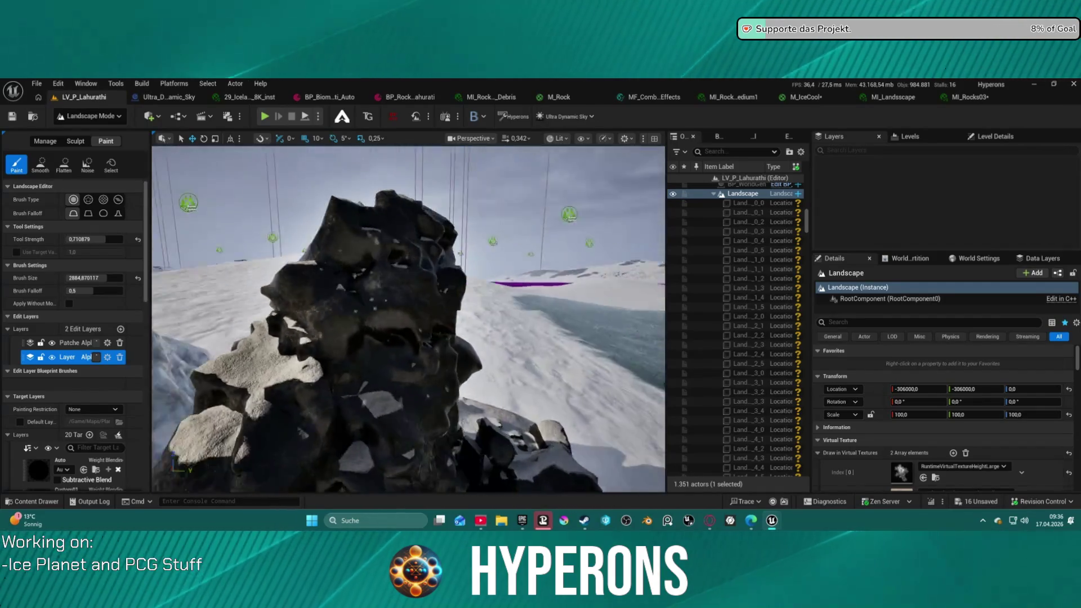
{"action": "key", "text": "s"}
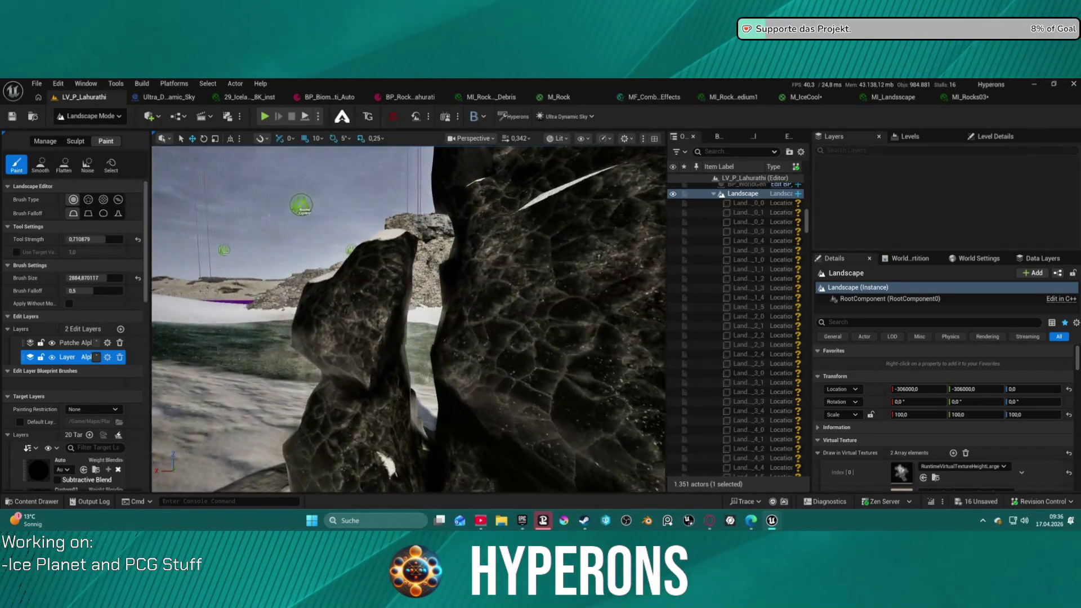
{"action": "key", "text": "w"}
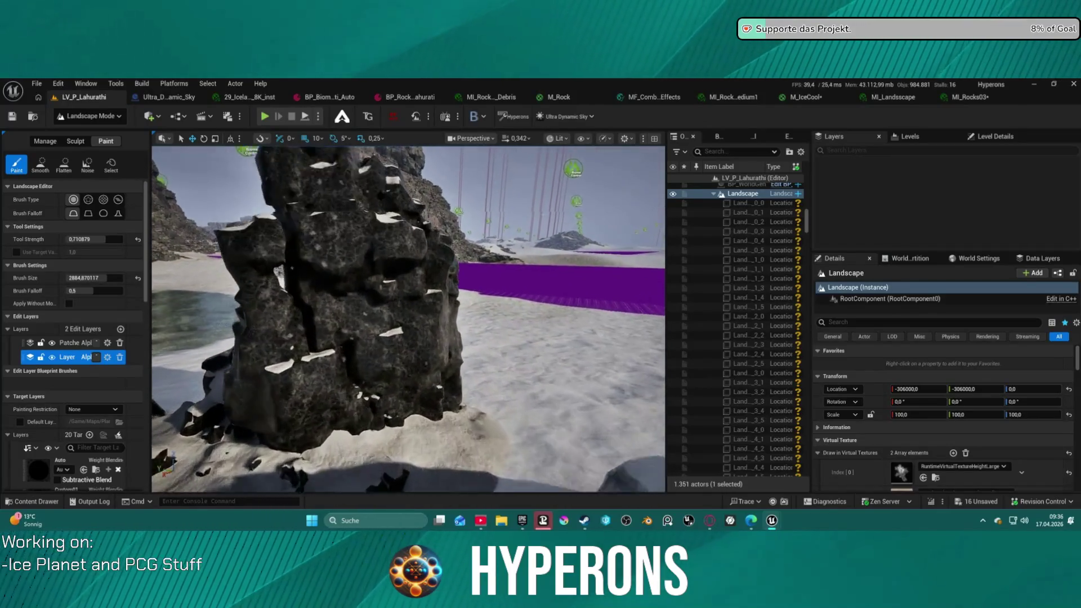
{"action": "key", "text": "w"}
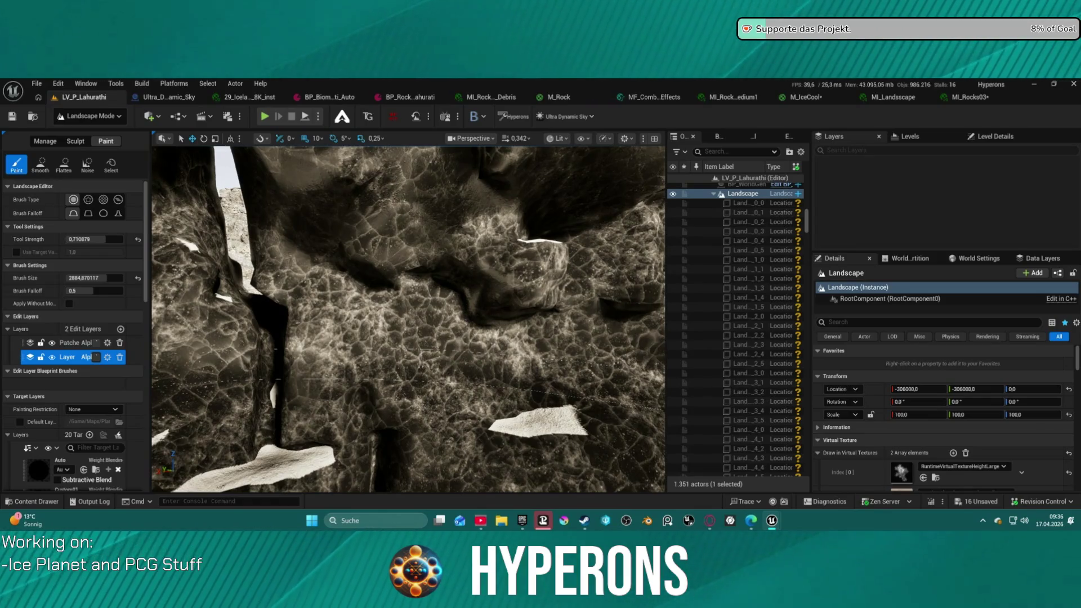
Check the MI_Rocks03 Textures section, then close the MI_Rocks03 and MI_Landscape editors
{"action": "left_click", "coordinate": [973, 97]}
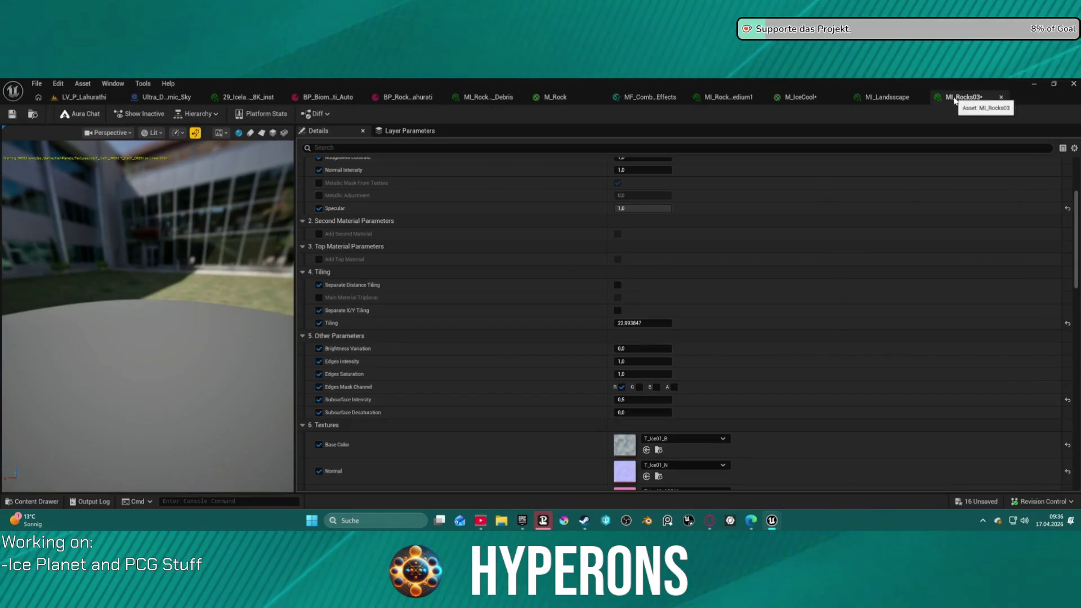
{"action": "scroll", "coordinate": [648, 337], "scroll_direction": "down", "scroll_amount": 5}
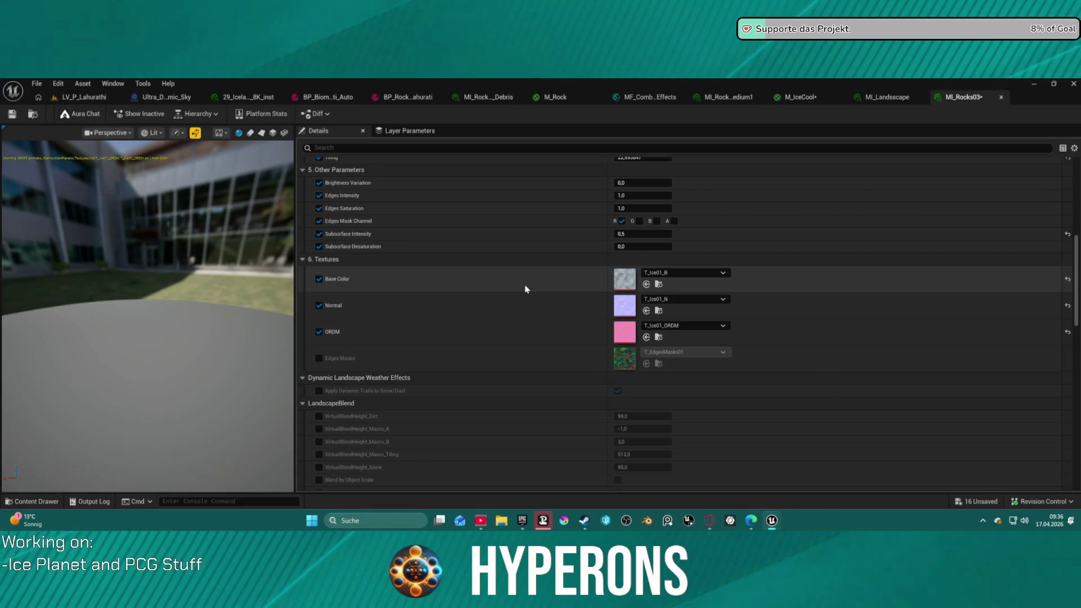
{"action": "middle_click", "coordinate": [968, 99]}
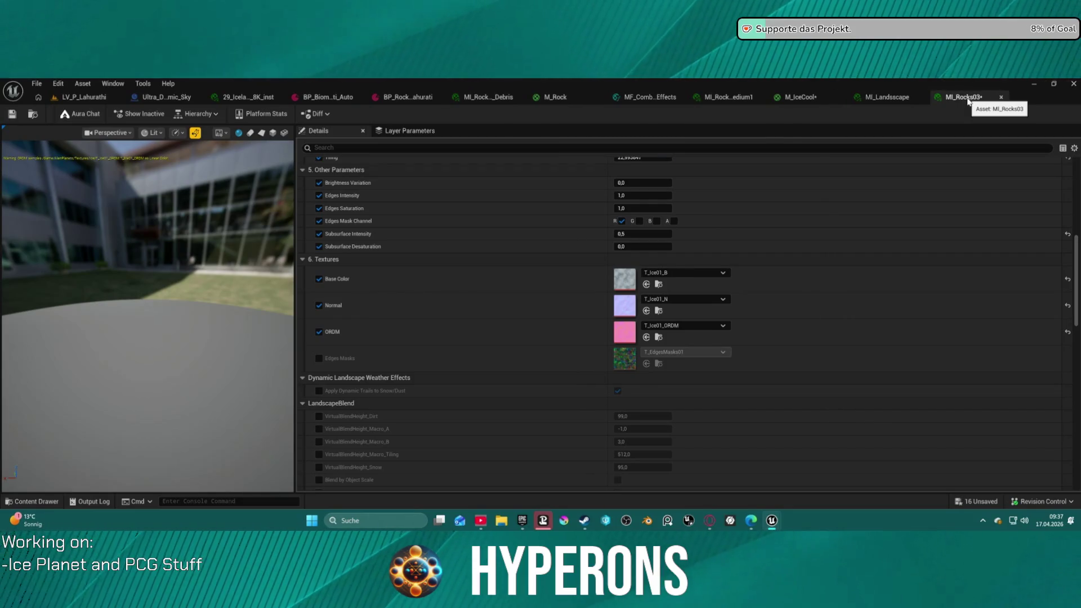
{"action": "middle_click", "coordinate": [946, 103]}
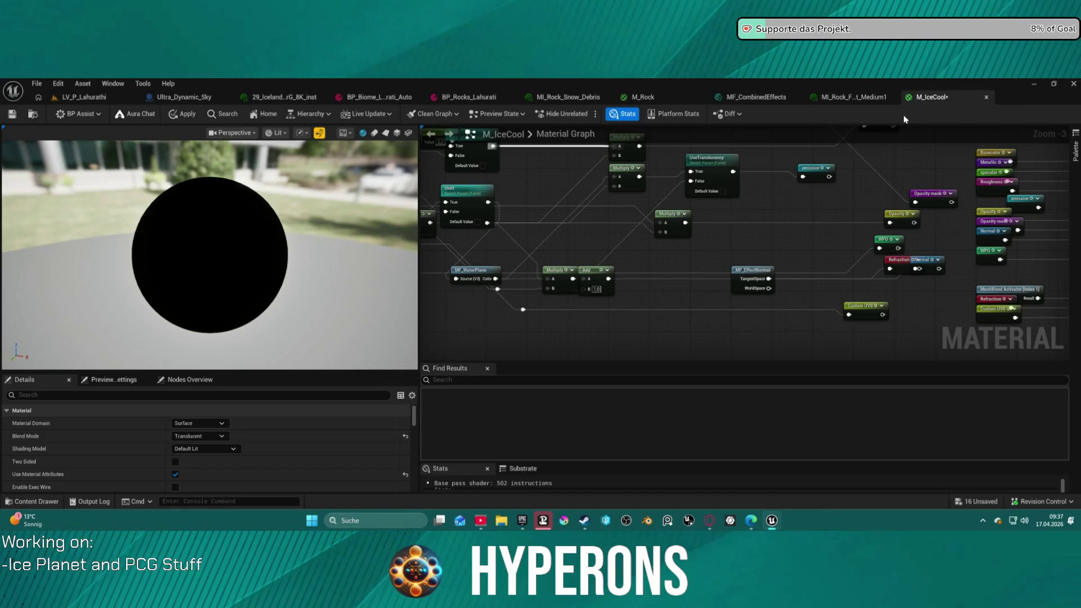
Swap the RockA masks texture to IceCrack_Disp_B, collapse LandscapeBlend, and enable UseDrips
{"action": "left_click", "coordinate": [853, 96]}
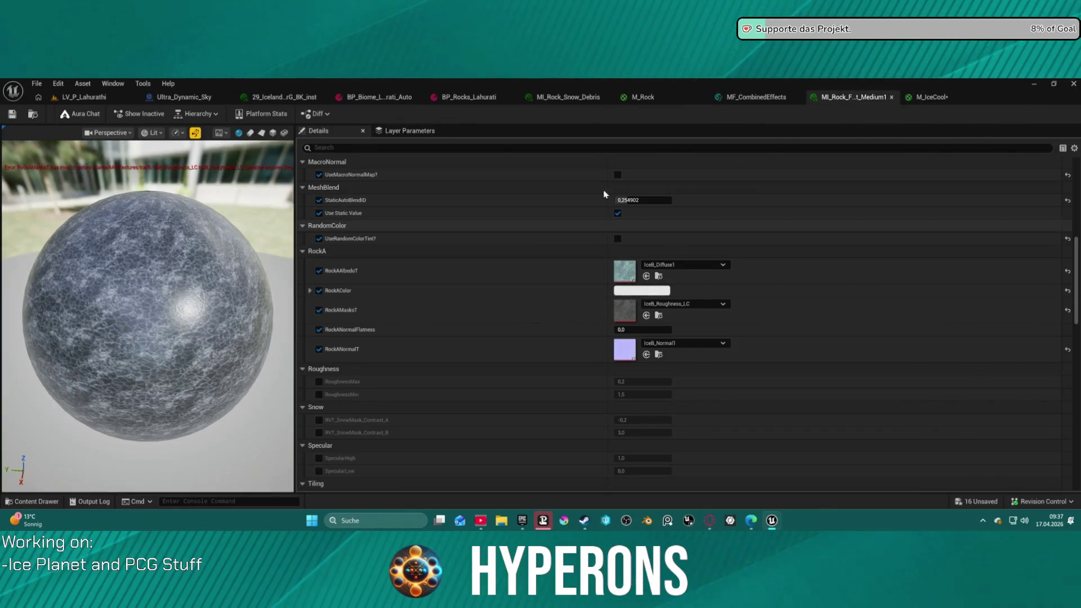
{"action": "mouse_move", "coordinate": [788, 214]}
{"action": "left_mouse_down"}
{"action": "mouse_move", "coordinate": [632, 228]}
{"action": "mouse_move", "coordinate": [663, 329]}
{"action": "mouse_move", "coordinate": [648, 298]}
{"action": "mouse_move", "coordinate": [625, 313]}
{"action": "left_mouse_up"}
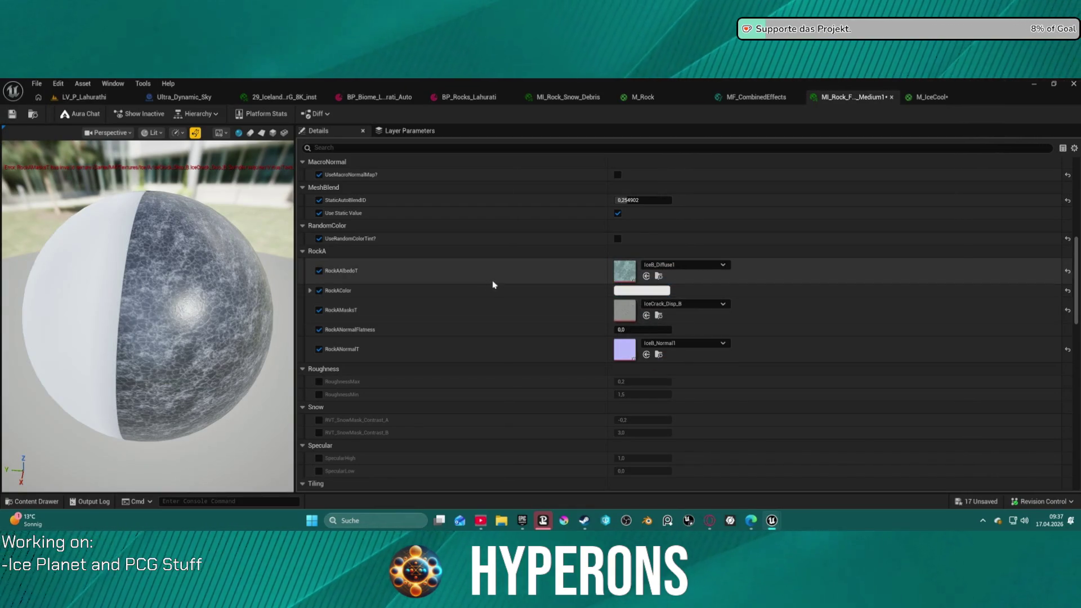
{"action": "right_click", "coordinate": [510, 221]}
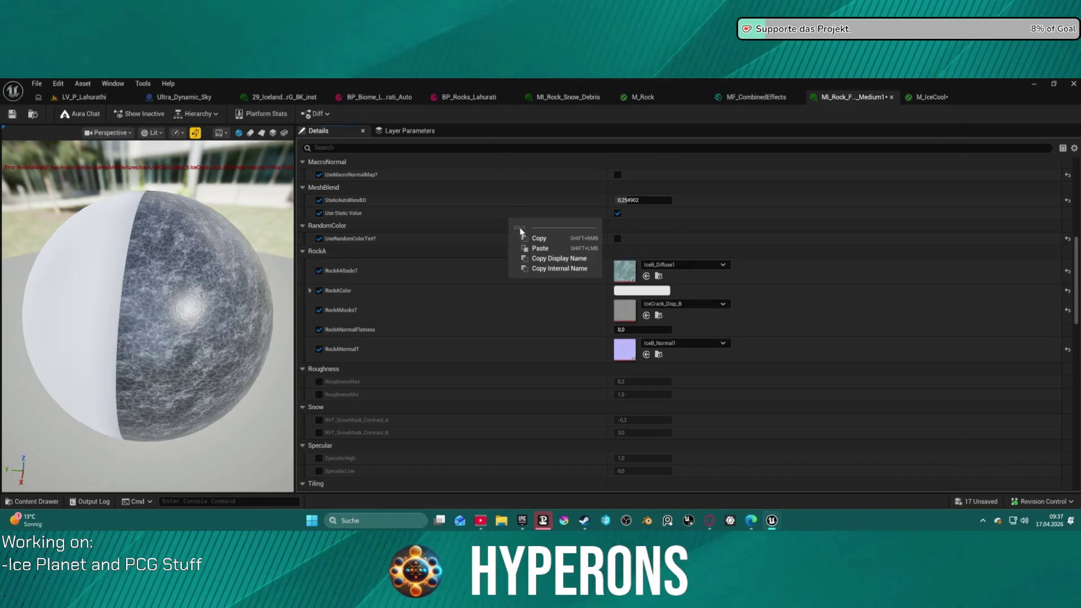
{"action": "scroll", "coordinate": [517, 207], "scroll_direction": "up", "scroll_amount": 10}
{"action": "scroll", "coordinate": [470, 214], "scroll_direction": "up", "scroll_amount": 5}
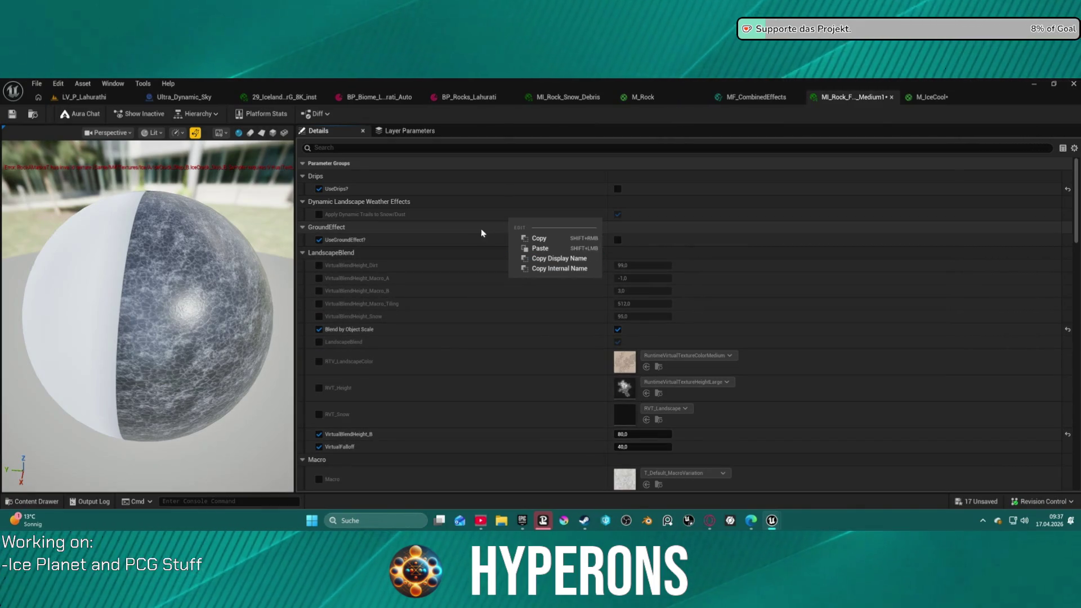
{"action": "left_click", "coordinate": [413, 250]}
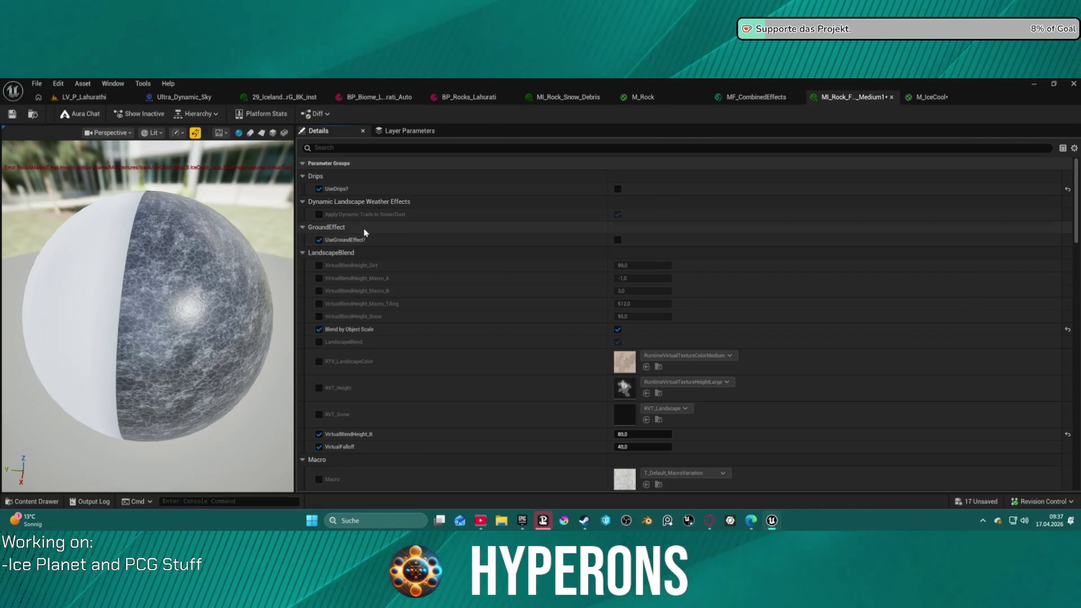
{"action": "left_click", "coordinate": [350, 252]}
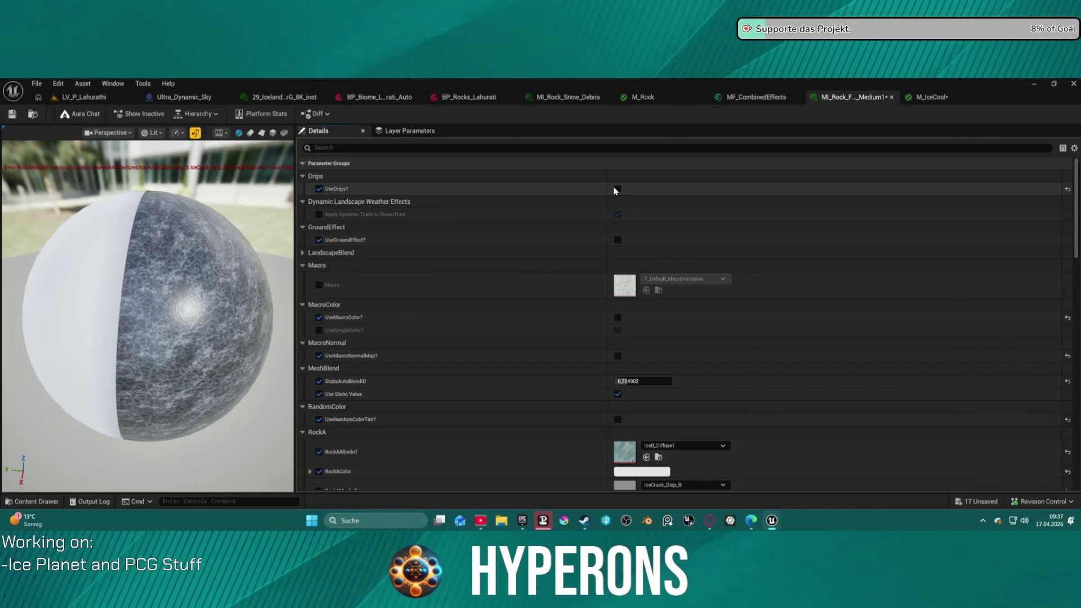
{"action": "left_click", "coordinate": [617, 190]}
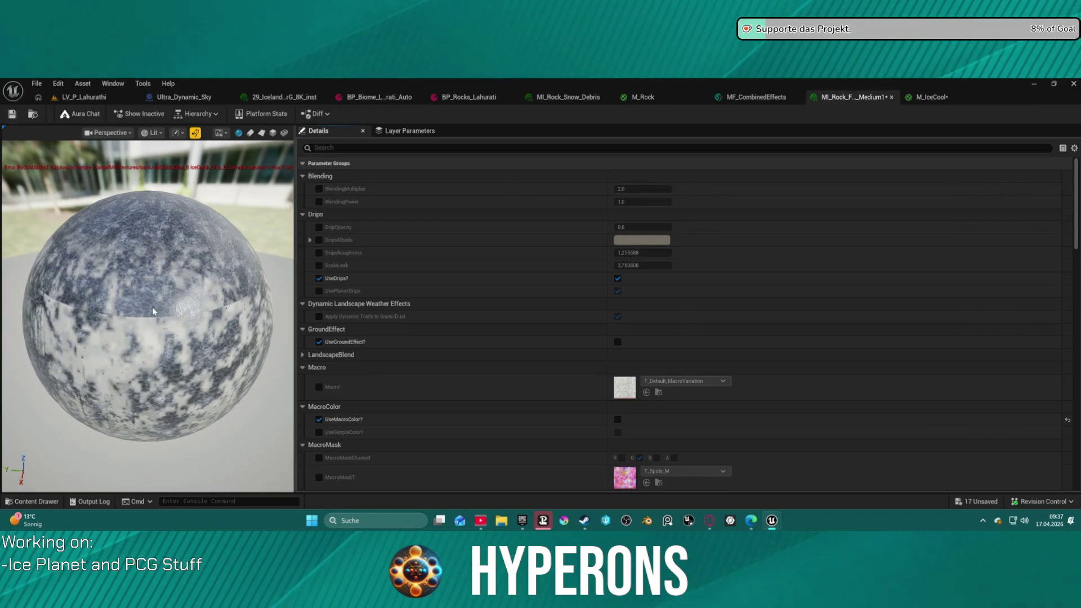